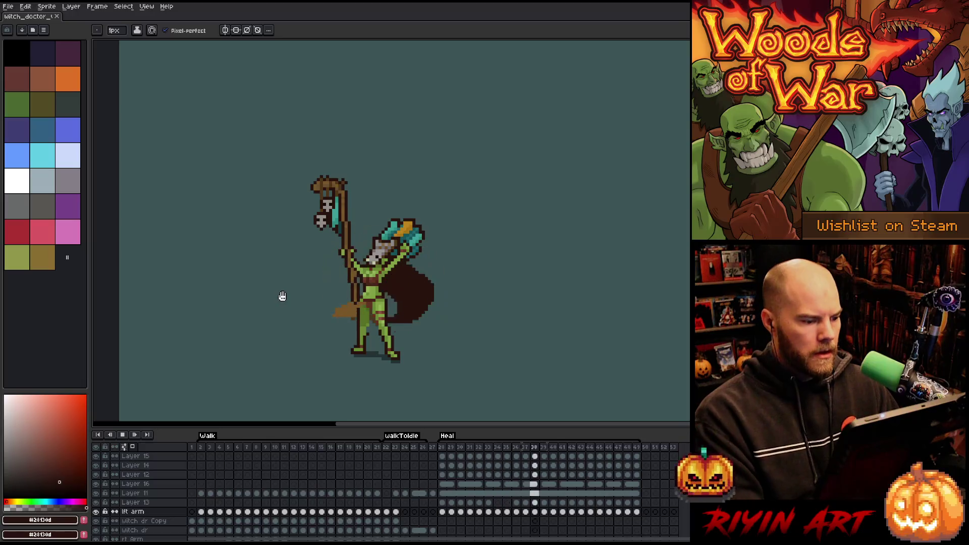
# - Frame the sprite and start a transform on Layer 11's frame 33 cel
pyautogui.scroll(1, 284, 295)
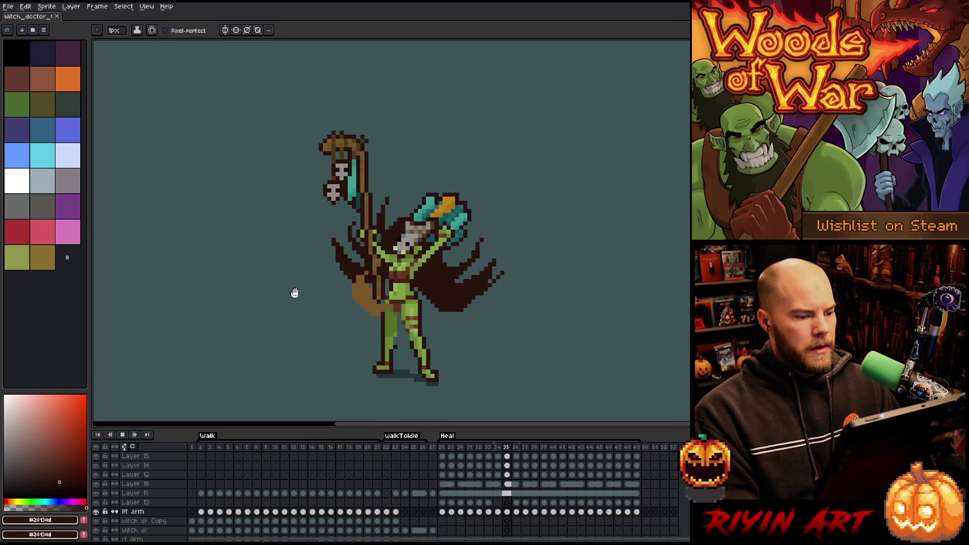
pyautogui.moveTo(278, 303)
pyautogui.mouseDown()
pyautogui.moveTo(313, 274)
pyautogui.moveTo(323, 246)
pyautogui.mouseUp()
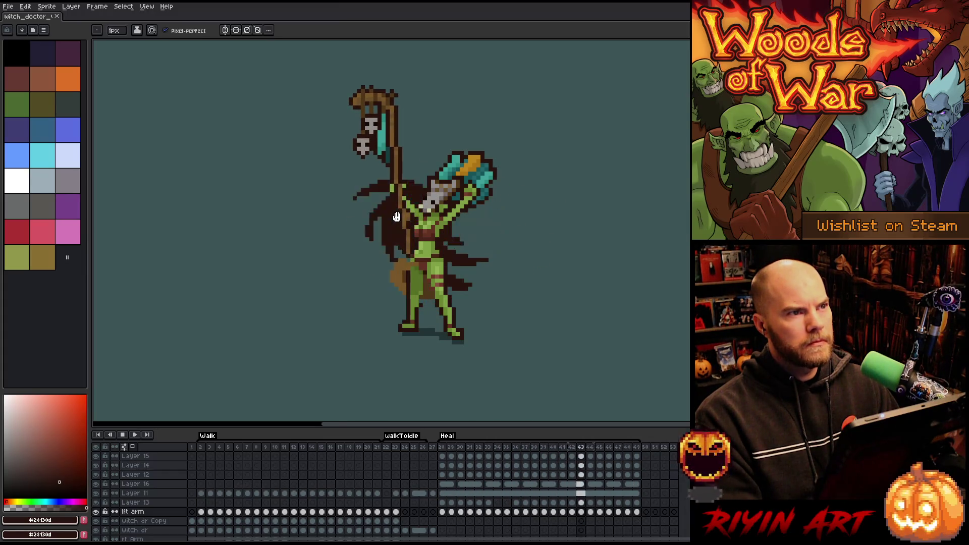
pyautogui.scroll(1, 381, 236)
pyautogui.scroll(-1, 440, 257)
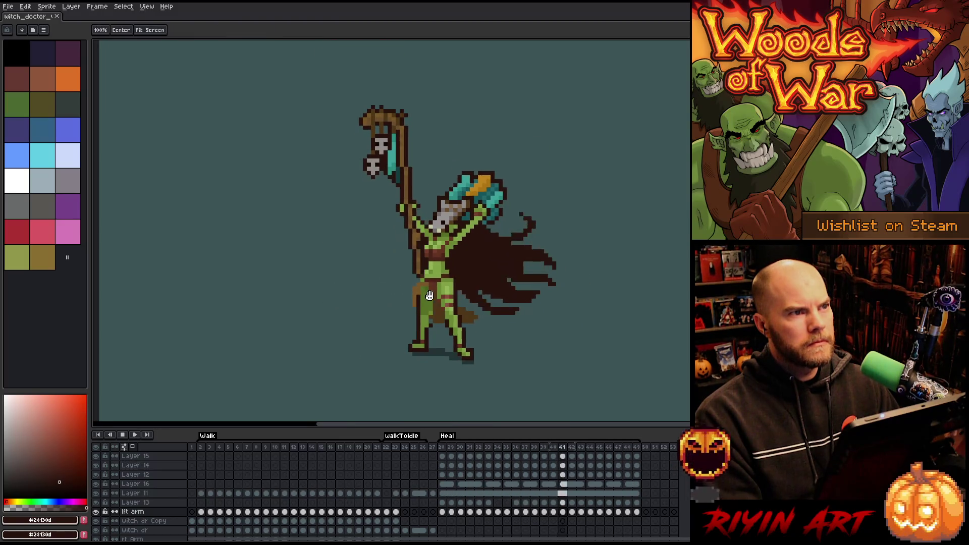
pyautogui.scroll(1, 445, 247)
pyautogui.moveTo(458, 234); pyautogui.dragTo(455, 260)
pyautogui.scroll(-1, 455, 260)
pyautogui.scroll(1, 455, 263)
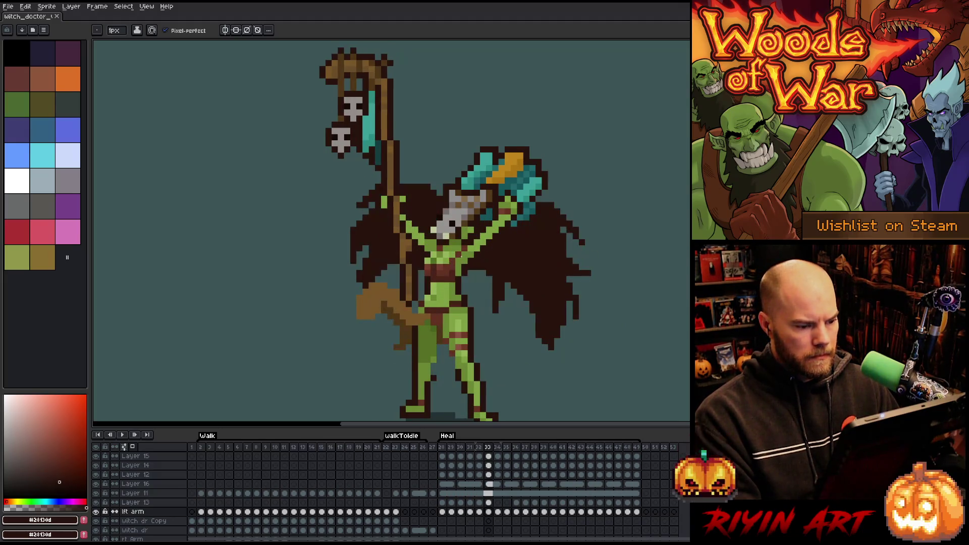
pyautogui.click(489, 494)
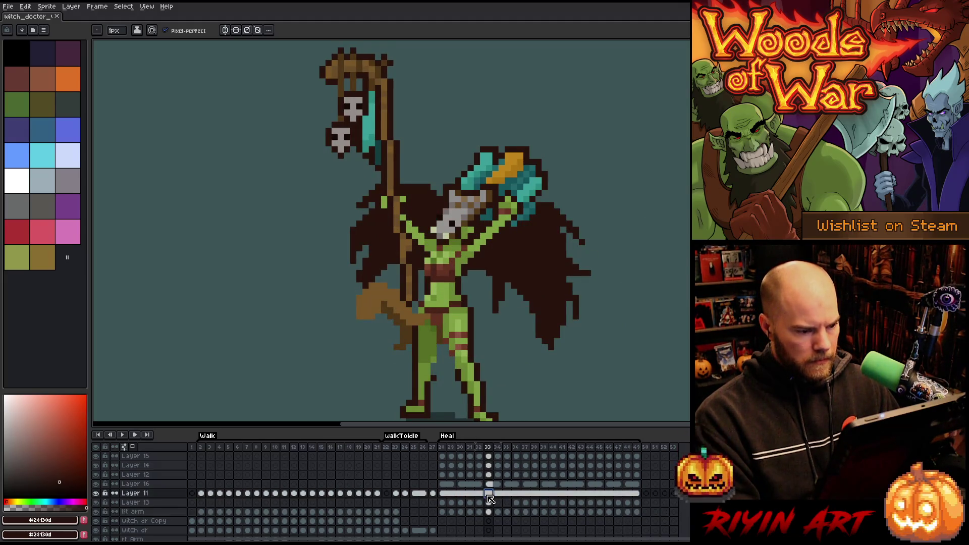
pyautogui.press('m')
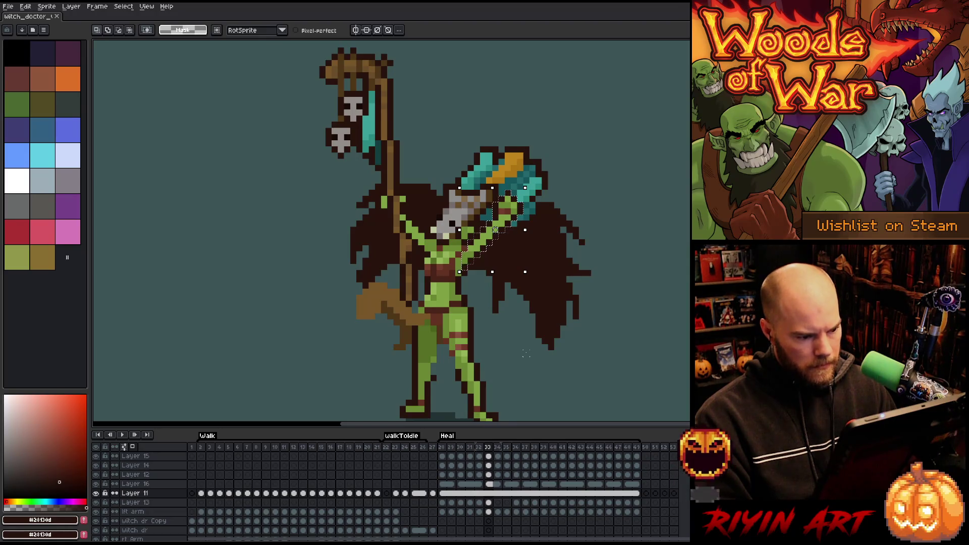
# - Scale the raised axe arm down and show only Layer 11
pyautogui.moveTo(493, 272); pyautogui.dragTo(492, 265)
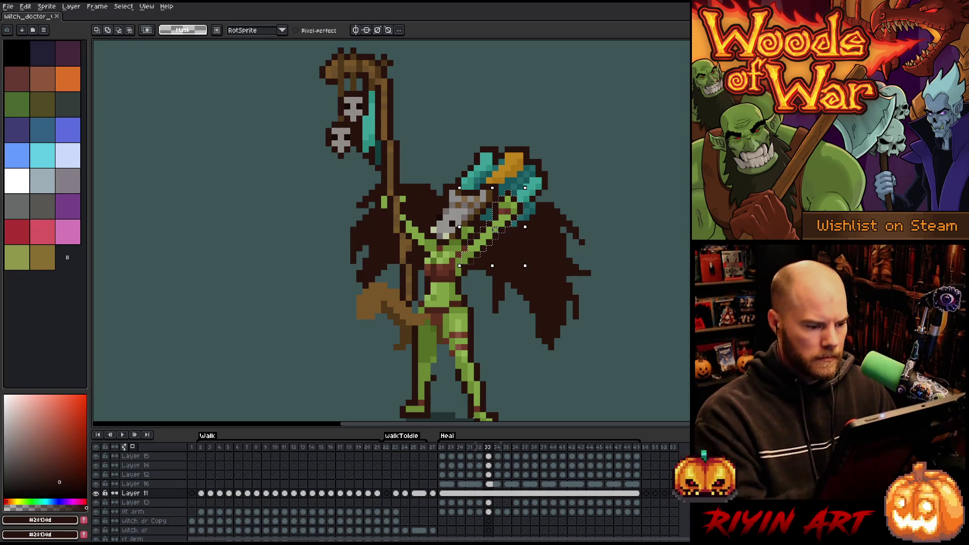
pyautogui.moveTo(459, 265); pyautogui.dragTo(466, 260)
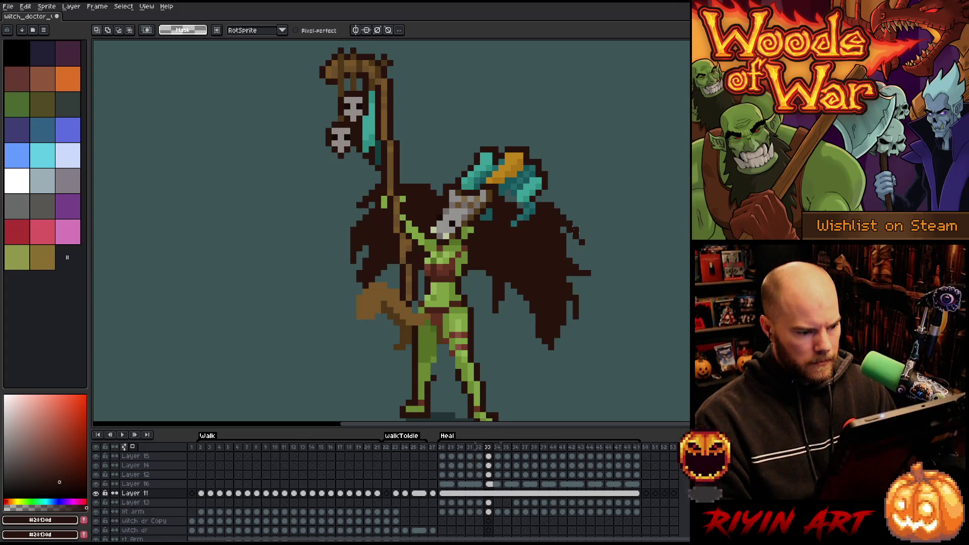
pyautogui.keyDown('alt'); pyautogui.click(96, 494); pyautogui.keyUp('alt')
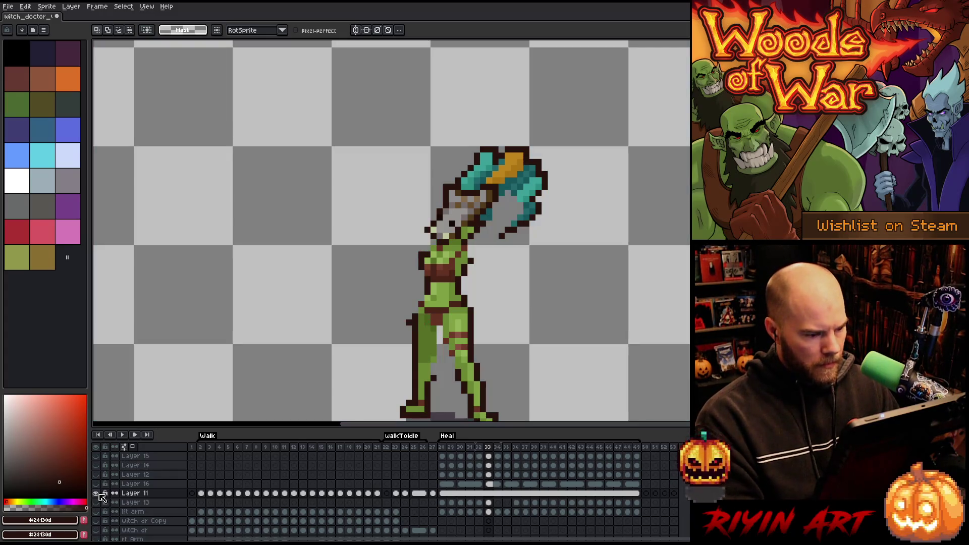
# - Add a new layer, paste the arm copy in place on frame 28, and hide it
pyautogui.hotkey('shift', 'n')
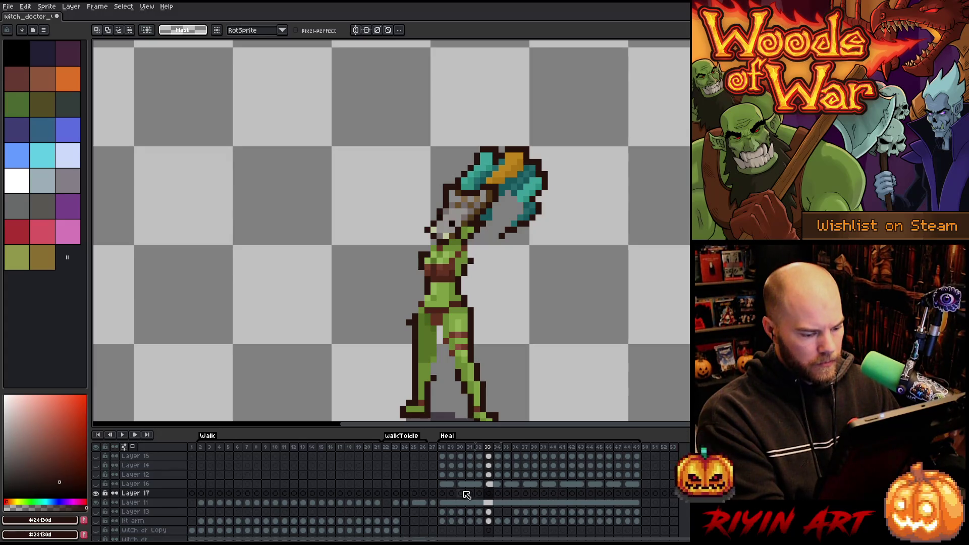
pyautogui.click(443, 495)
pyautogui.hotkey('ctrl', 'v')
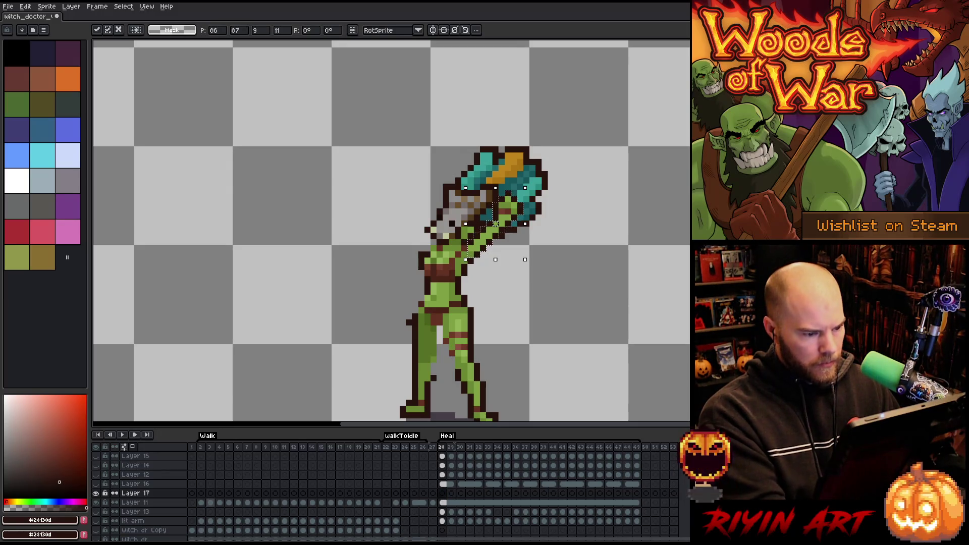
pyautogui.press('Return')
pyautogui.click(98, 494)
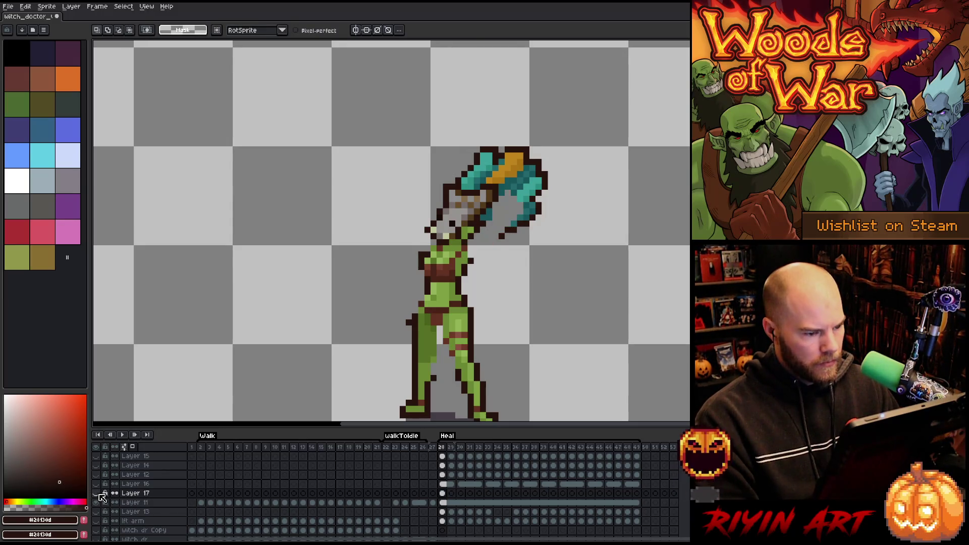
# - Retouch the axe head's teal shading on Layer 11 frame 28 with sampled teals and brown
pyautogui.click(446, 503)
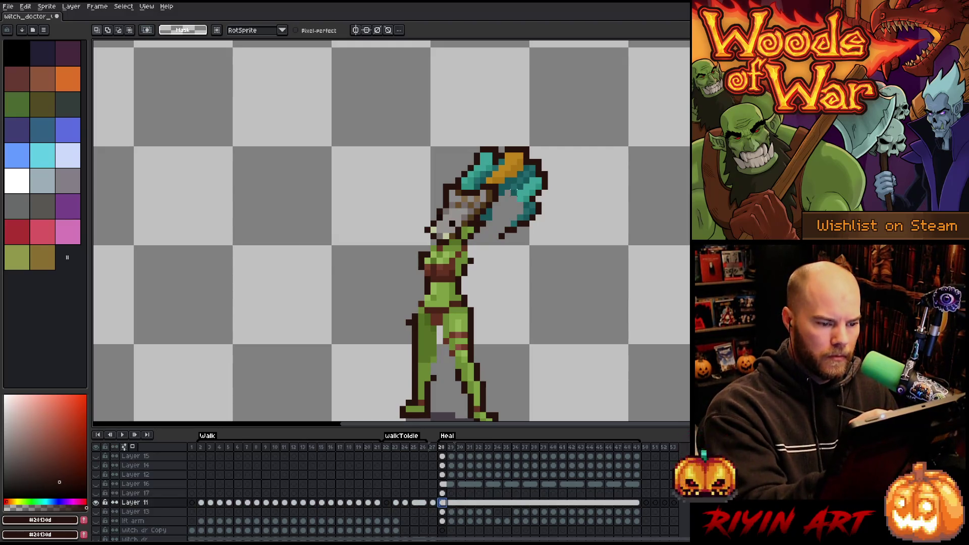
pyautogui.press('b')
pyautogui.keyDown('alt'); pyautogui.click(515, 187); pyautogui.keyUp('alt')
pyautogui.click(496, 211)
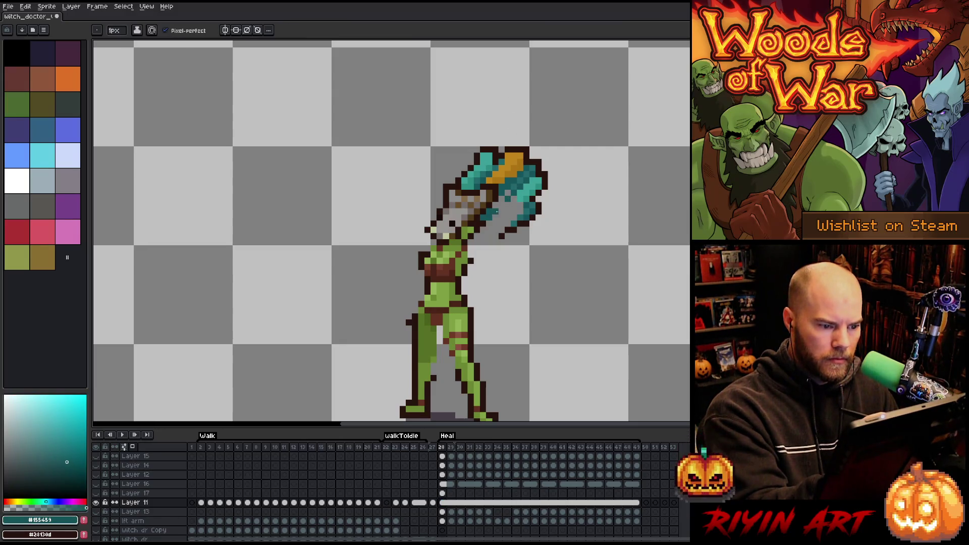
pyautogui.keyDown('alt'); pyautogui.click(529, 192); pyautogui.keyUp('alt')
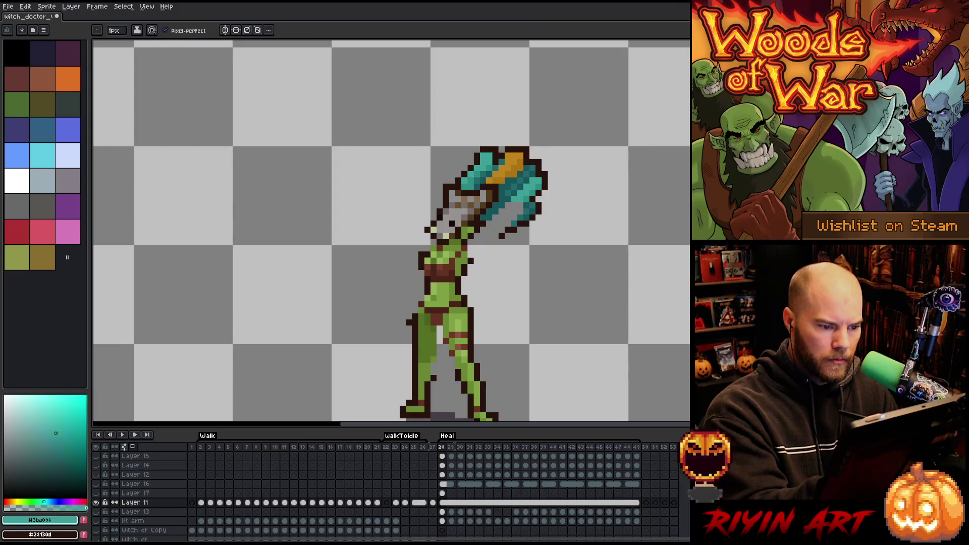
pyautogui.keyDown('alt'); pyautogui.click(518, 204); pyautogui.keyUp('alt')
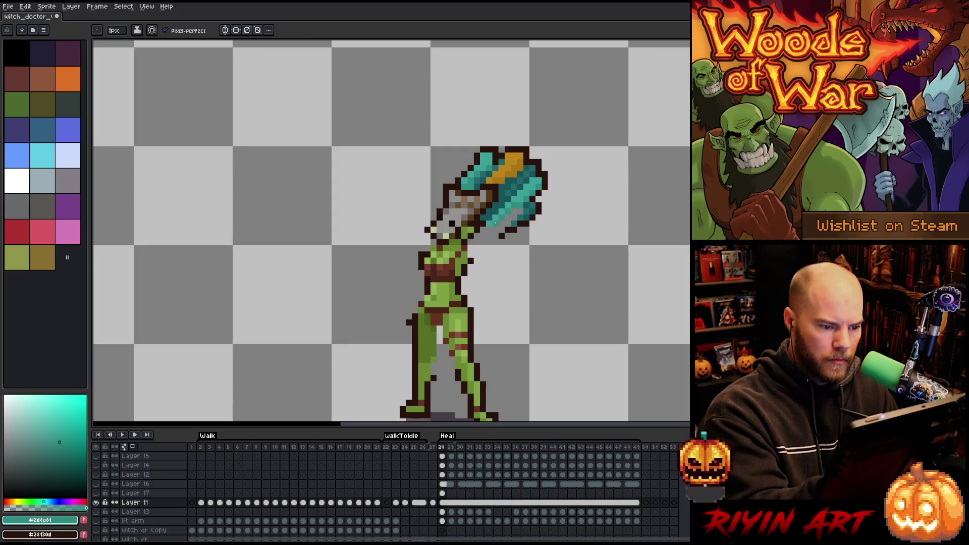
pyautogui.keyDown('alt'); pyautogui.click(515, 214); pyautogui.keyUp('alt')
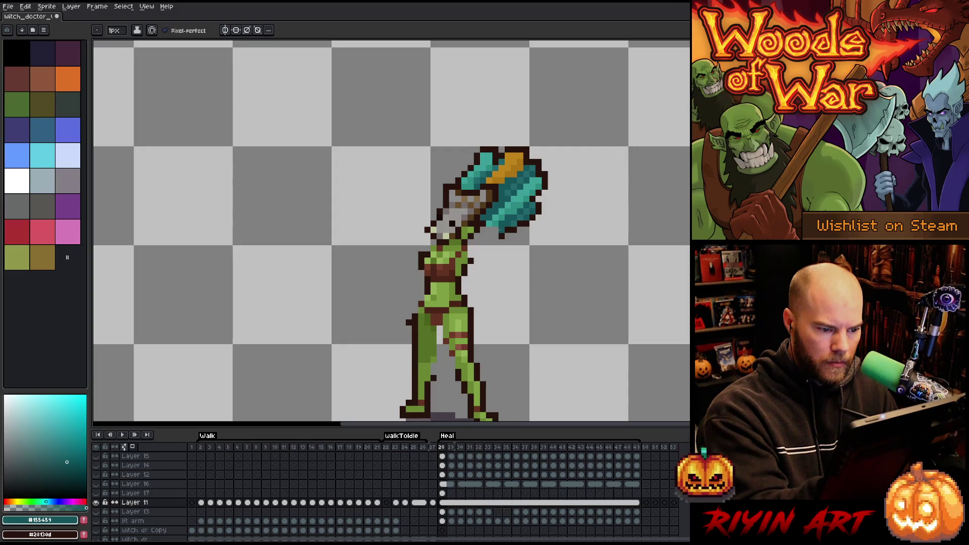
pyautogui.keyDown('alt'); pyautogui.click(501, 236); pyautogui.keyUp('alt')
pyautogui.keyDown('alt'); pyautogui.click(496, 235); pyautogui.keyUp('alt')
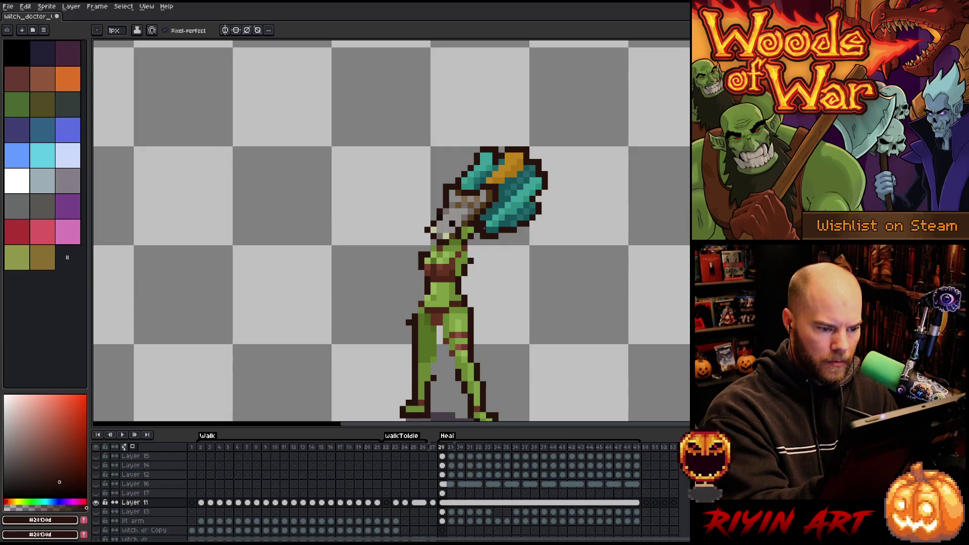
pyautogui.keyDown('alt'); pyautogui.click(485, 230); pyautogui.keyUp('alt')
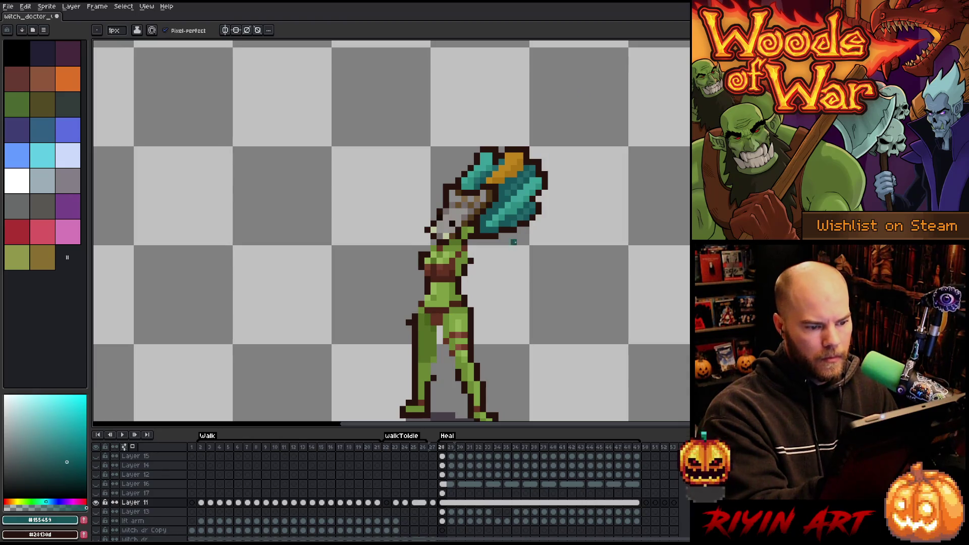
pyautogui.keyDown('alt'); pyautogui.click(490, 223); pyautogui.keyUp('alt')
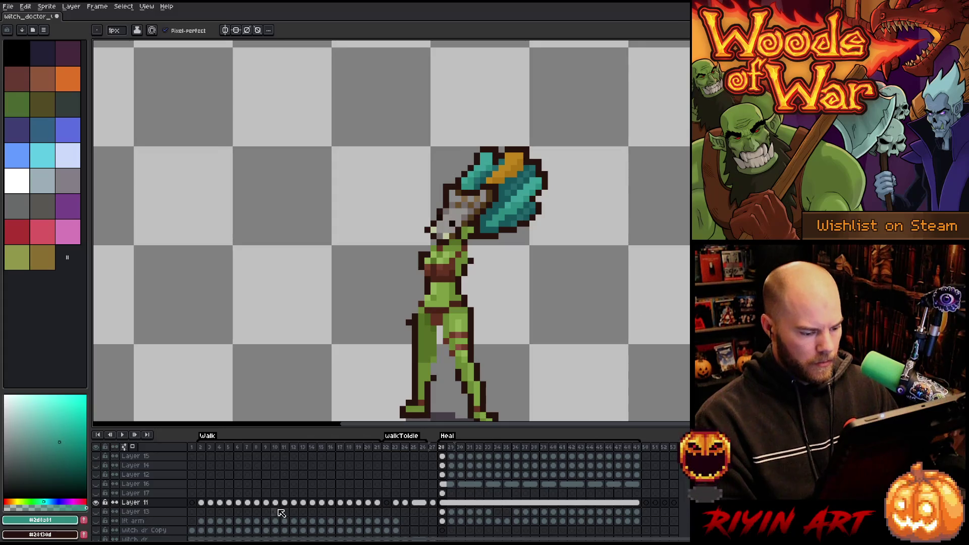
# - Show all layers again and toggle the cape to check the lft arm layer
pyautogui.keyDown('alt'); pyautogui.click(101, 504); pyautogui.keyUp('alt')
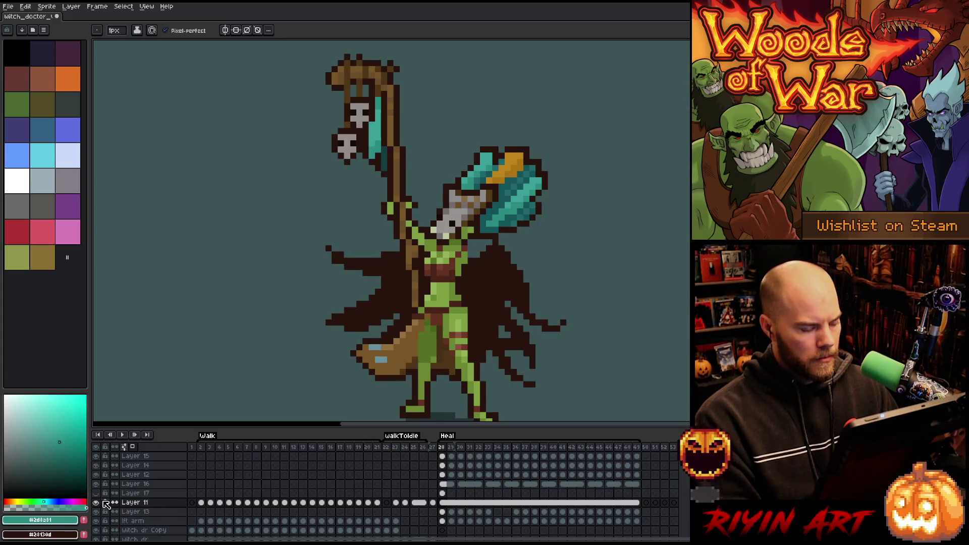
pyautogui.scroll(-2, 377, 316)
pyautogui.scroll(2, 420, 384)
pyautogui.moveTo(432, 246); pyautogui.dragTo(456, 291)
pyautogui.click(442, 521)
pyautogui.click(99, 521)
pyautogui.click(97, 521)
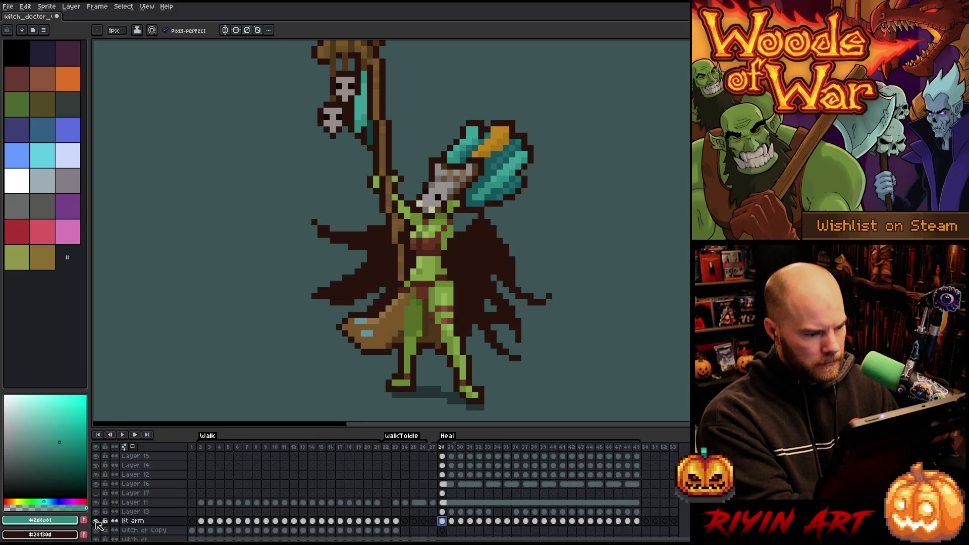
# - Sample the cape's dark brown and touch up the cape edge
pyautogui.press('alt')
pyautogui.click(485, 233)
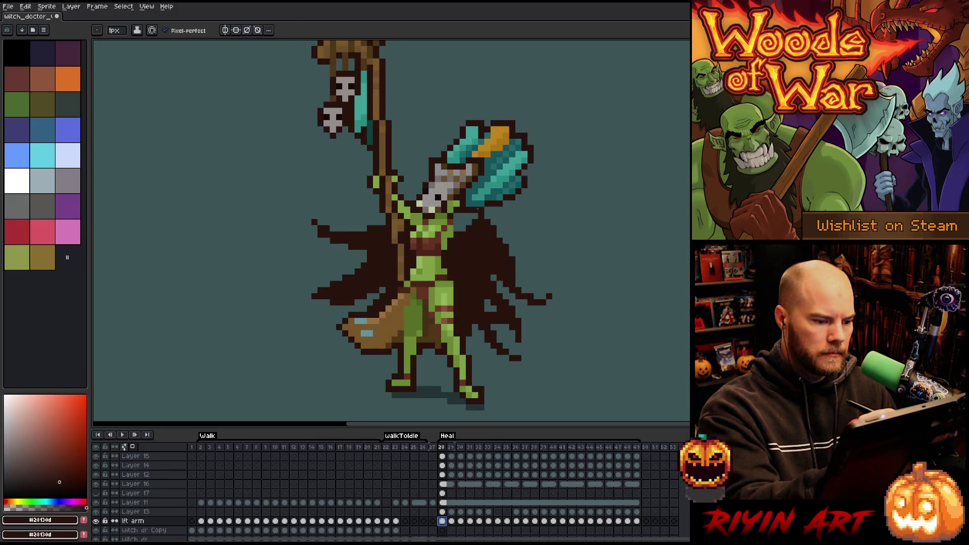
pyautogui.click(98, 522)
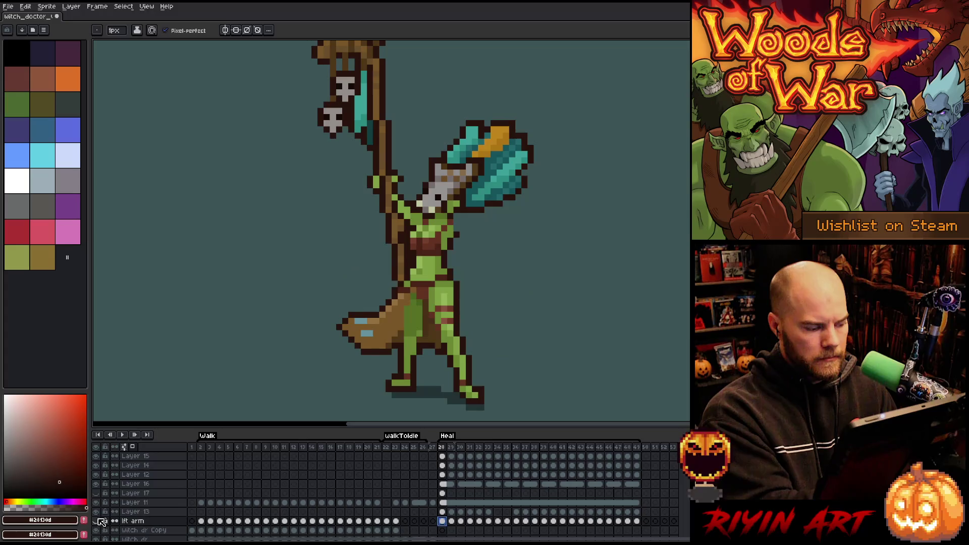
pyautogui.click(97, 521)
pyautogui.moveTo(480, 215); pyautogui.dragTo(456, 227)
# - Step through to frame 45, paint dark brown onto the cape, and play Heal
pyautogui.press('Right')
pyautogui.press('Right')
pyautogui.press('Right')
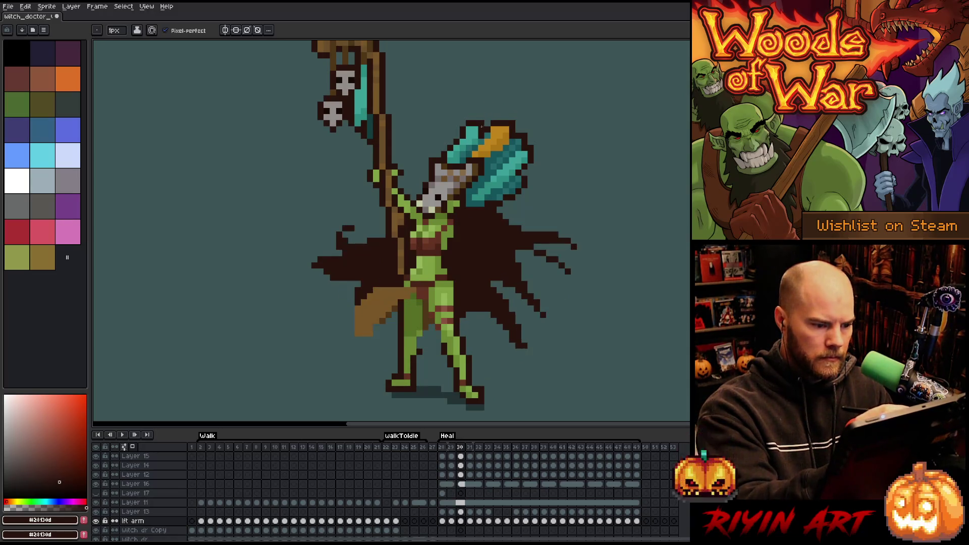
pyautogui.press('Right')
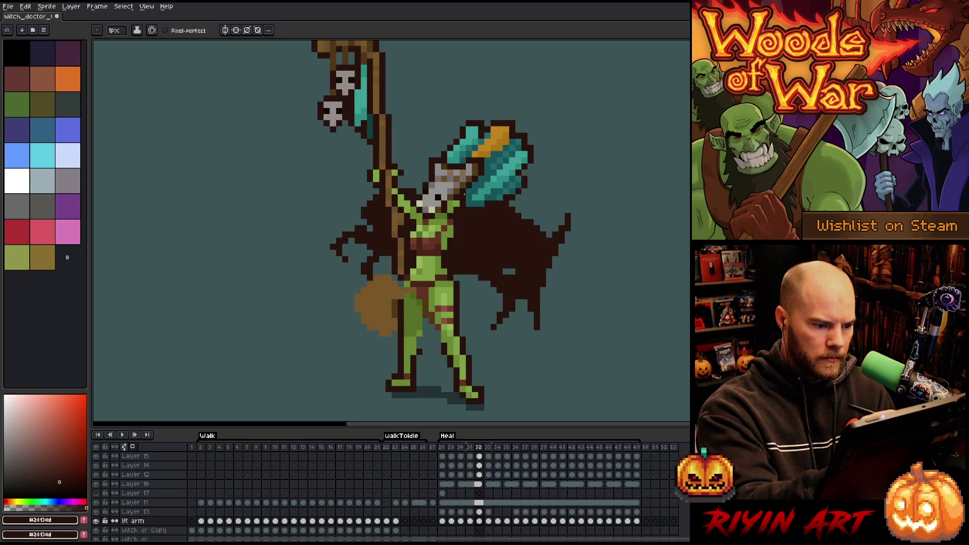
pyautogui.press('Right')
pyautogui.press('Right')
pyautogui.press('Right')
pyautogui.press('Right')
pyautogui.press('Right')
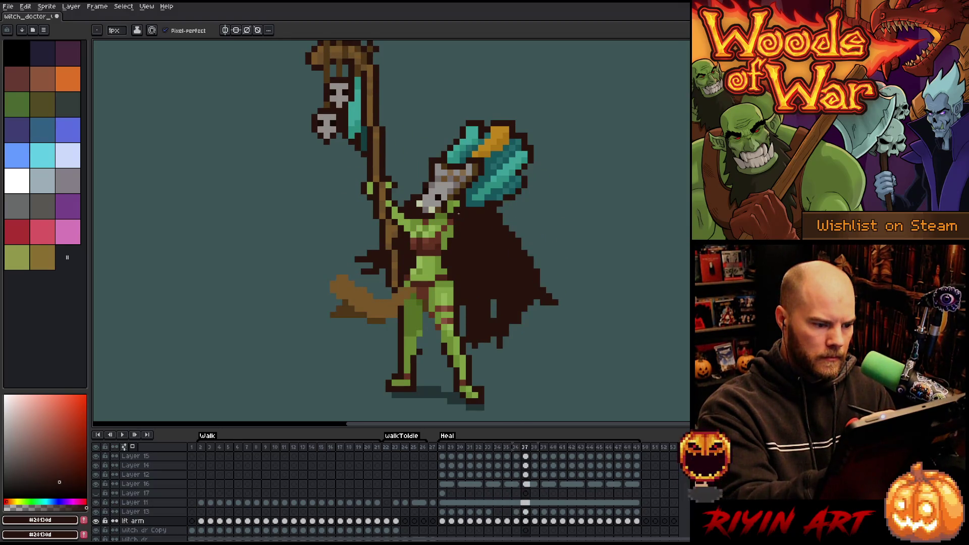
pyautogui.press('Right')
pyautogui.press('Right')
pyautogui.press('Right')
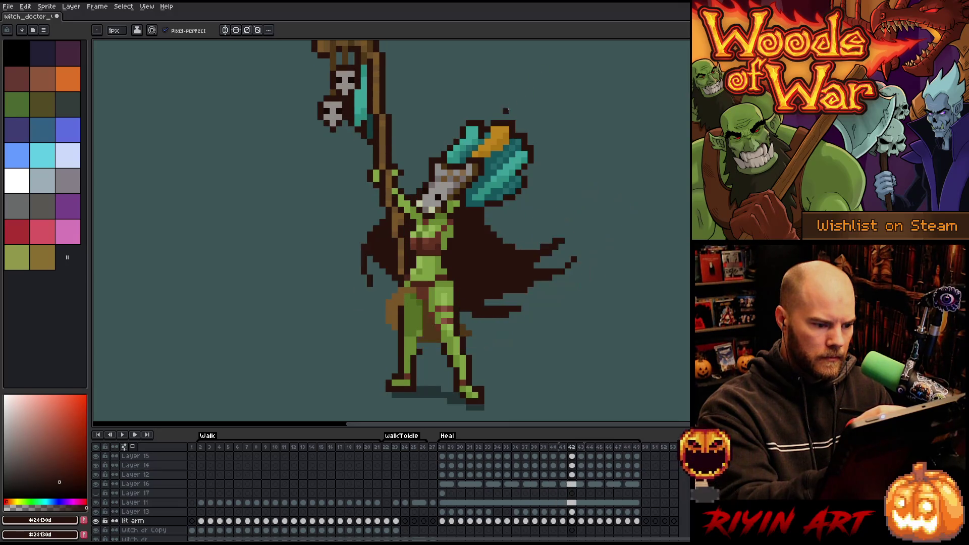
pyautogui.press('Right')
pyautogui.press('Right')
pyautogui.press('Right')
pyautogui.press('Right')
pyautogui.press('Left')
pyautogui.press('Left')
pyautogui.press('Right')
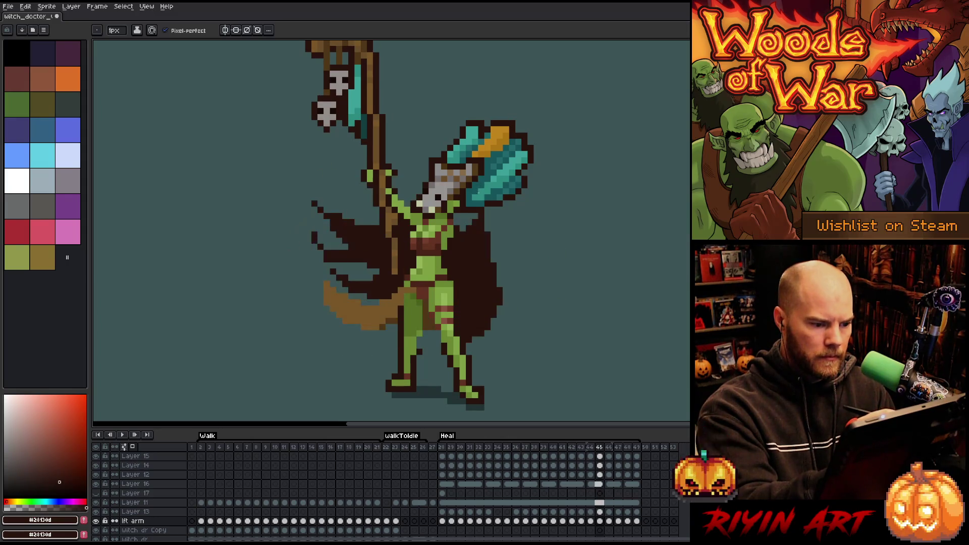
pyautogui.press('Right')
pyautogui.moveTo(477, 208); pyautogui.dragTo(463, 236)
pyautogui.press('Return')
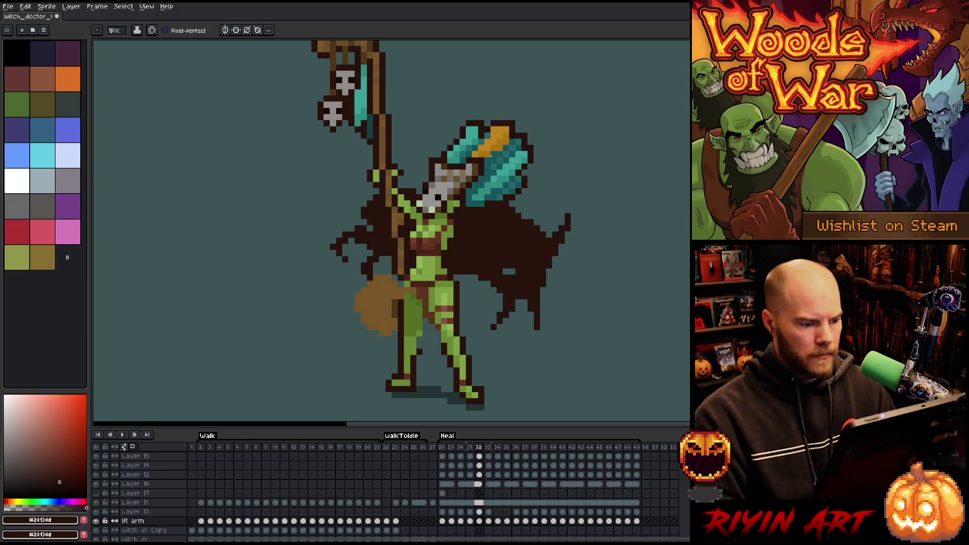
pyautogui.scroll(-3, 364, 349)
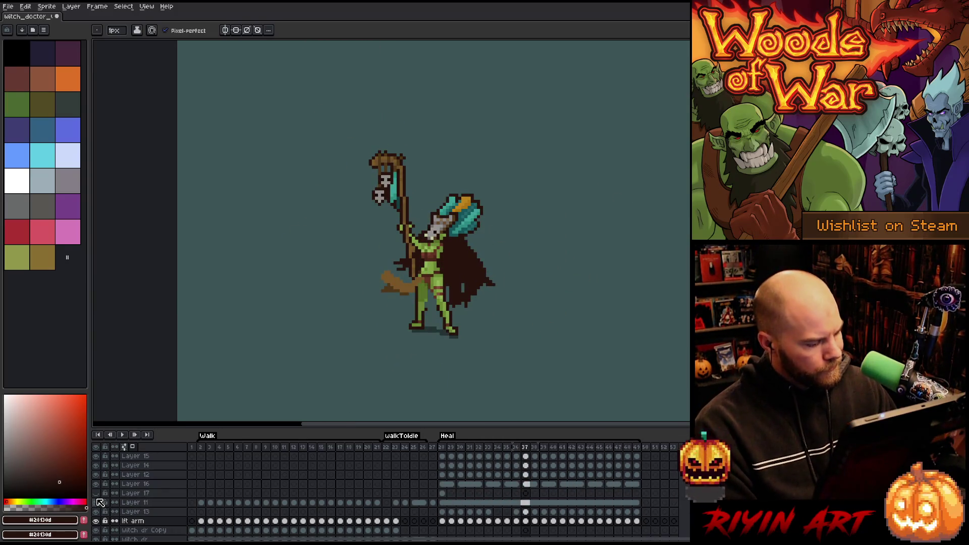
# - Move Layer 17's axe head one pixel down-left on frame 28
pyautogui.click(444, 494)
pyautogui.scroll(3, 380, 259)
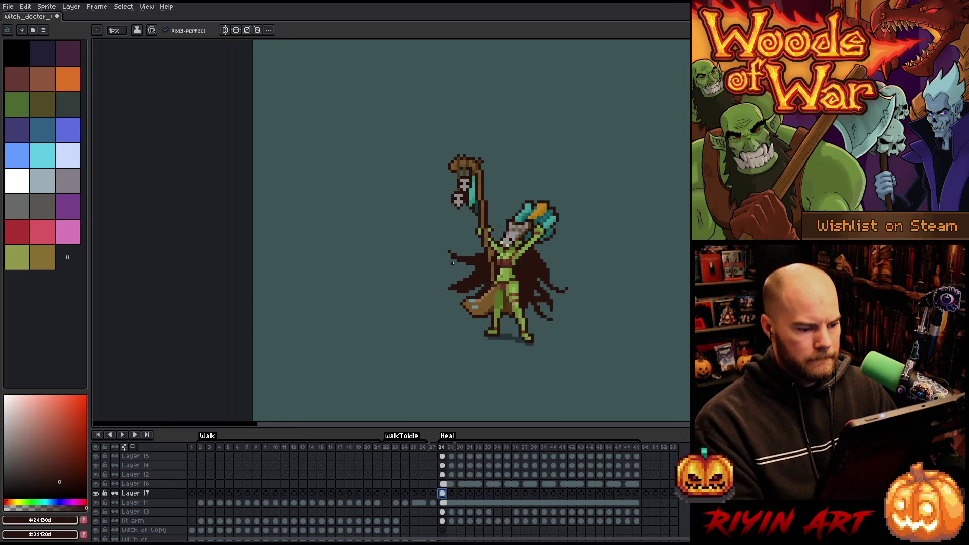
pyautogui.press('m')
pyautogui.moveTo(520, 174); pyautogui.dragTo(579, 246)
pyautogui.moveTo(653, 131); pyautogui.dragTo(532, 221)
pyautogui.moveTo(593, 180); pyautogui.dragTo(588, 186)
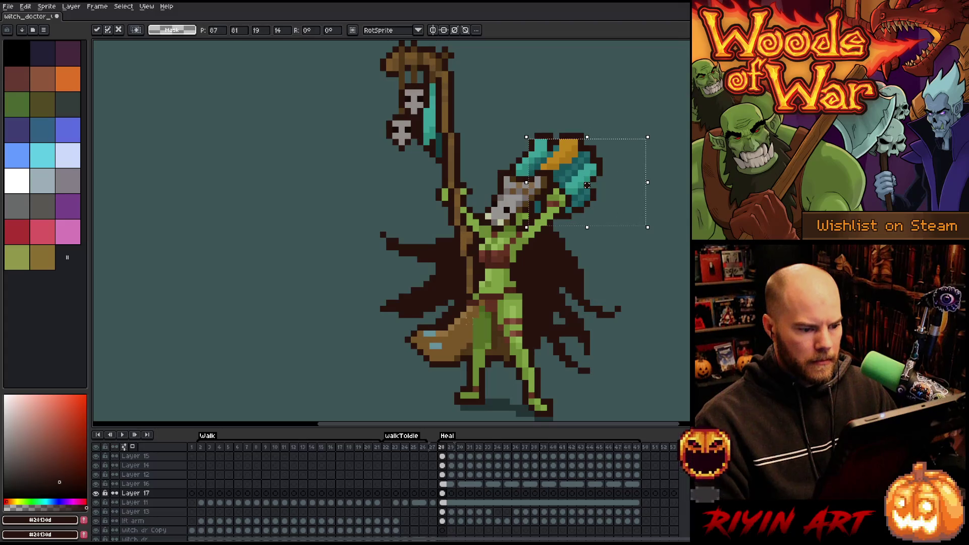
pyautogui.hotkey('ctrl', 'd')
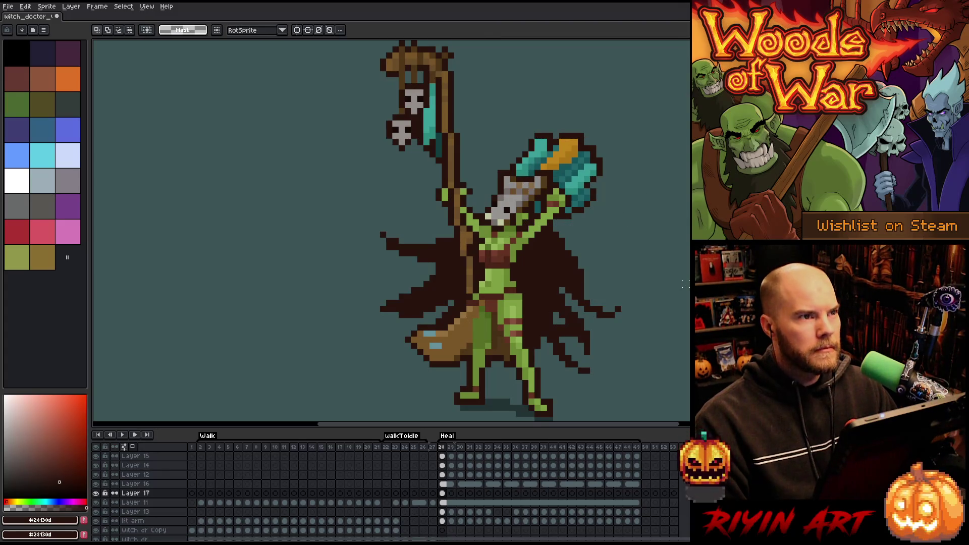
# - Select Layer 17's cels from frame 28 onward
pyautogui.scroll(-2, 679, 253)
pyautogui.hscroll(3, 678, 253)
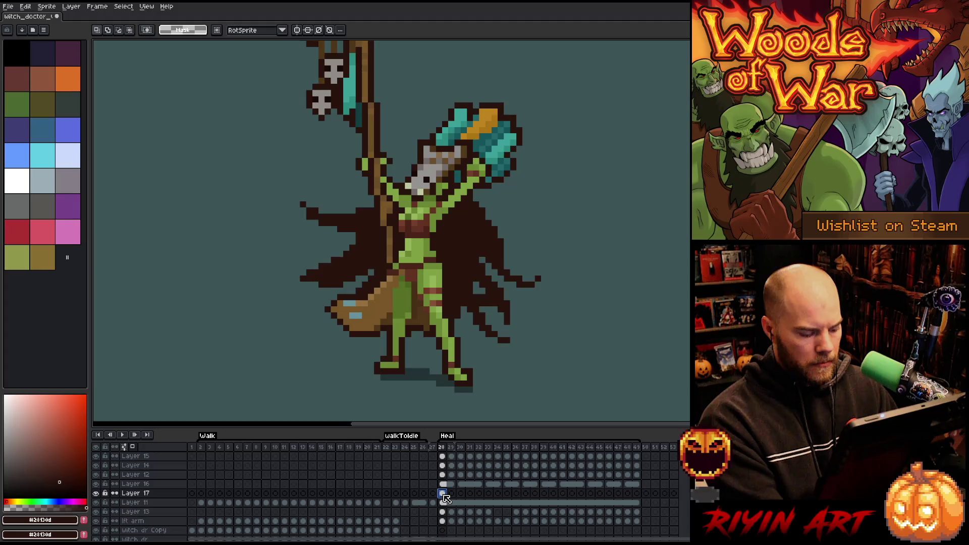
pyautogui.moveTo(444, 498)
pyautogui.mouseDown()
pyautogui.moveTo(601, 494)
pyautogui.moveTo(518, 495)
pyautogui.mouseUp()
# - Link Layer 17's cels 28–36 together, then unlink them again
pyautogui.rightClick(518, 494)
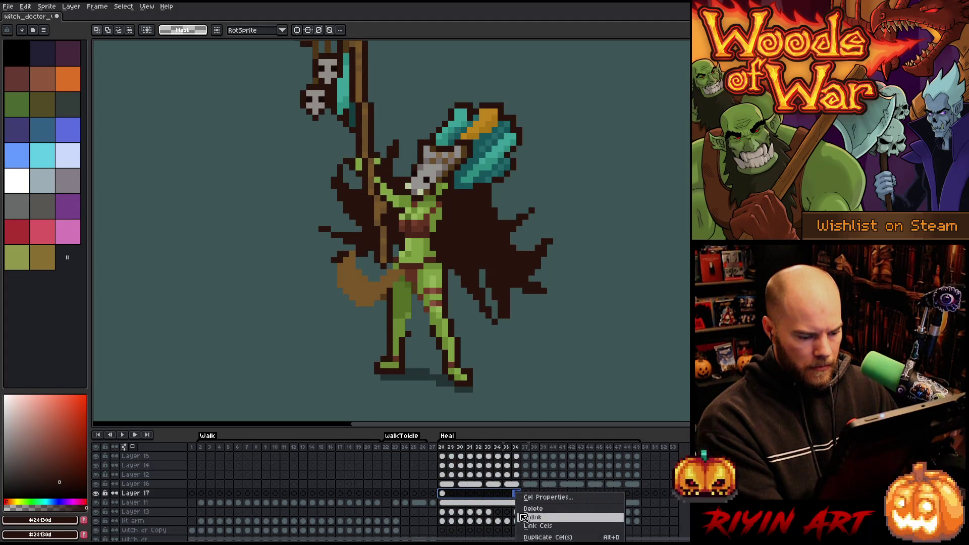
pyautogui.click(528, 527)
pyautogui.rightClick(462, 493)
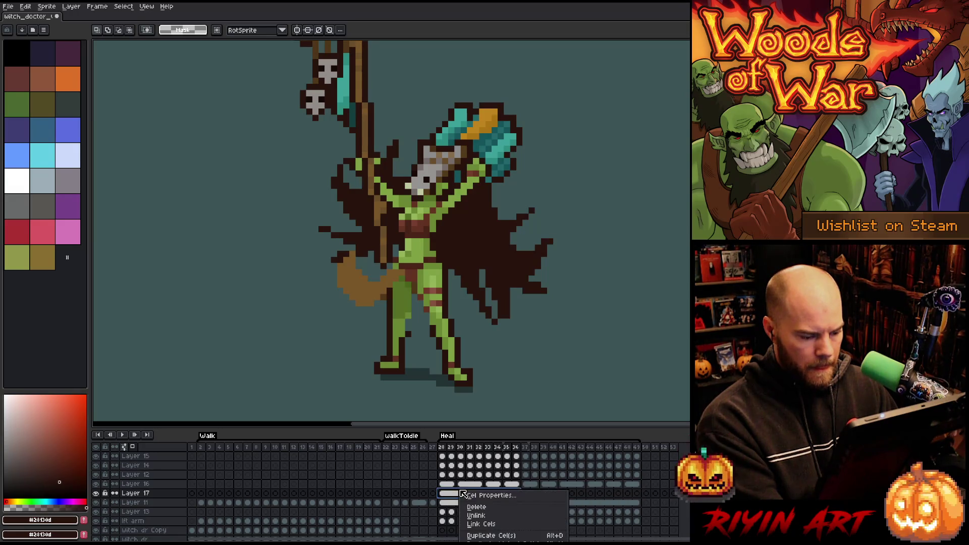
pyautogui.click(479, 526)
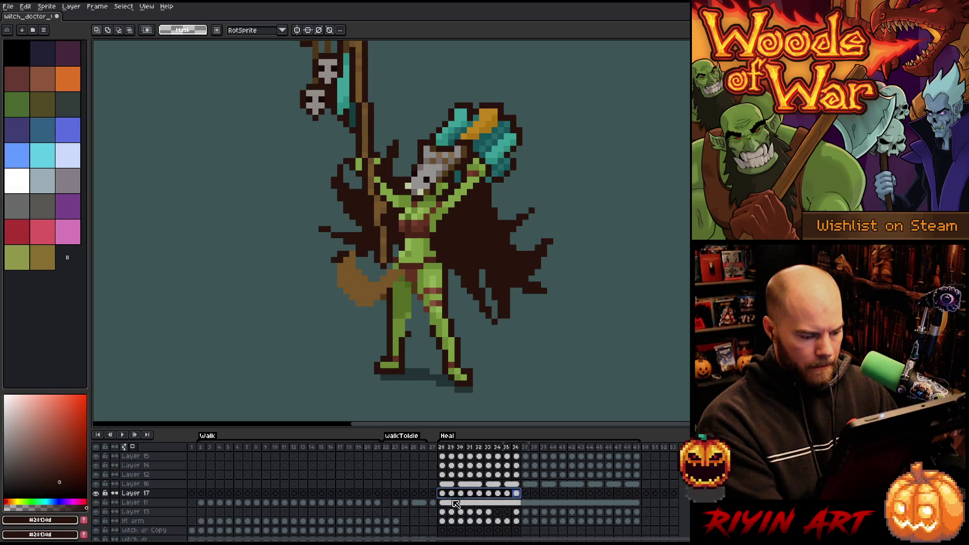
# - Link cels 28–30, 31–33 and 34–36 separately, then view frame 31
pyautogui.click(461, 495)
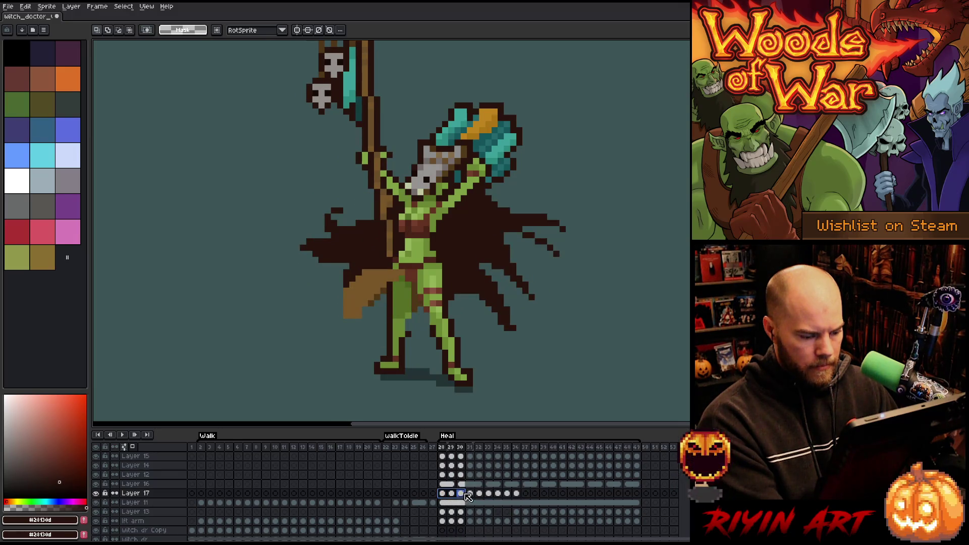
pyautogui.rightClick(466, 494)
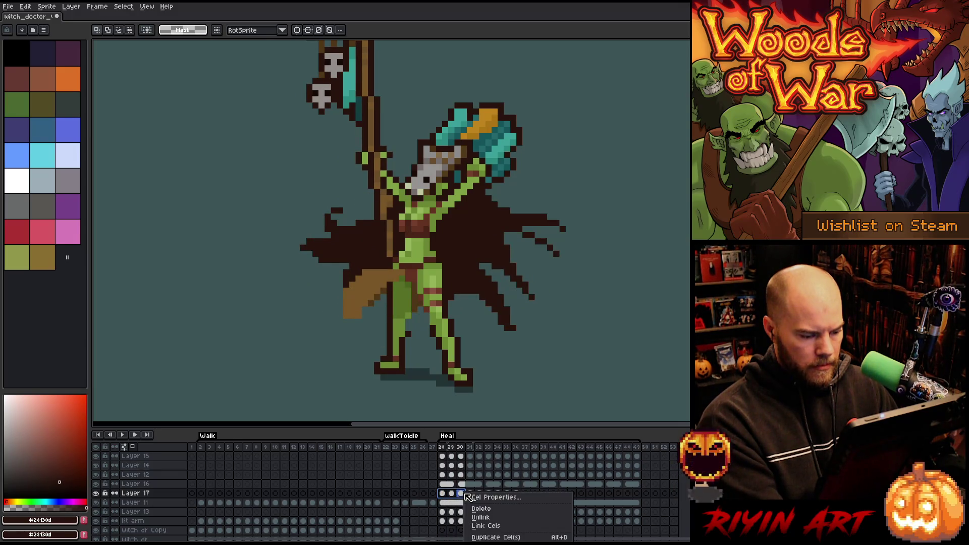
pyautogui.click(485, 526)
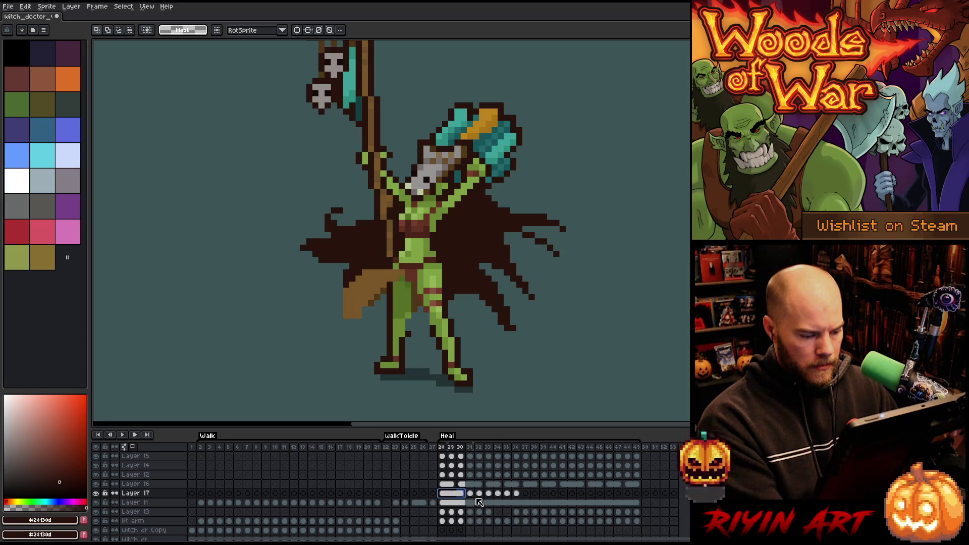
pyautogui.click(475, 494)
pyautogui.moveTo(477, 498); pyautogui.dragTo(494, 499)
pyautogui.rightClick(495, 499)
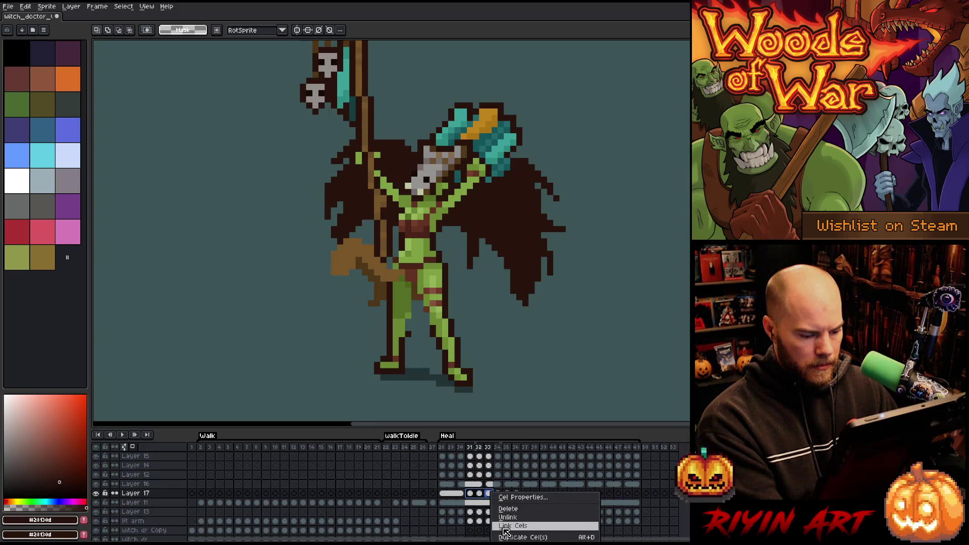
pyautogui.click(505, 529)
pyautogui.moveTo(502, 496); pyautogui.dragTo(516, 497)
pyautogui.rightClick(516, 497)
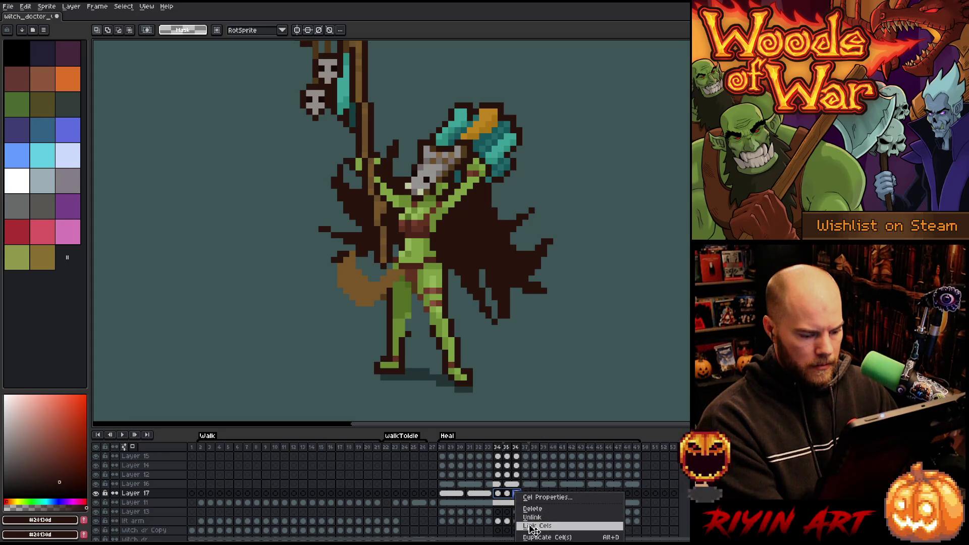
pyautogui.click(528, 529)
pyautogui.click(473, 494)
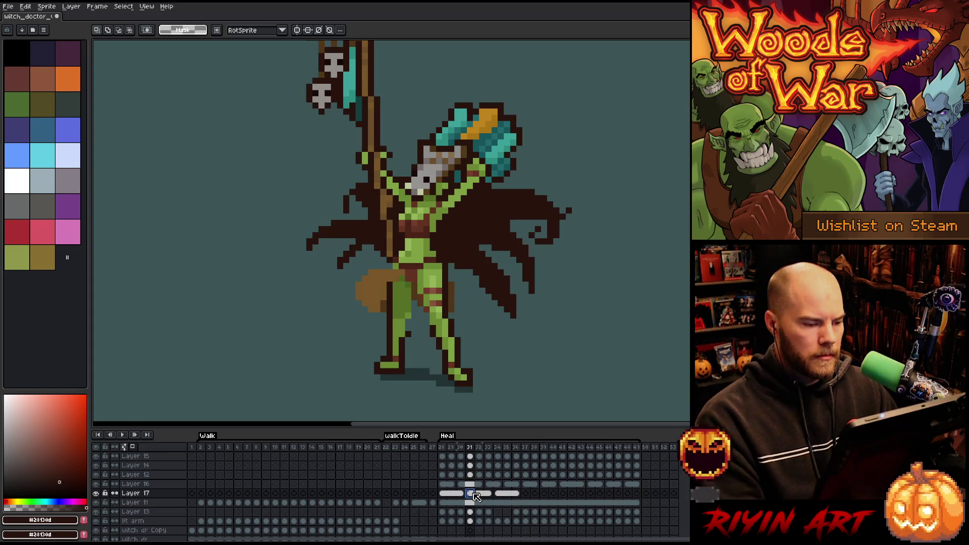
# - Select the raised arm and lower it one pixel on frame 34
pyautogui.press('b')
pyautogui.moveTo(488, 191)
pyautogui.mouseDown()
pyautogui.moveTo(447, 210)
pyautogui.moveTo(510, 151)
pyautogui.moveTo(492, 189)
pyautogui.moveTo(476, 186)
pyautogui.mouseUp()
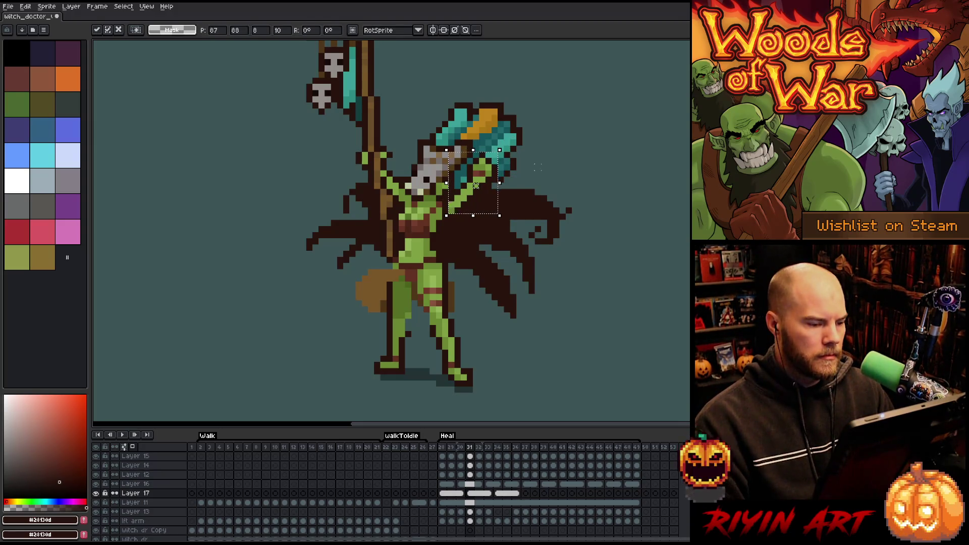
pyautogui.press('Return')
pyautogui.press('Return')
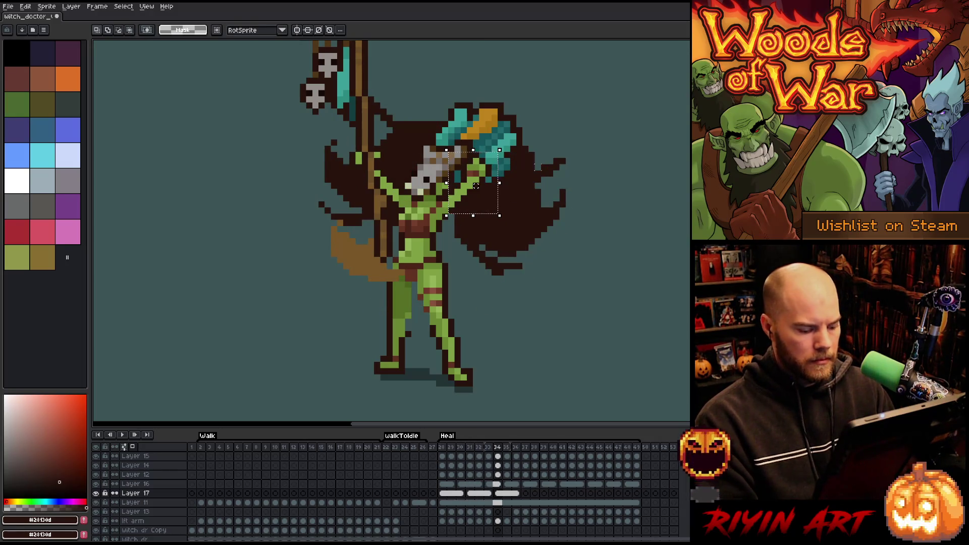
pyautogui.moveTo(476, 186); pyautogui.dragTo(476, 191)
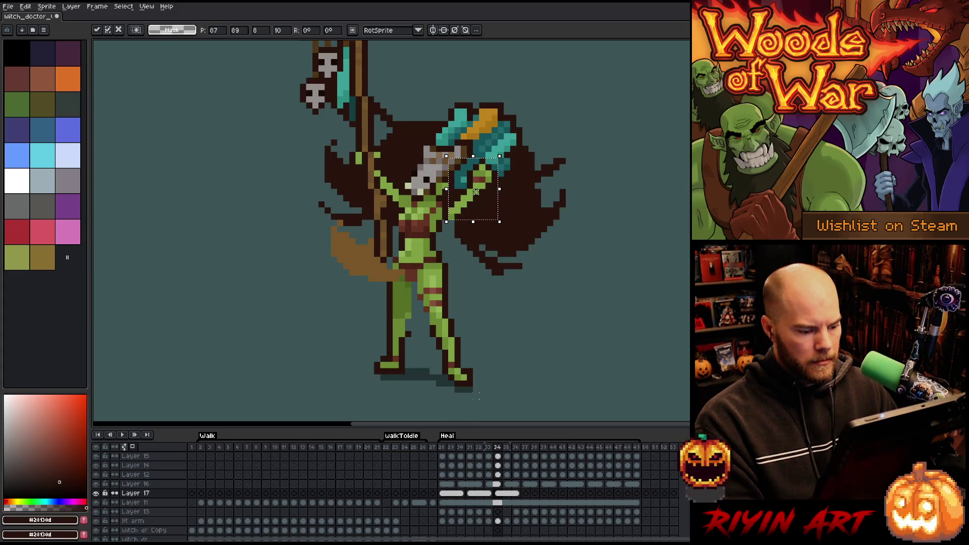
# - Replay Heal from the first frame and clear the arm selection
pyautogui.press('Home')
pyautogui.press('Return')
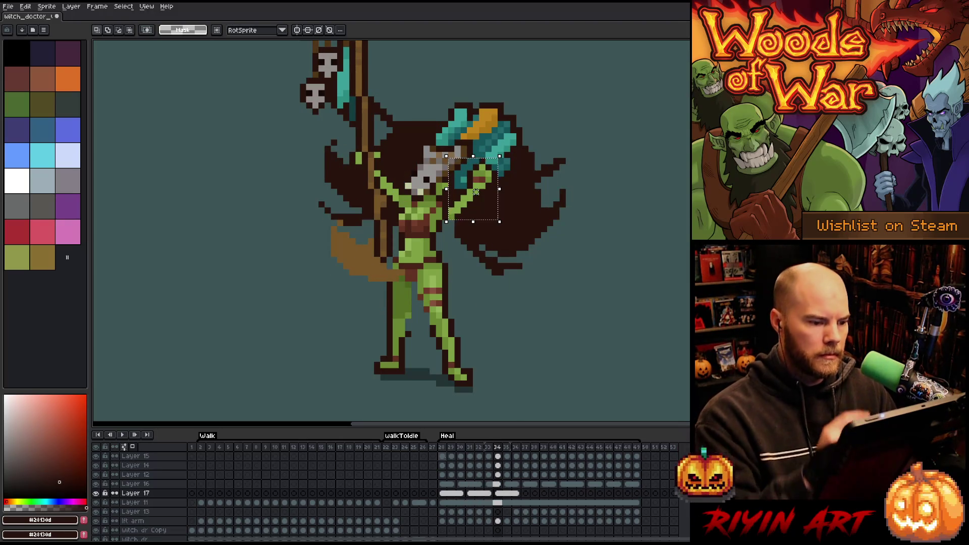
pyautogui.hotkey('ctrl', 'd')
pyautogui.press('b')
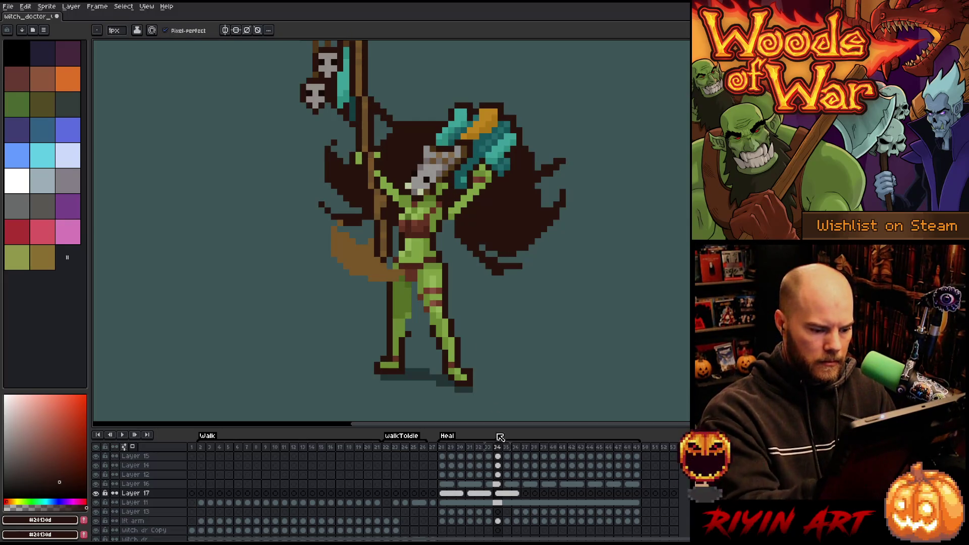
# - Move to frame 31 and sample the arm's light and darker greens
pyautogui.click(451, 448)
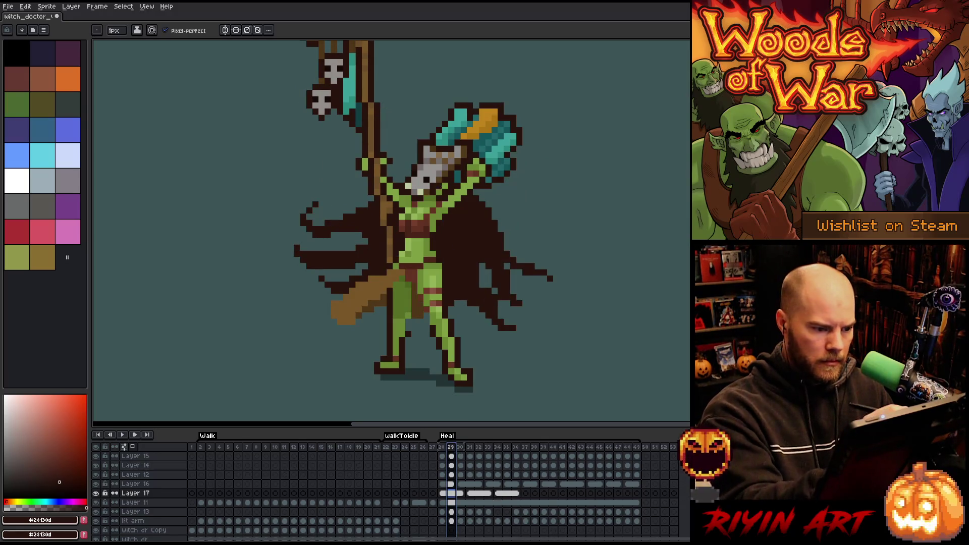
pyautogui.press('m')
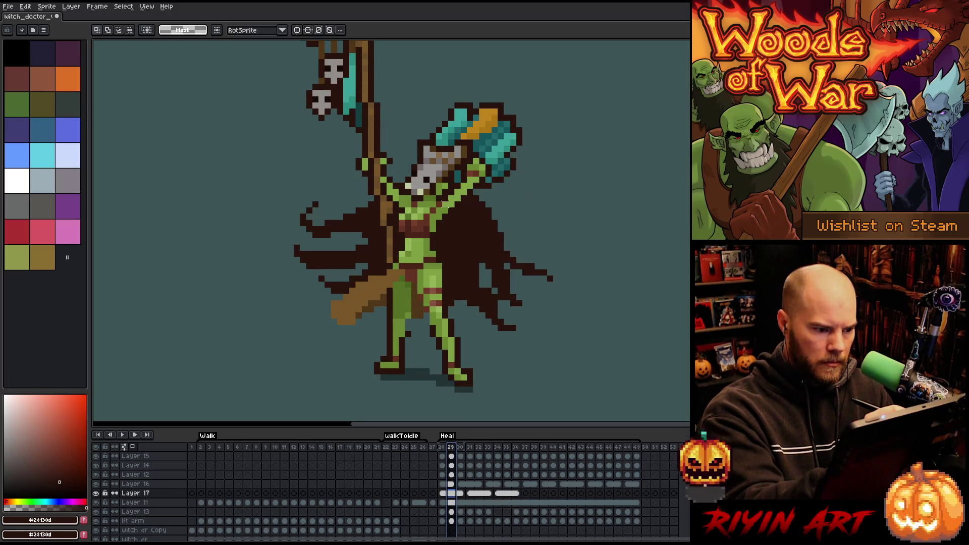
pyautogui.press('Right')
pyautogui.press('Right')
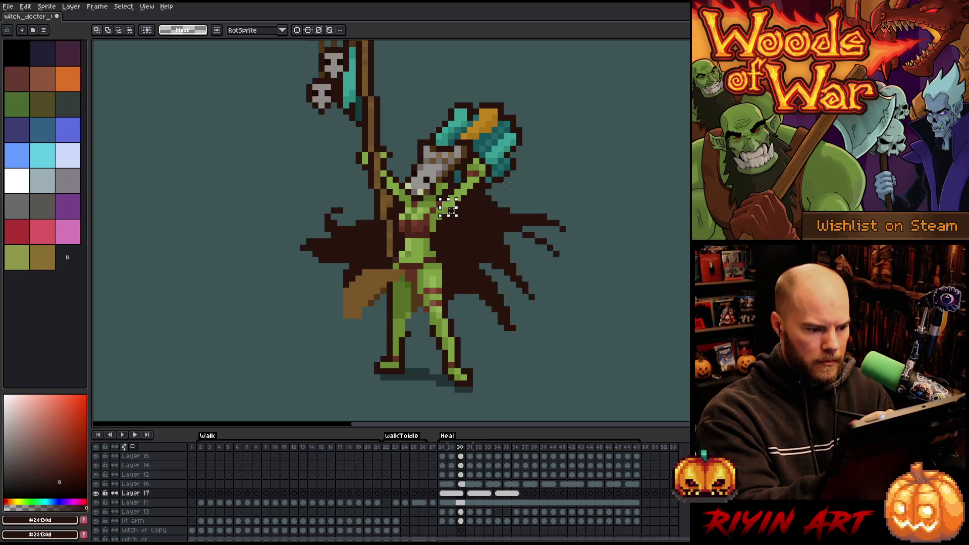
pyautogui.press('b')
pyautogui.keyDown('alt'); pyautogui.click(448, 208); pyautogui.keyUp('alt')
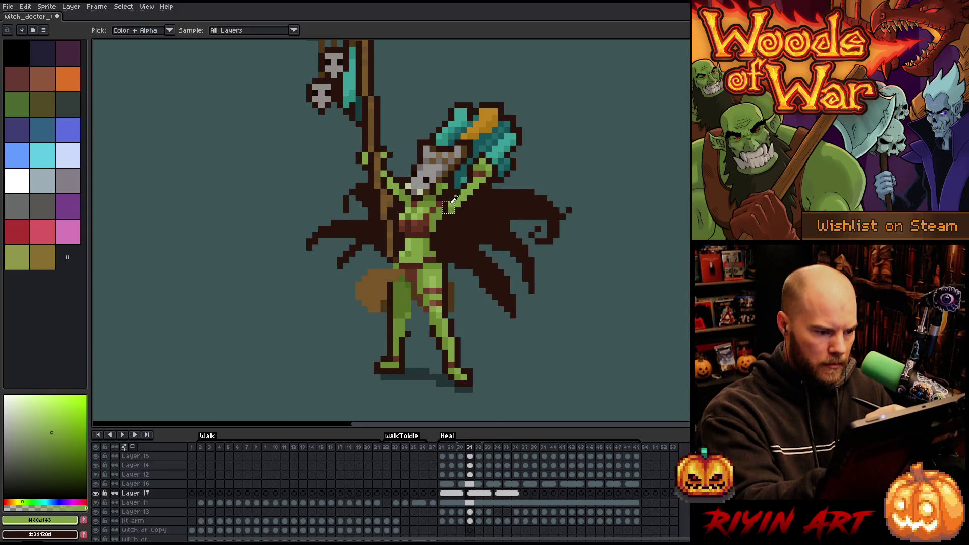
pyautogui.keyDown('alt'); pyautogui.click(452, 179); pyautogui.keyUp('alt')
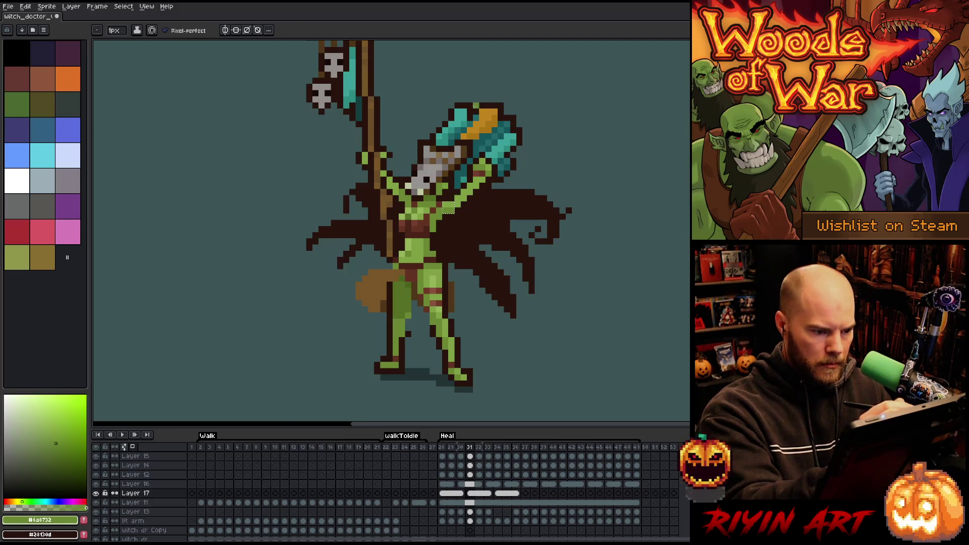
# - Paint green pixels onto the raised arm on frame 34, then pick dark brown
pyautogui.press('Right')
pyautogui.press('Right')
pyautogui.press('Right')
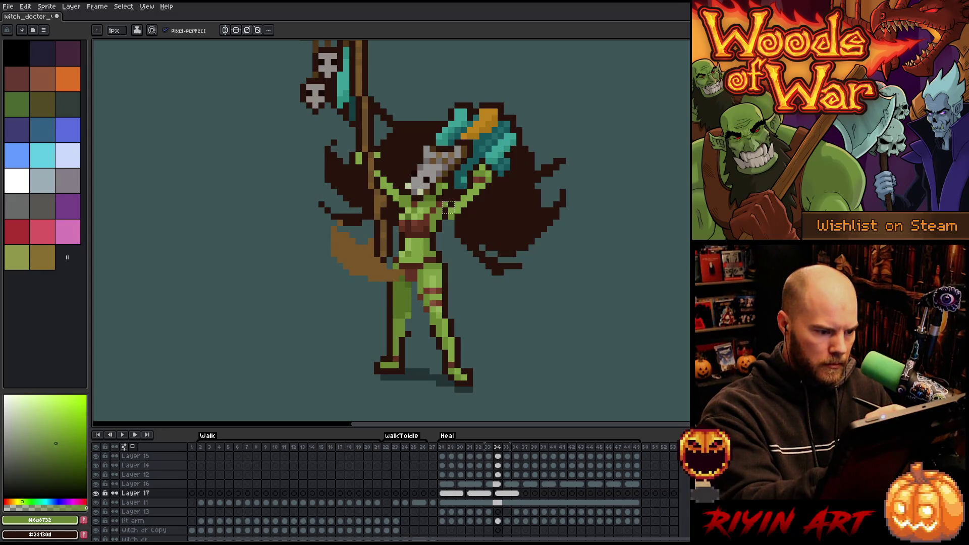
pyautogui.keyDown('alt'); pyautogui.click(449, 208); pyautogui.keyUp('alt')
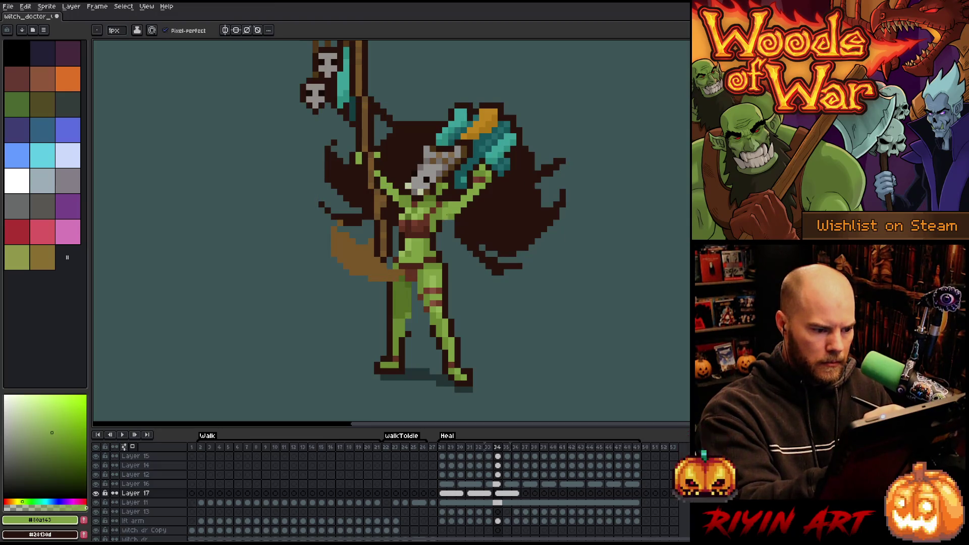
pyautogui.press('alt')
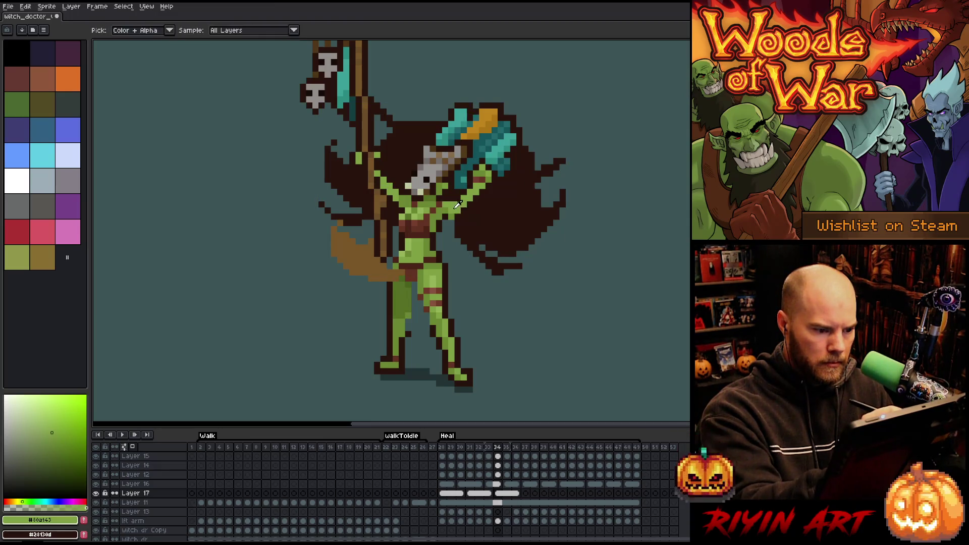
pyautogui.moveTo(473, 200); pyautogui.dragTo(473, 216)
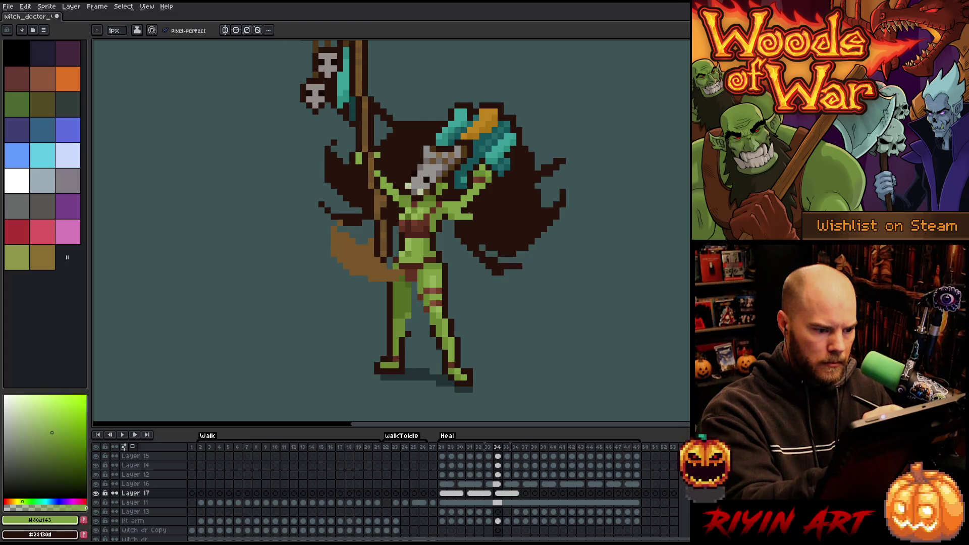
pyautogui.press('e')
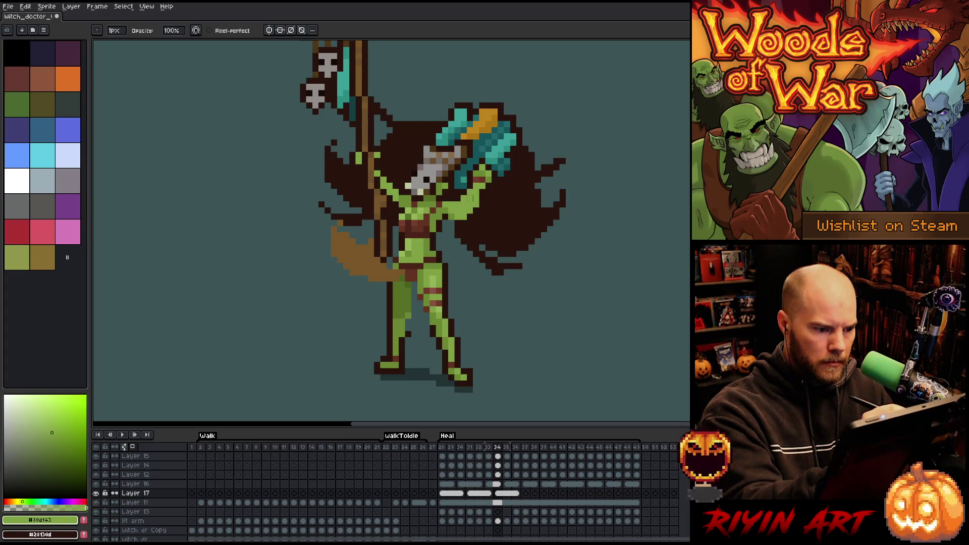
pyautogui.keyDown('alt'); pyautogui.click(469, 180); pyautogui.keyUp('alt')
pyautogui.press('b')
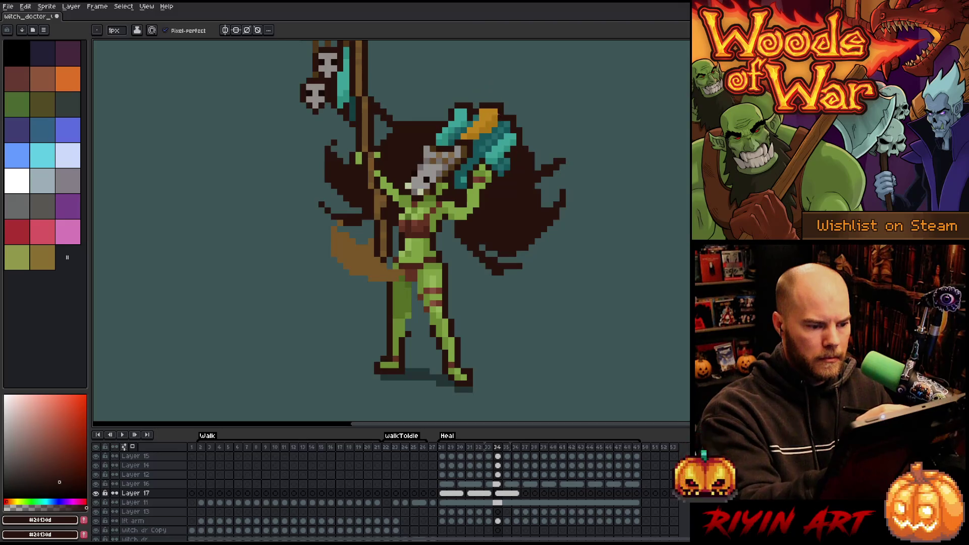
# - Retouch the axe arm alternating light green, darker green and dark brown outline pixels
pyautogui.keyDown('alt'); pyautogui.click(482, 177); pyautogui.keyUp('alt')
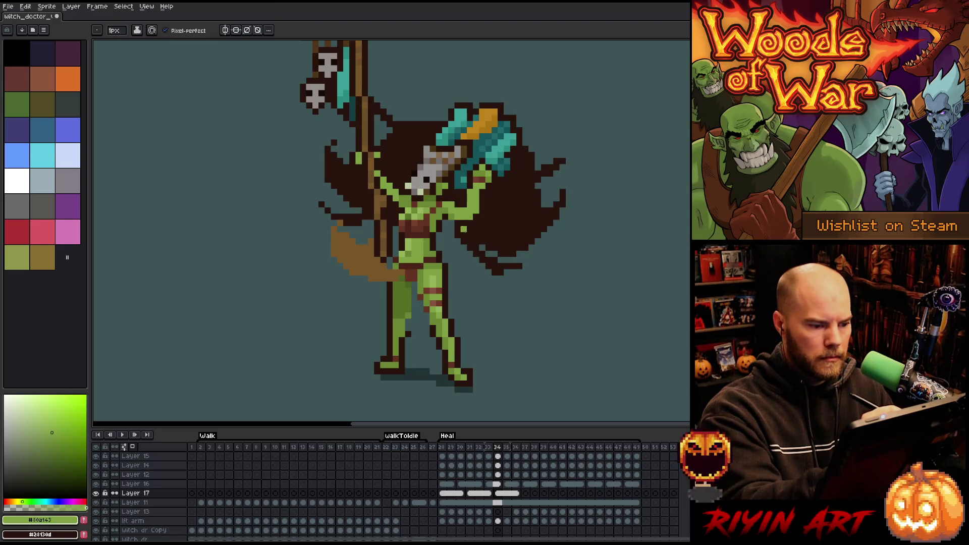
pyautogui.press('b')
pyautogui.keyDown('alt'); pyautogui.click(457, 217); pyautogui.keyUp('alt')
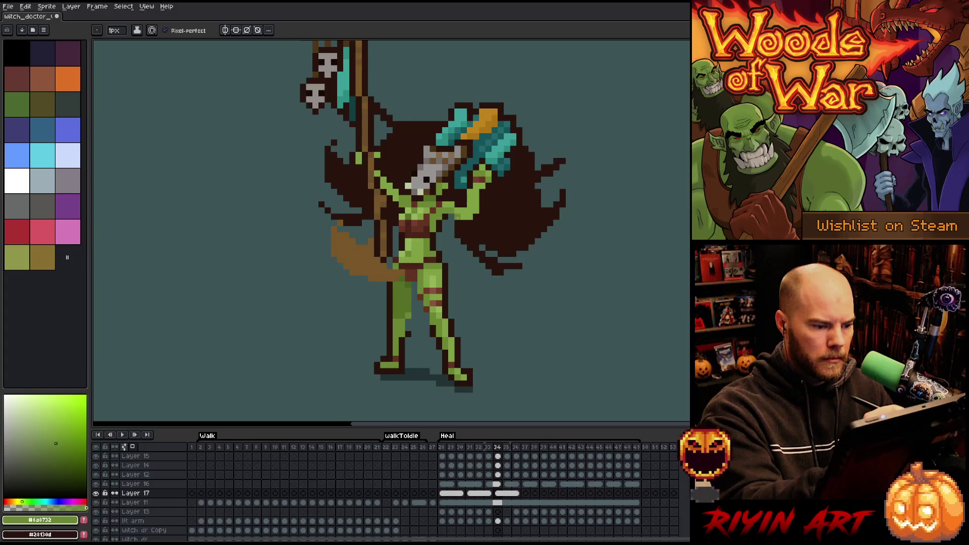
pyautogui.keyDown('alt'); pyautogui.click(462, 150); pyautogui.keyUp('alt')
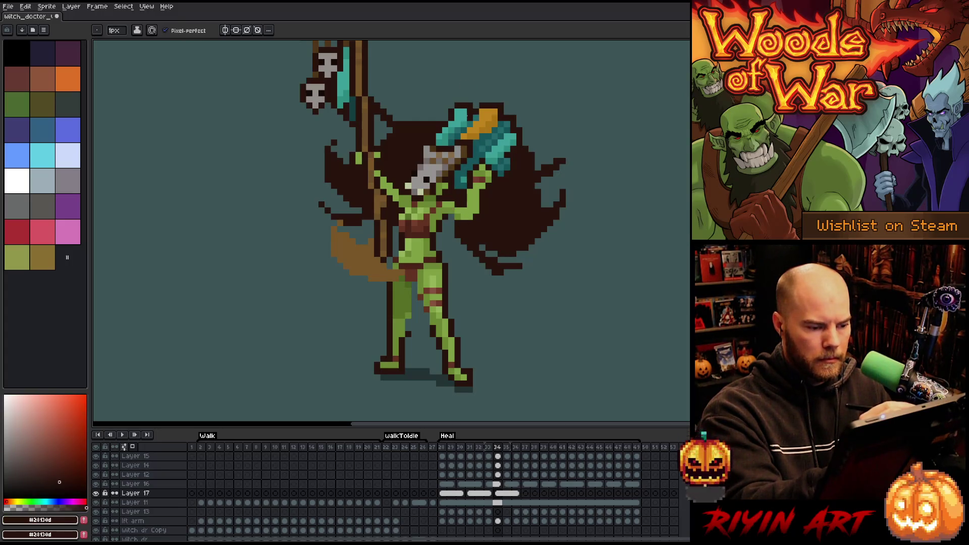
pyautogui.keyDown('alt'); pyautogui.click(462, 203); pyautogui.keyUp('alt')
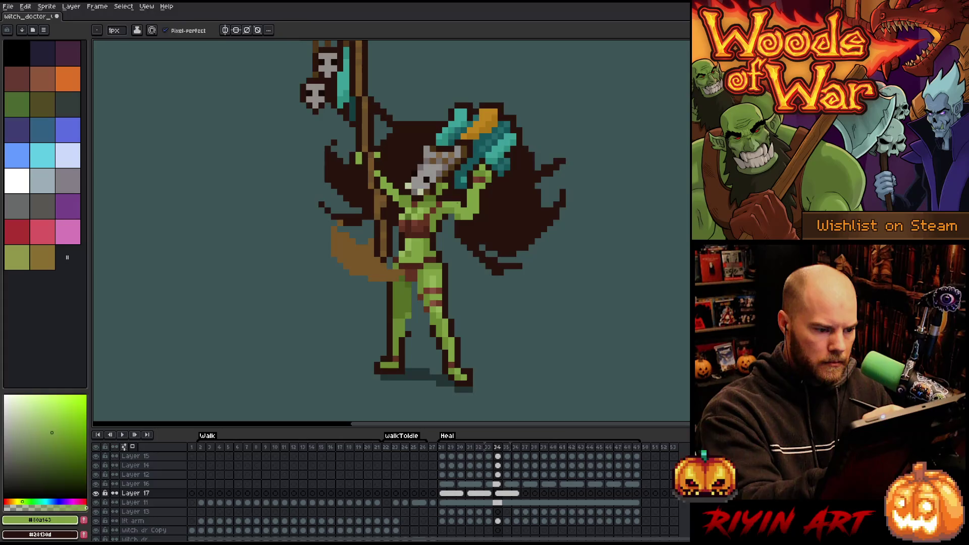
pyautogui.keyDown('alt'); pyautogui.click(473, 137); pyautogui.keyUp('alt')
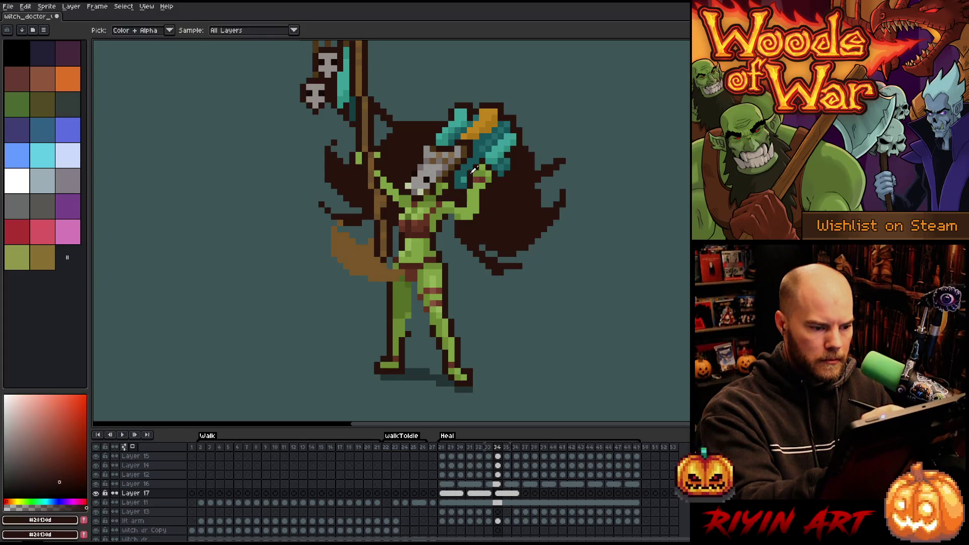
pyautogui.keyDown('alt'); pyautogui.click(482, 198); pyautogui.keyUp('alt')
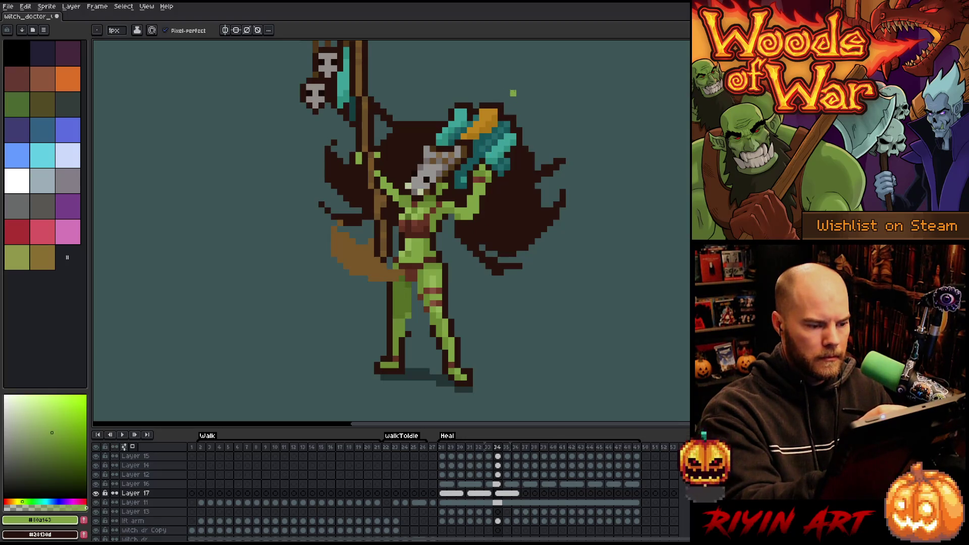
pyautogui.keyDown('alt'); pyautogui.click(470, 213); pyautogui.keyUp('alt')
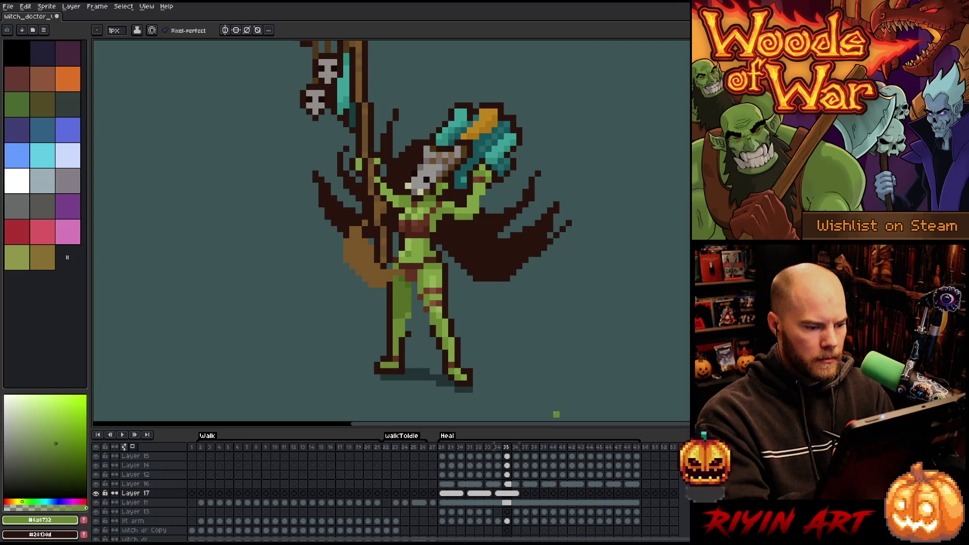
pyautogui.keyDown('alt'); pyautogui.click(498, 174); pyautogui.keyUp('alt')
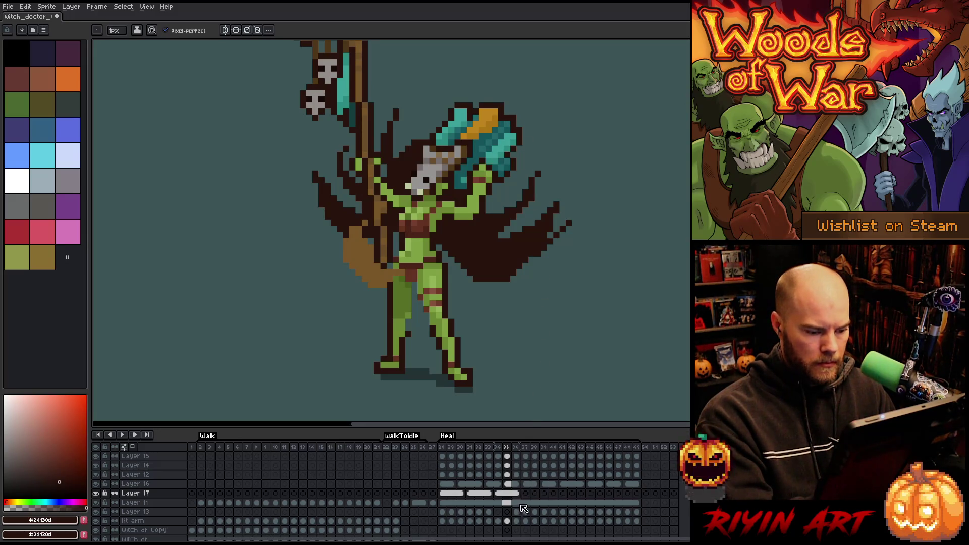
# - Select Layer 17's frame 37 cel and unlink it from the earlier cels
pyautogui.click(489, 495)
pyautogui.moveTo(497, 494); pyautogui.dragTo(515, 490)
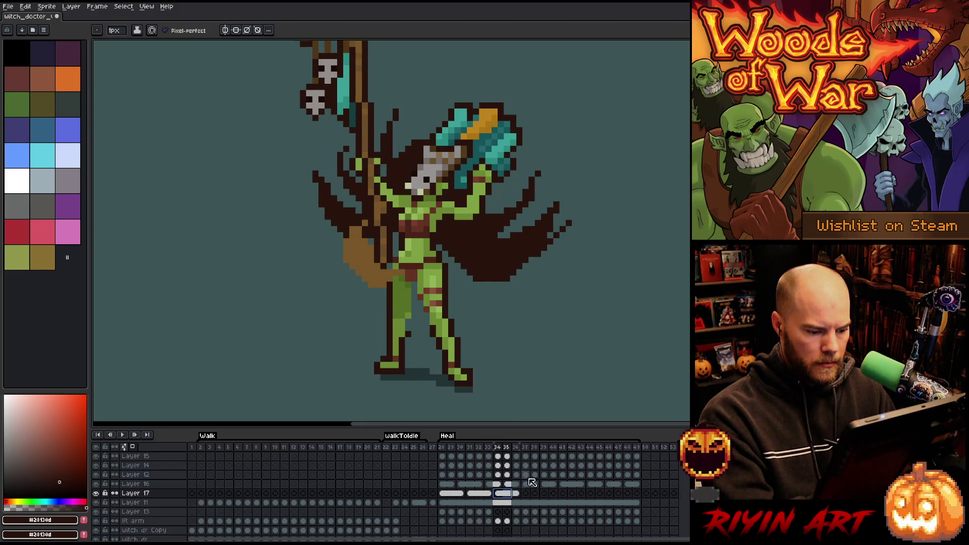
pyautogui.click(516, 496)
pyautogui.moveTo(516, 498); pyautogui.dragTo(498, 497)
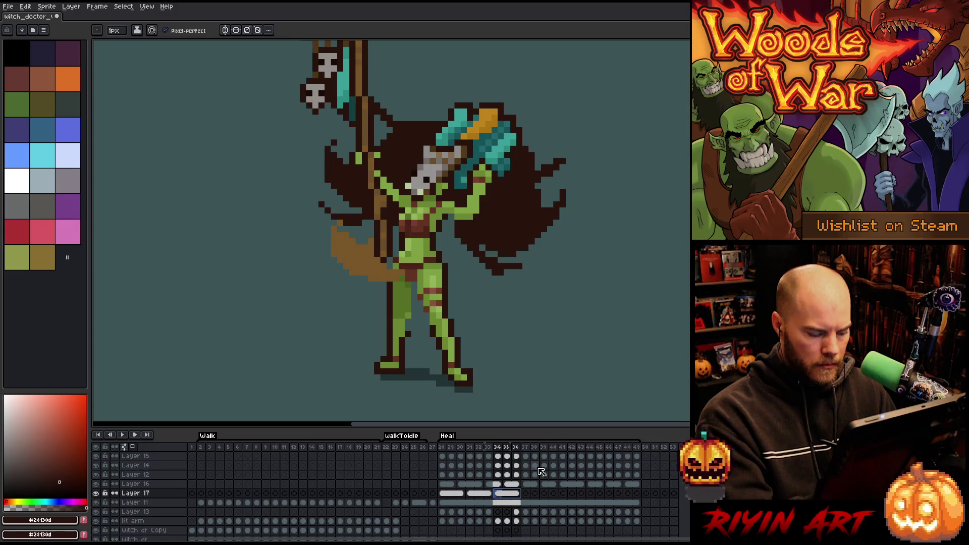
pyautogui.click(518, 498)
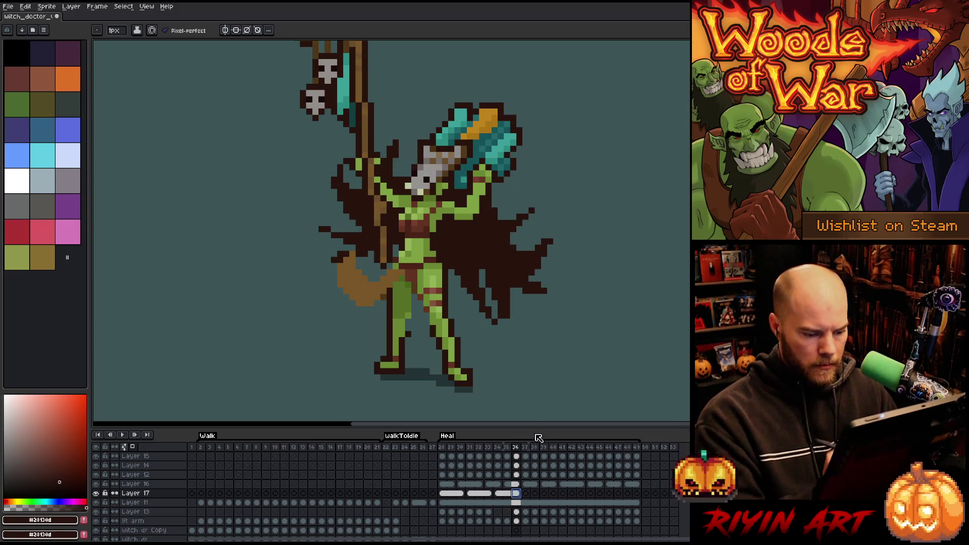
pyautogui.rightClick(523, 498)
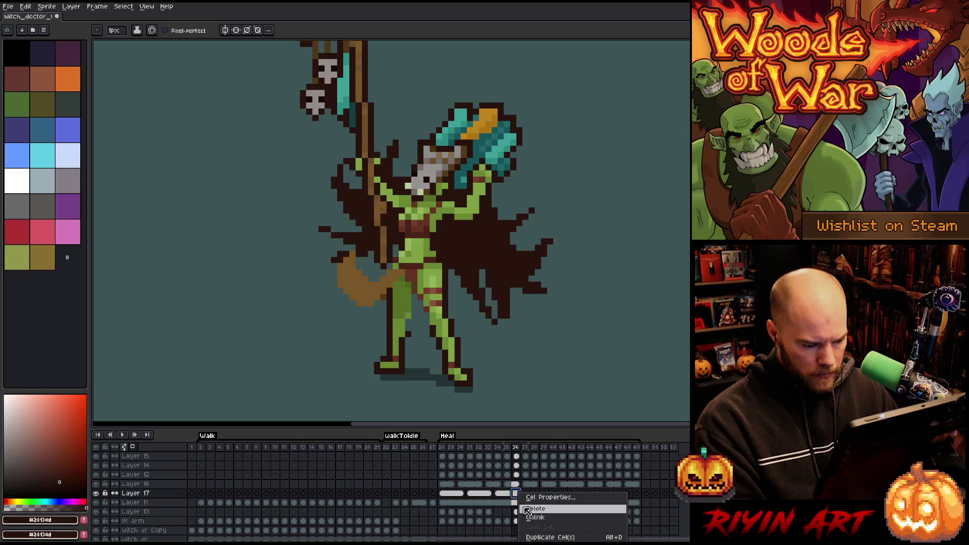
pyautogui.press('Escape')
pyautogui.moveTo(517, 497); pyautogui.dragTo(530, 499)
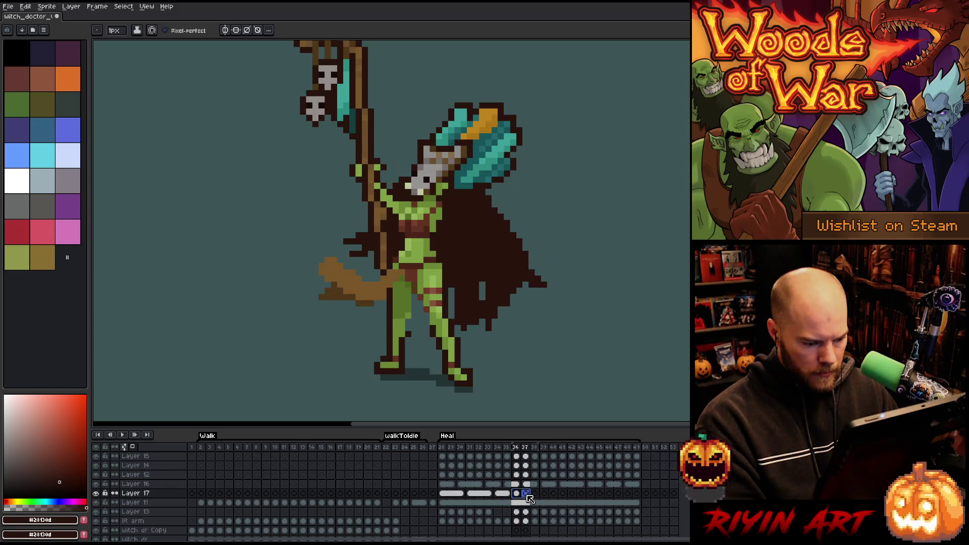
pyautogui.rightClick(530, 500)
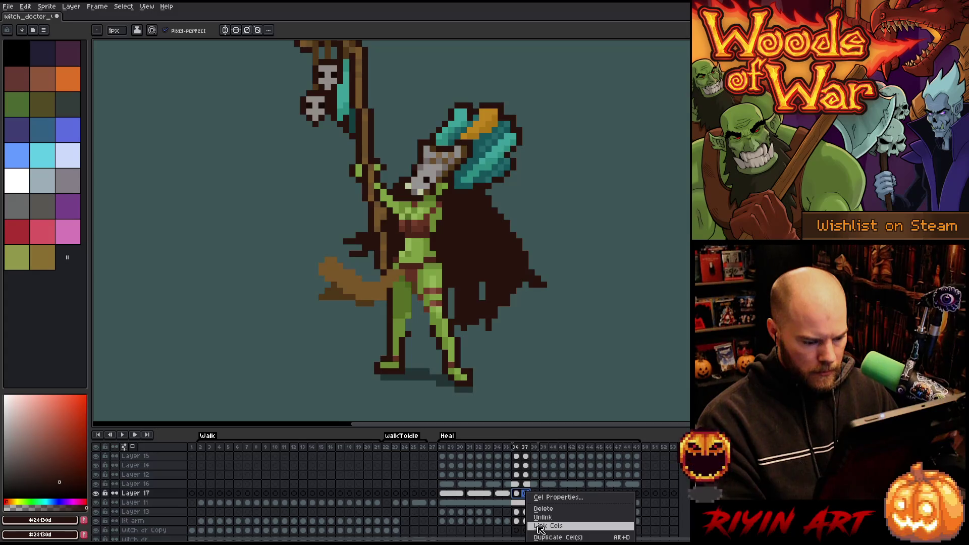
pyautogui.click(542, 517)
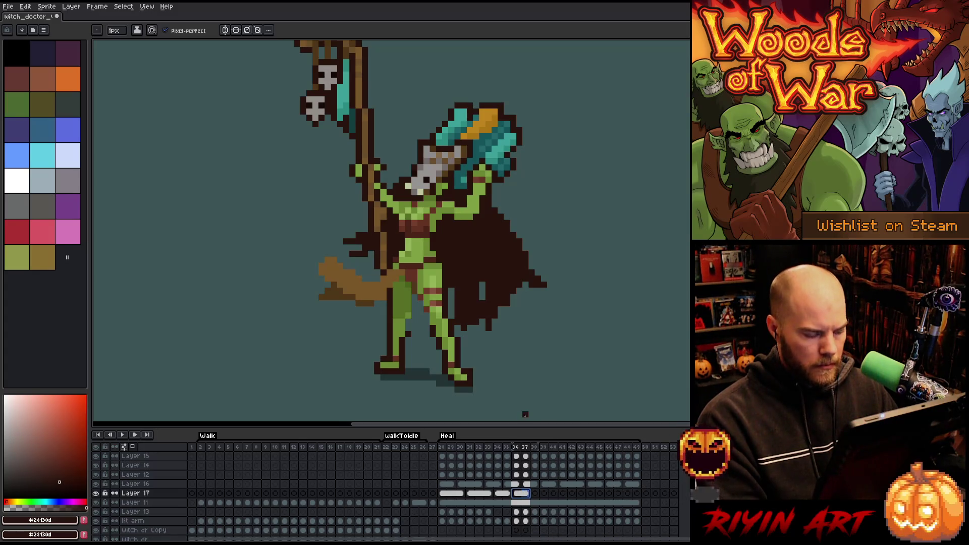
# - Lasso the axe arm, try two rotations, and undo both
pyautogui.press('q')
pyautogui.moveTo(535, 197)
pyautogui.mouseDown()
pyautogui.moveTo(475, 136)
pyautogui.moveTo(485, 275)
pyautogui.moveTo(507, 210)
pyautogui.mouseUp()
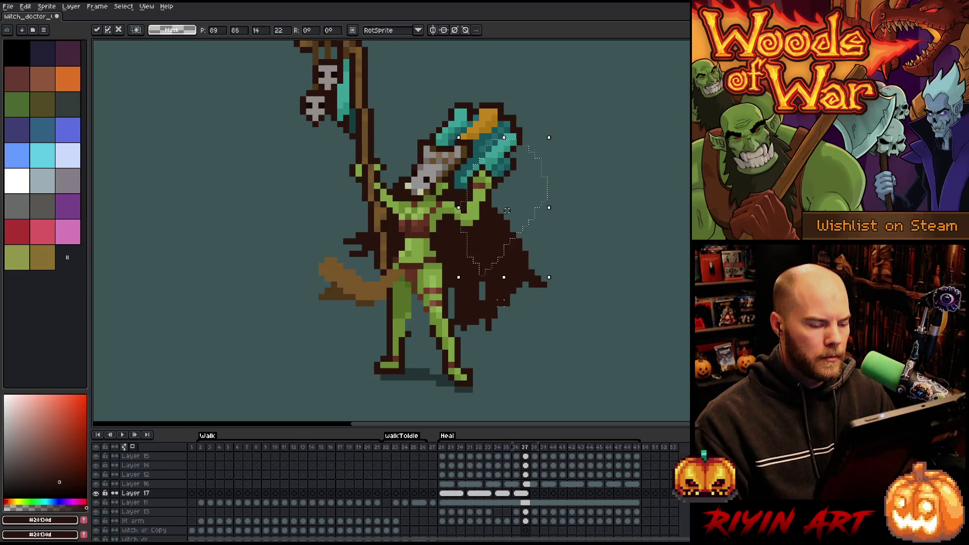
pyautogui.hotkey('ctrl', 'd')
pyautogui.moveTo(529, 112); pyautogui.dragTo(469, 199)
pyautogui.hotkey('ctrl', 'z')
pyautogui.hotkey('ctrl', 'z')
pyautogui.moveTo(563, 164)
pyautogui.mouseDown()
pyautogui.moveTo(467, 171)
pyautogui.moveTo(467, 202)
pyautogui.moveTo(492, 205)
pyautogui.mouseUp()
pyautogui.hotkey('ctrl', 'z')
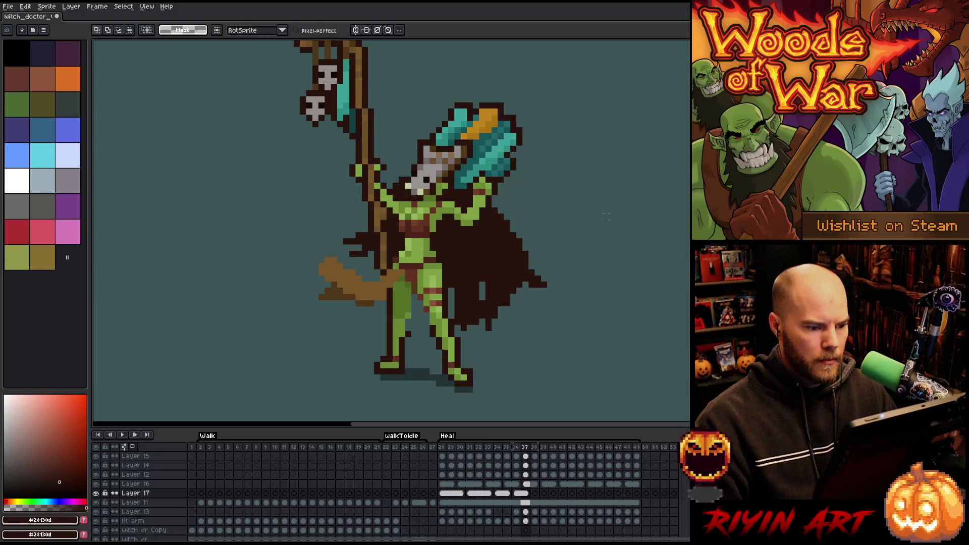
# - Redraw arm pixels on frame 36 in light and darker green, checking against frame 35
pyautogui.press('b')
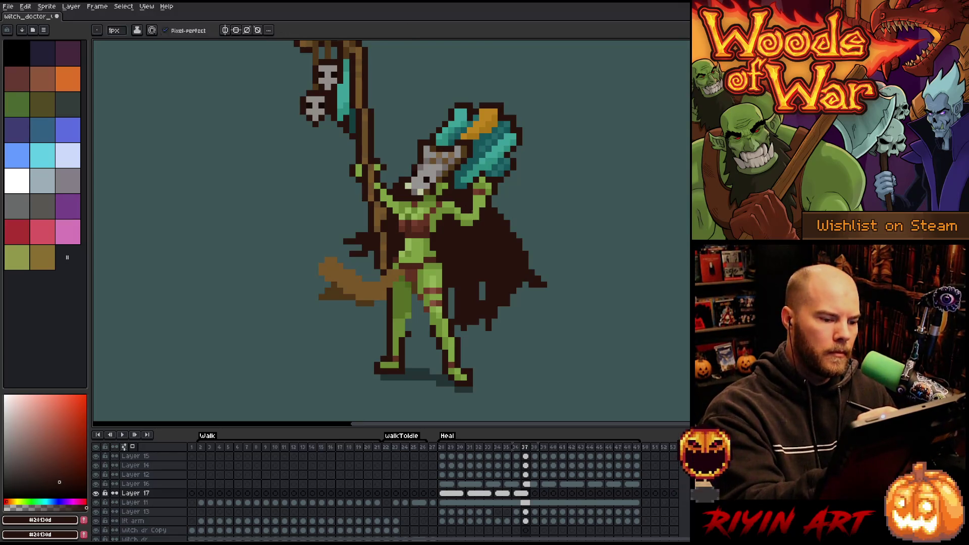
pyautogui.keyDown('alt'); pyautogui.click(470, 204); pyautogui.keyUp('alt')
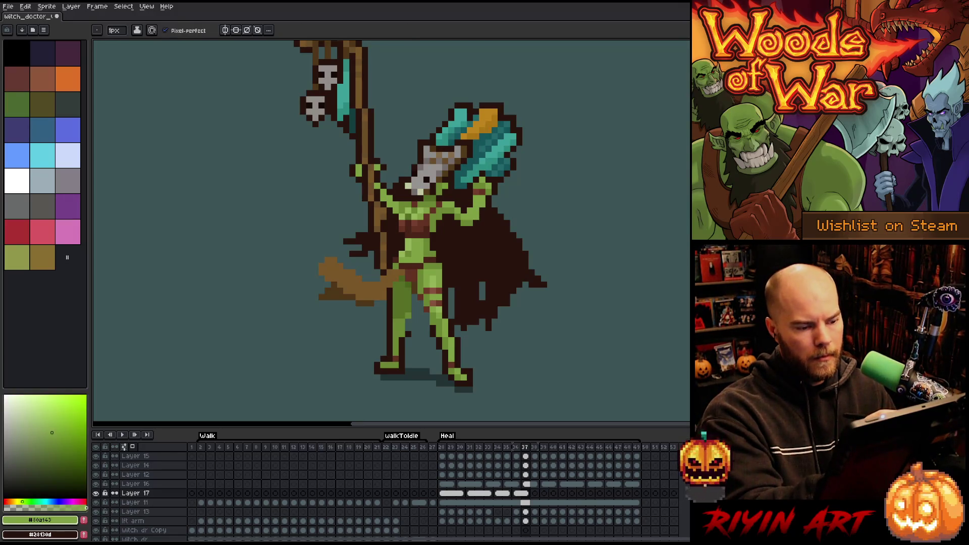
pyautogui.keyDown('alt'); pyautogui.click(480, 209); pyautogui.keyUp('alt')
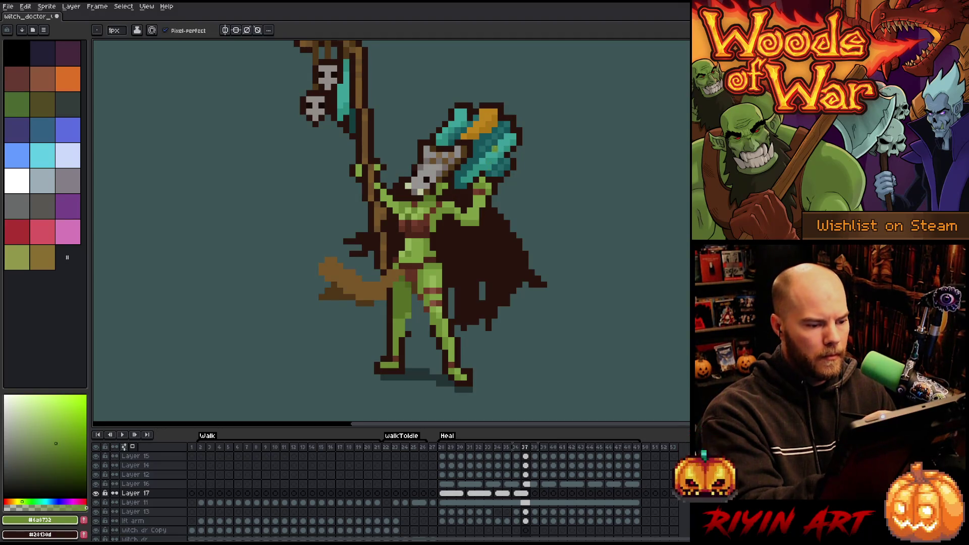
pyautogui.keyDown('alt'); pyautogui.click(470, 199); pyautogui.keyUp('alt')
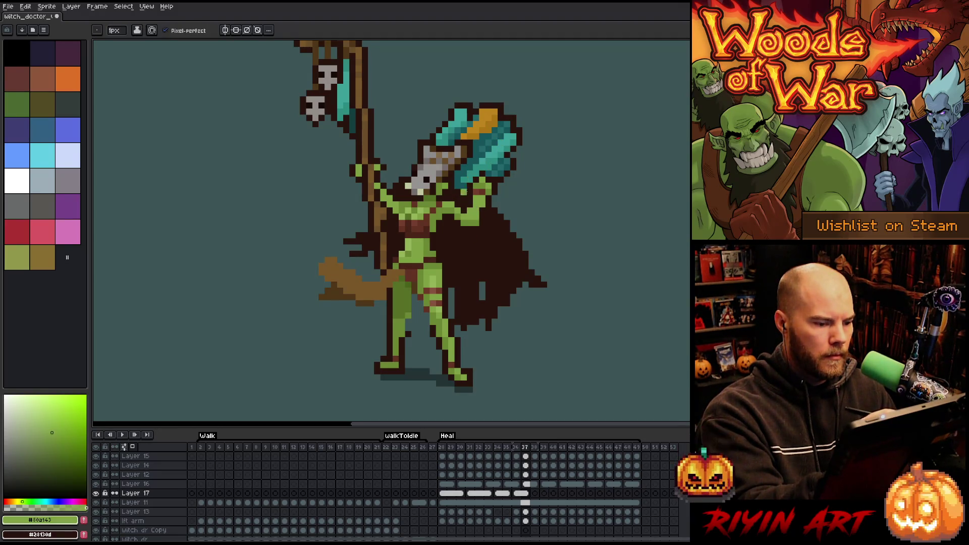
pyautogui.keyDown('alt'); pyautogui.click(479, 210); pyautogui.keyUp('alt')
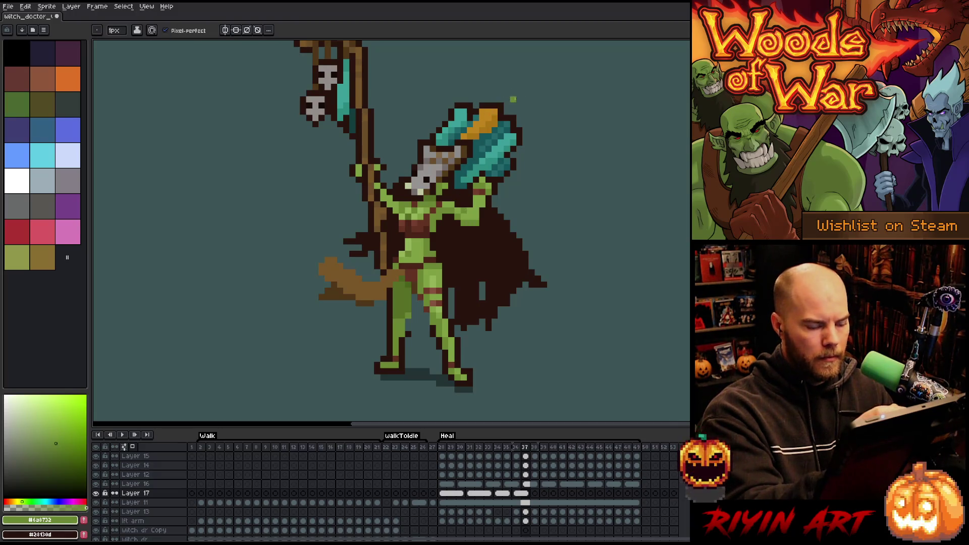
pyautogui.press('Left')
pyautogui.press('Left')
pyautogui.press('Right')
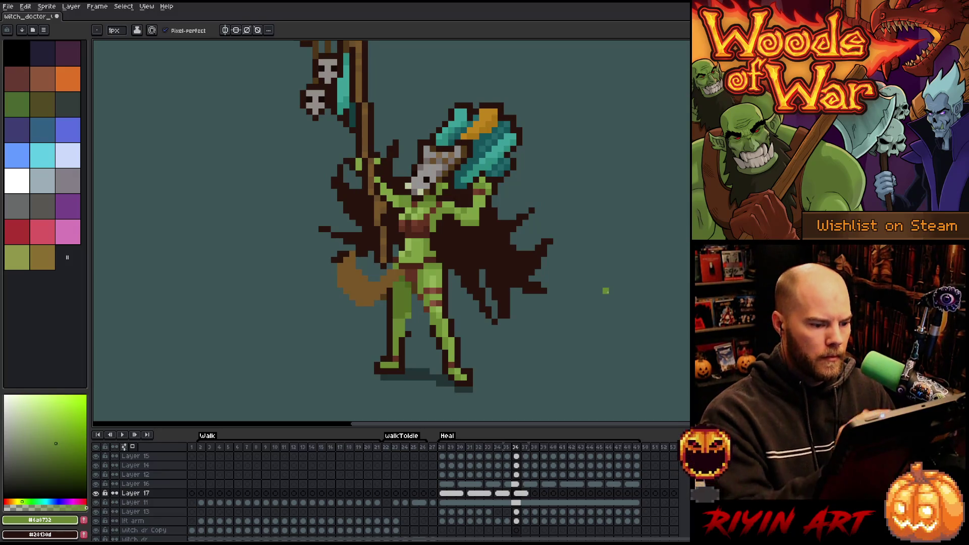
# - Erase and redraw light green arm pixels, flipping to neighbouring frames to compare
pyautogui.press('e')
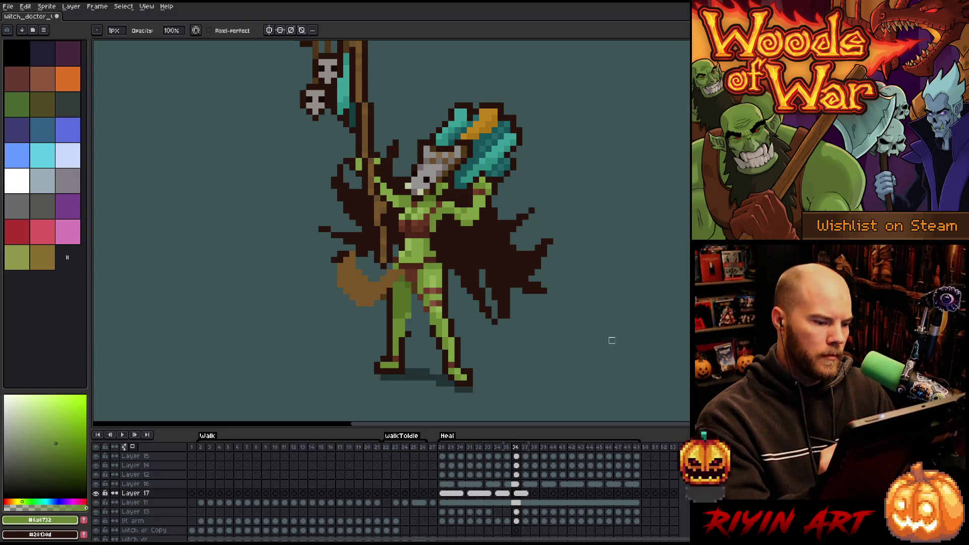
pyautogui.press('b')
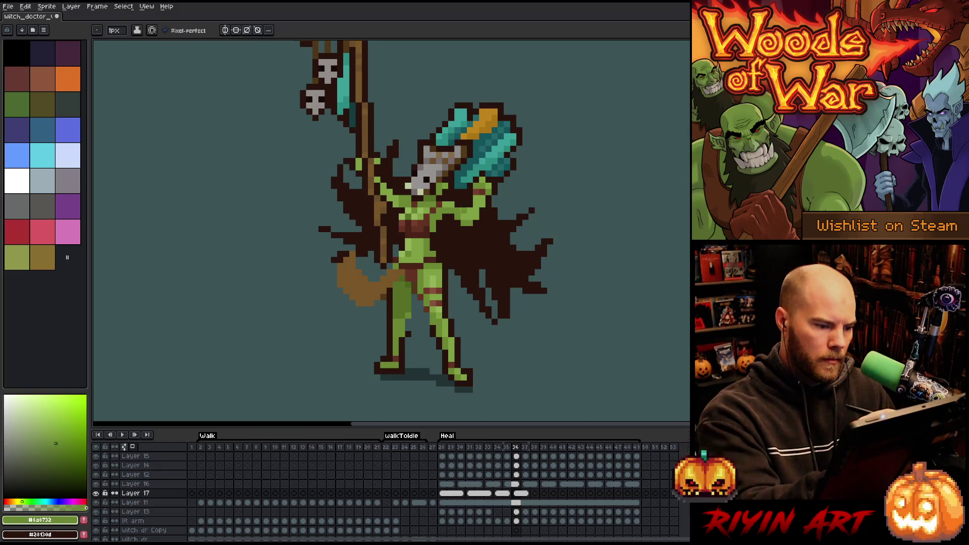
pyautogui.keyDown('alt'); pyautogui.click(464, 167); pyautogui.keyUp('alt')
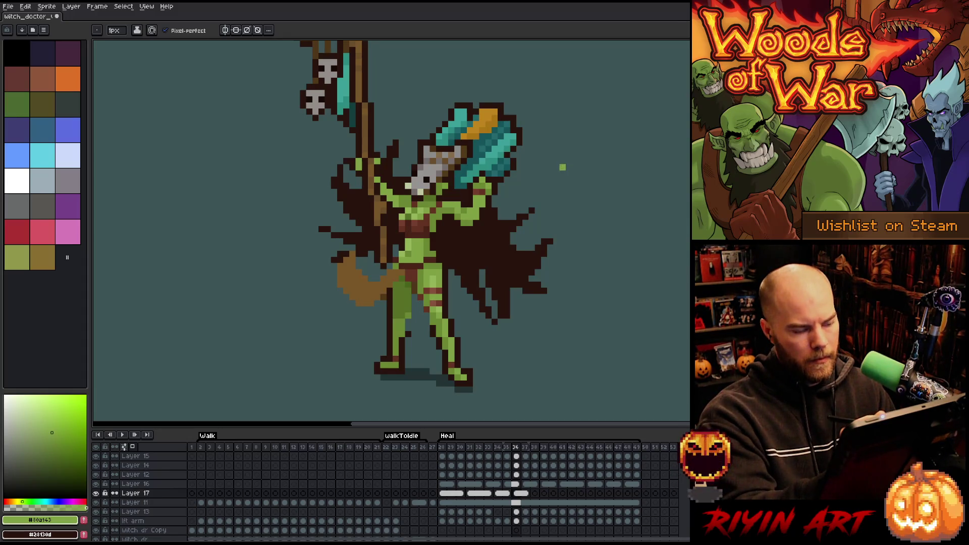
pyautogui.press('Right')
pyautogui.press('Right')
pyautogui.press('Left')
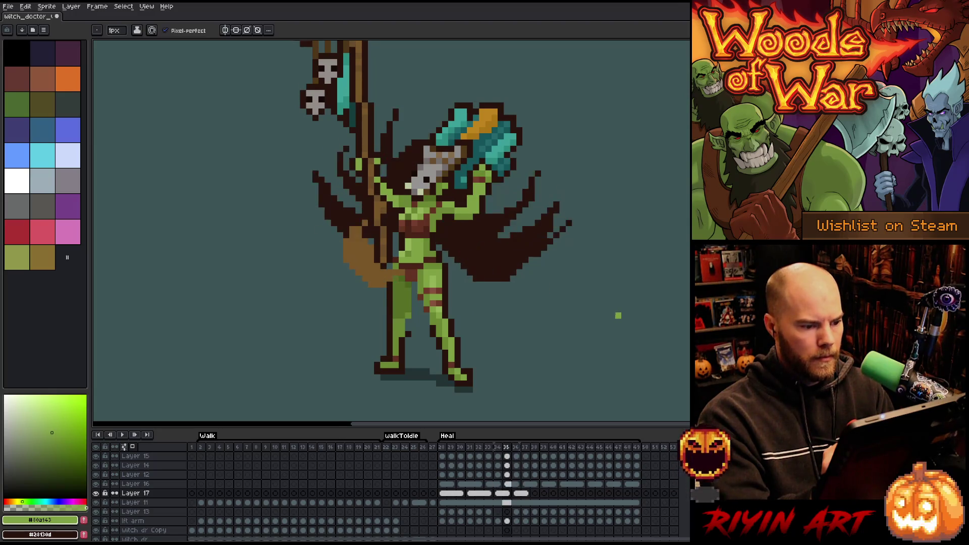
pyautogui.press('Left')
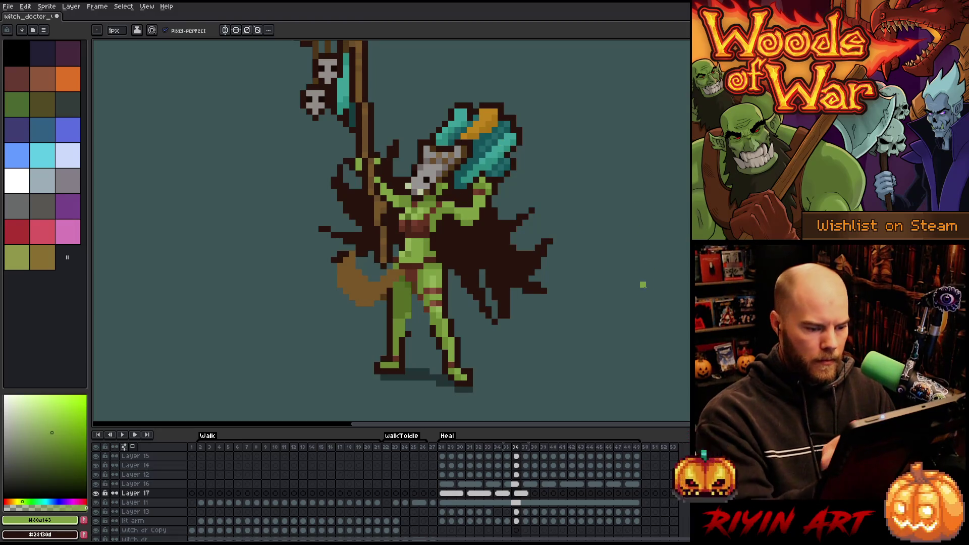
pyautogui.press('Right')
pyautogui.press('Left')
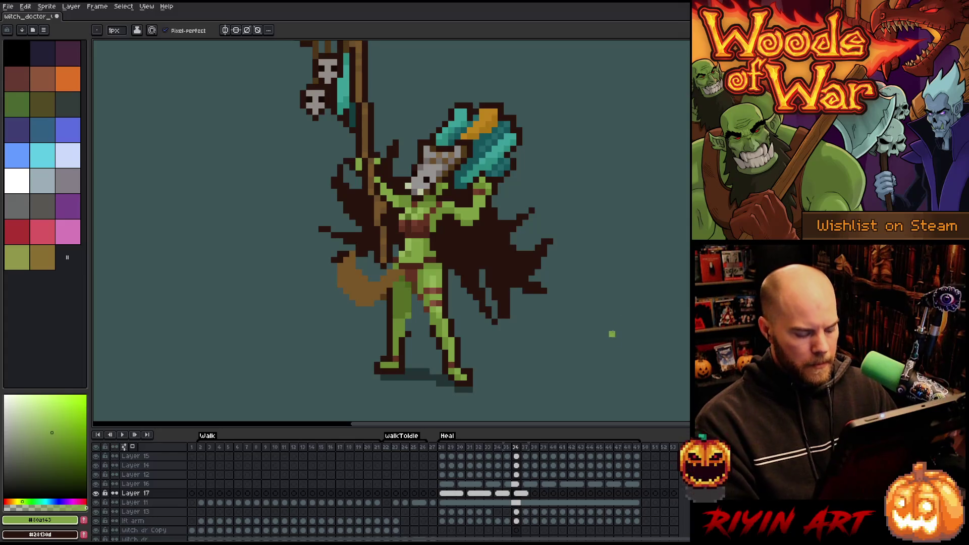
# - Review Layer 17's cape poses across Heal frames 28–40 with trial cel selections
pyautogui.click(508, 494)
pyautogui.moveTo(508, 495)
pyautogui.mouseDown()
pyautogui.moveTo(450, 495)
pyautogui.moveTo(503, 495)
pyautogui.moveTo(477, 495)
pyautogui.moveTo(489, 494)
pyautogui.mouseUp()
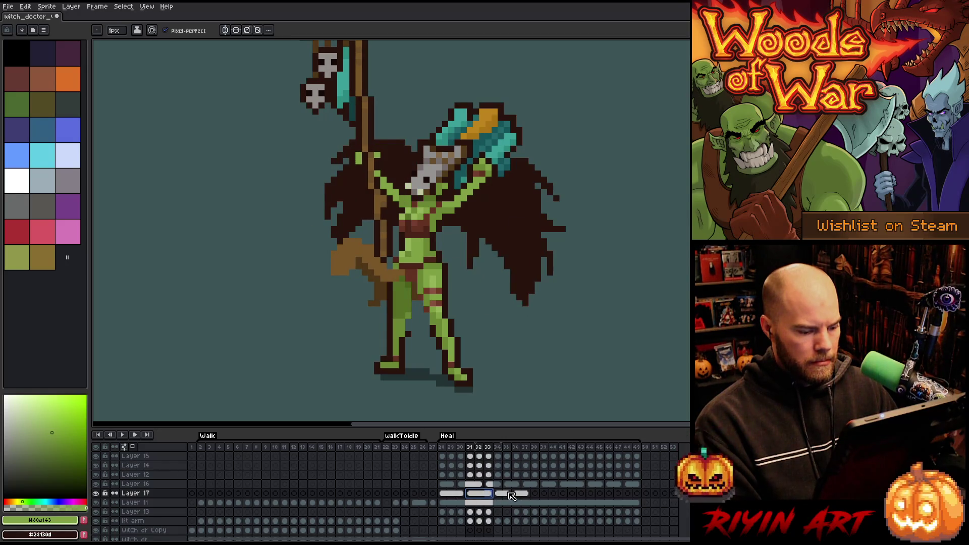
pyautogui.click(509, 494)
pyautogui.moveTo(510, 495); pyautogui.dragTo(504, 495)
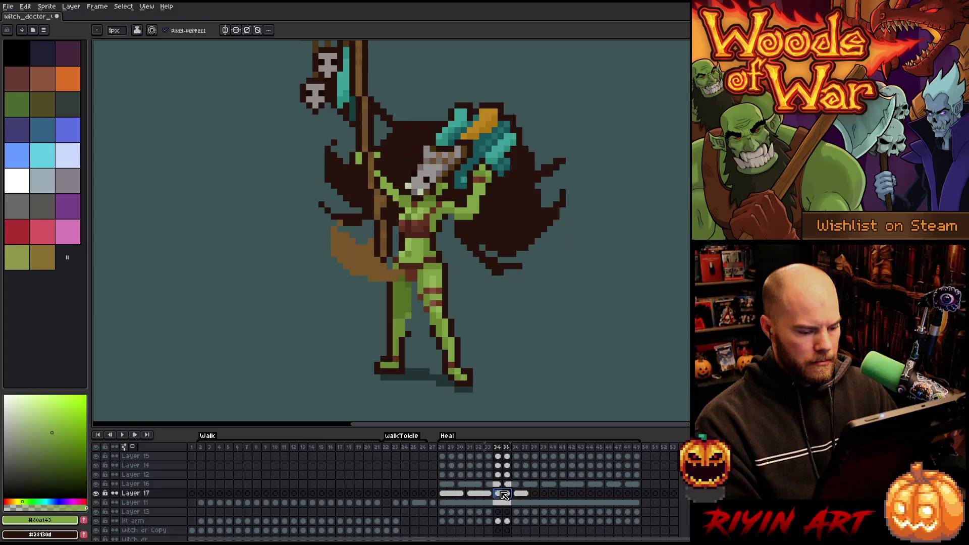
pyautogui.click(537, 496)
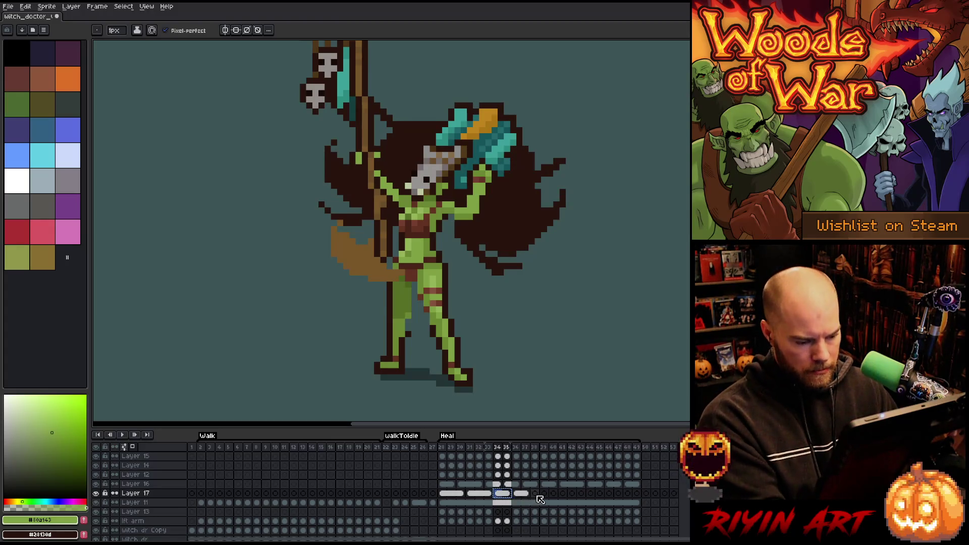
pyautogui.moveTo(490, 495); pyautogui.dragTo(442, 495)
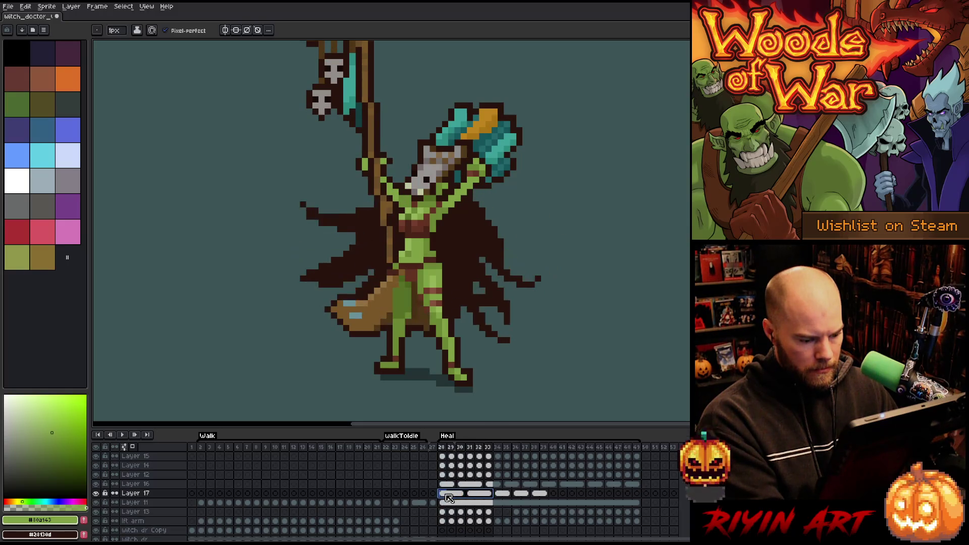
pyautogui.click(554, 496)
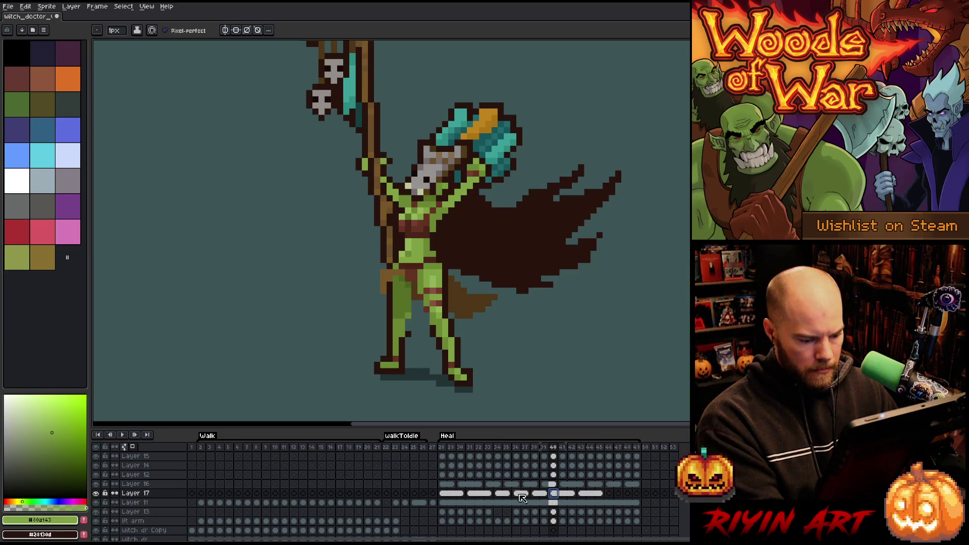
# - Copy Layer 17's cape cels from frames 34–37 and paste them at frame 46
pyautogui.moveTo(499, 495); pyautogui.dragTo(528, 497)
pyautogui.hotkey('ctrl', 'c')
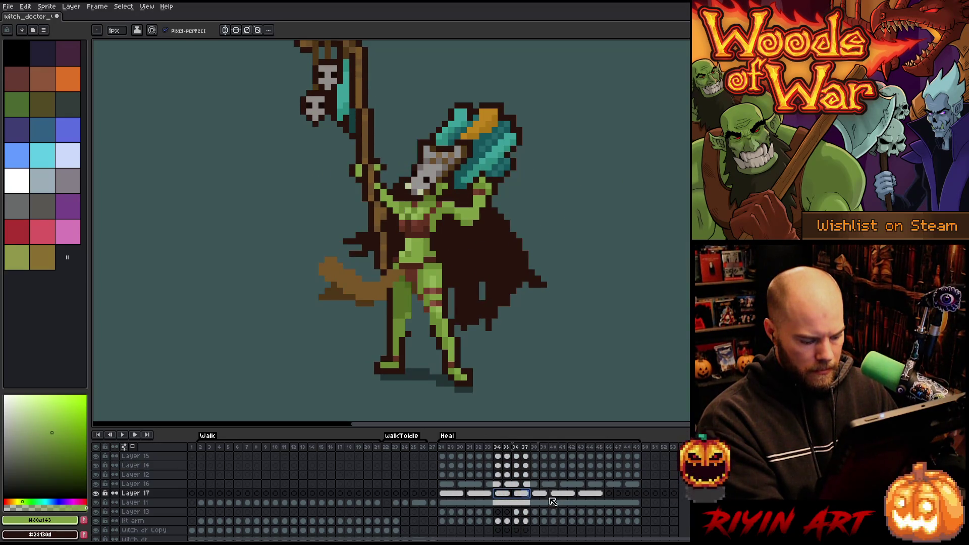
pyautogui.click(610, 496)
pyautogui.hotkey('ctrl', 'v')
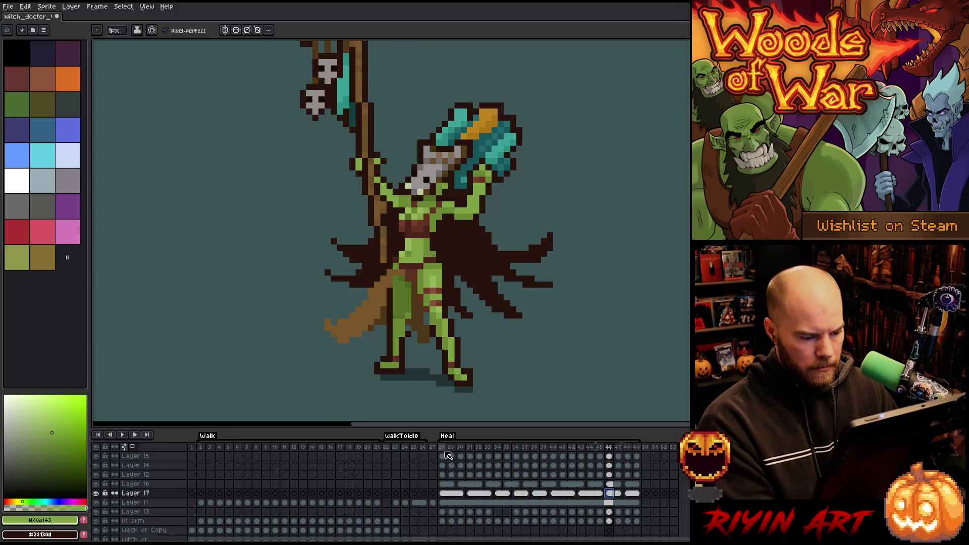
# - Play Heal from the start to check the cape, then return to frames 35–36
pyautogui.click(447, 450)
pyautogui.press('Return')
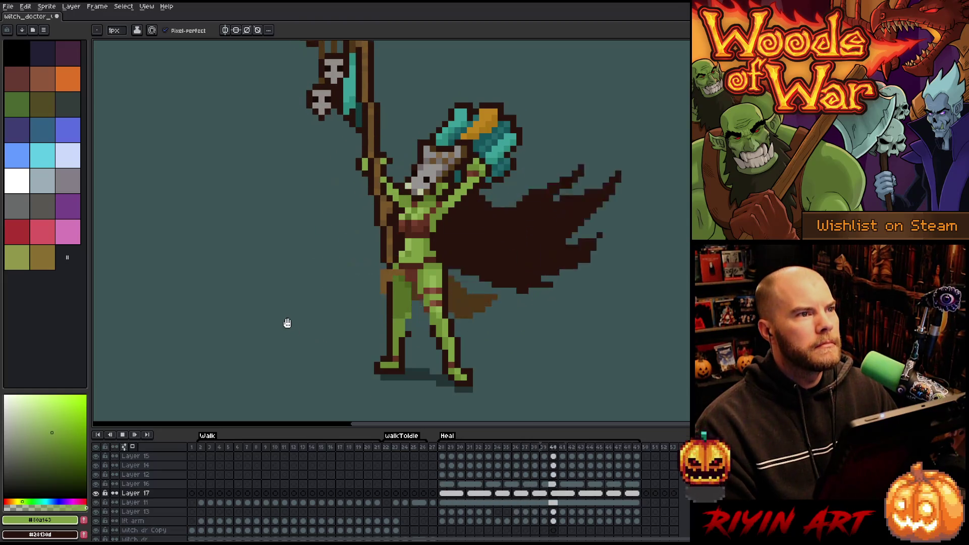
pyautogui.press('Return')
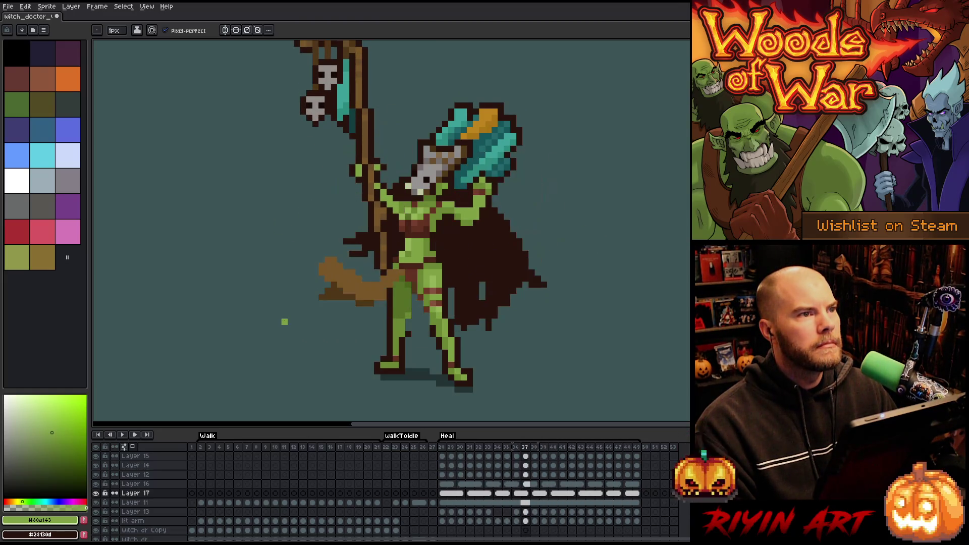
pyautogui.click(508, 495)
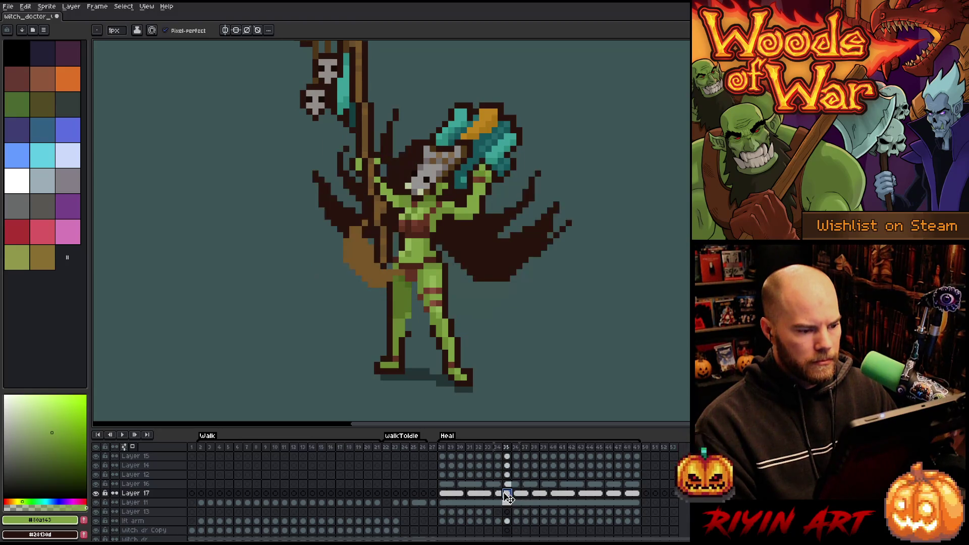
pyautogui.press('Right')
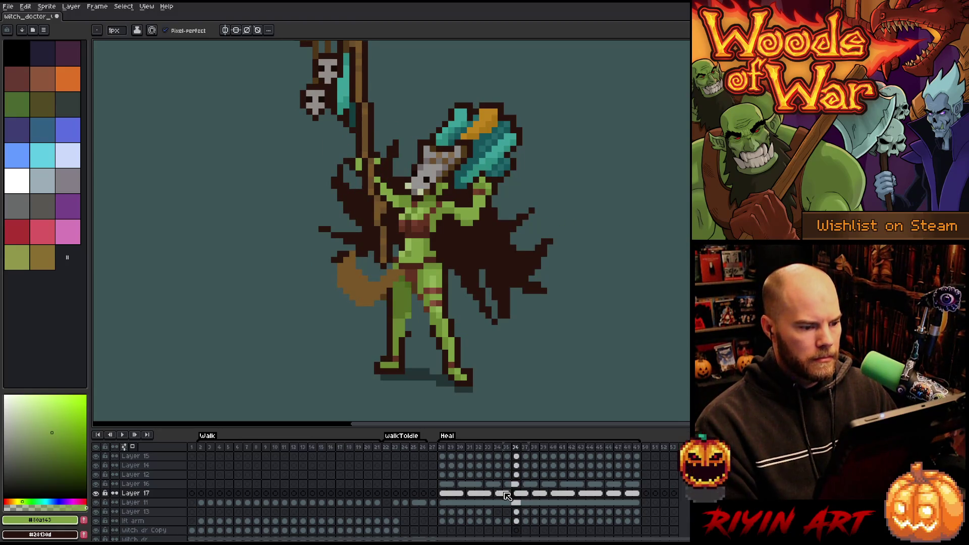
# - Step through frames 36–43 and select the cape cels in frames 40–45
pyautogui.press('e')
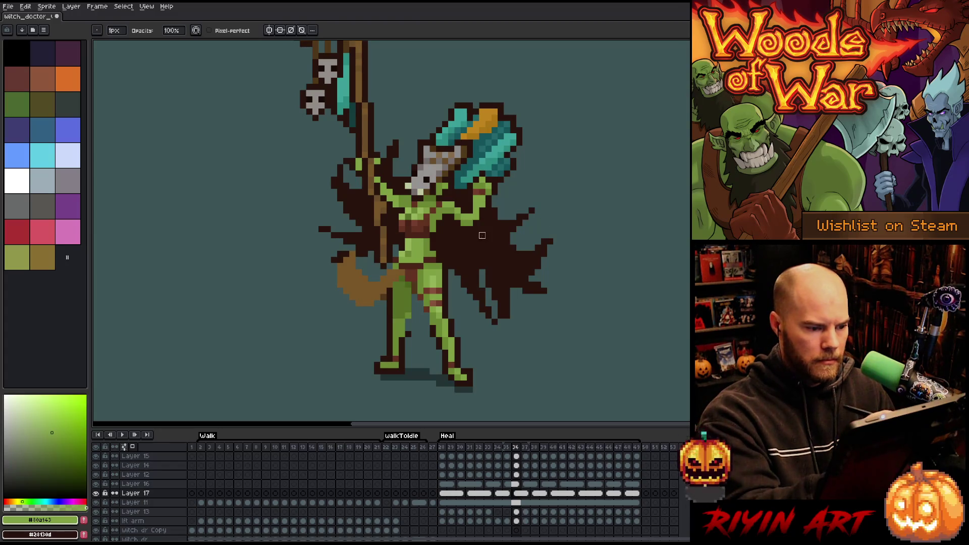
pyautogui.press('b')
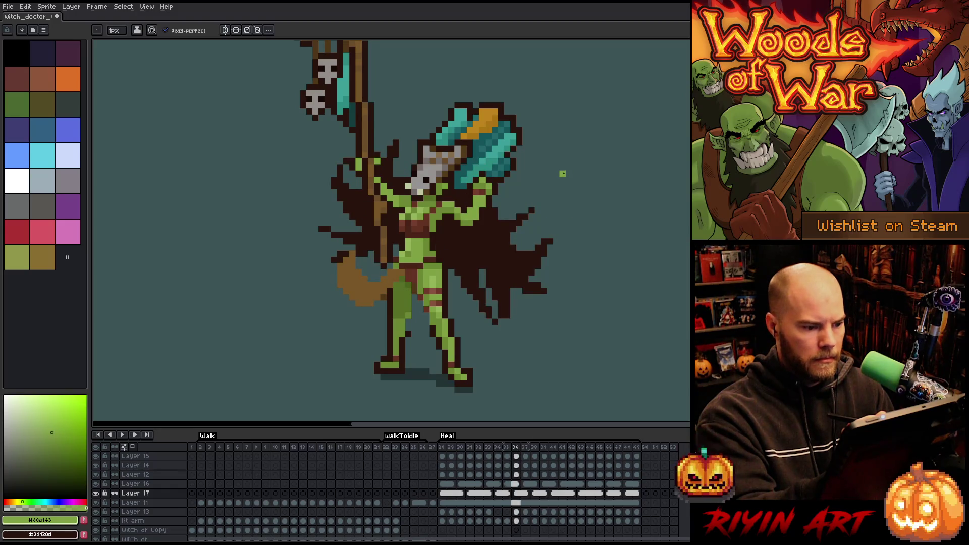
pyautogui.press('Right')
pyautogui.press('Right')
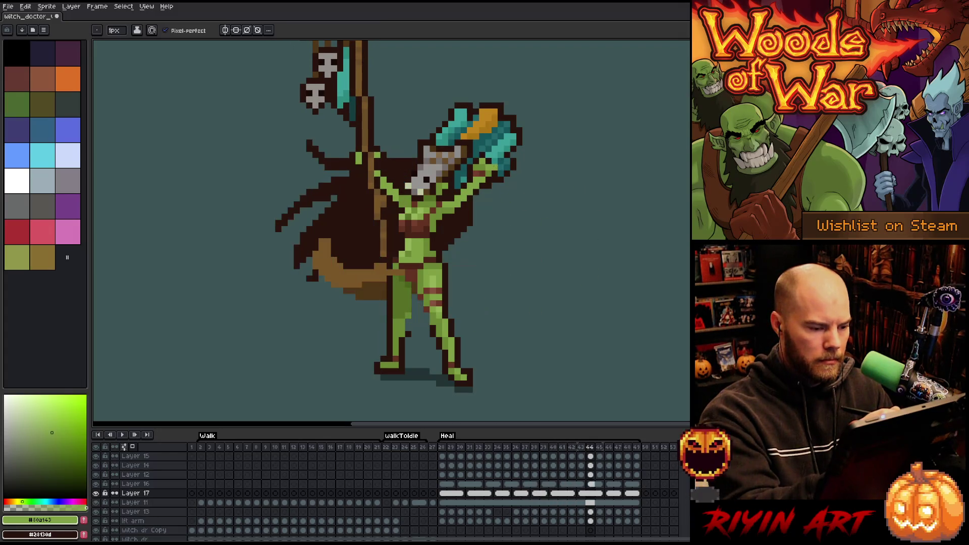
pyautogui.press('Left')
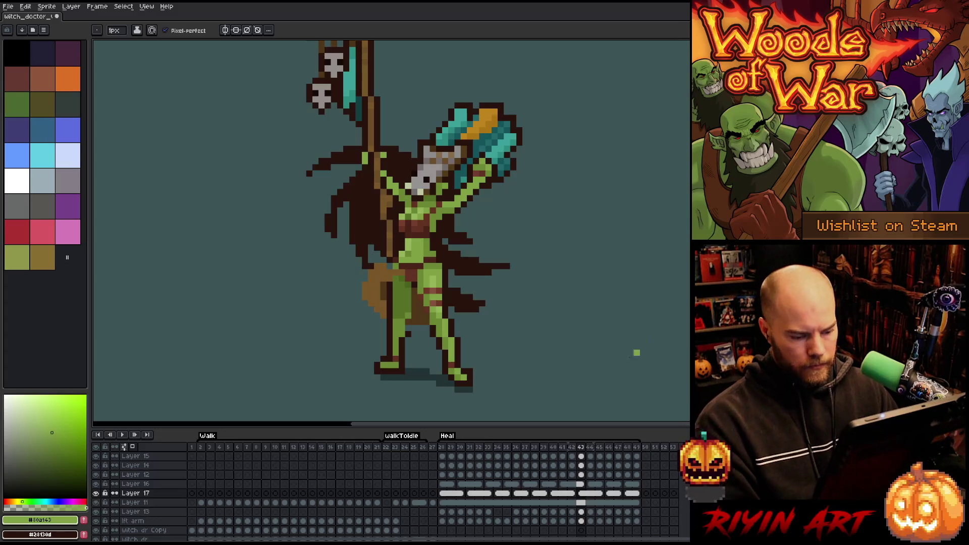
pyautogui.moveTo(599, 494); pyautogui.dragTo(556, 496)
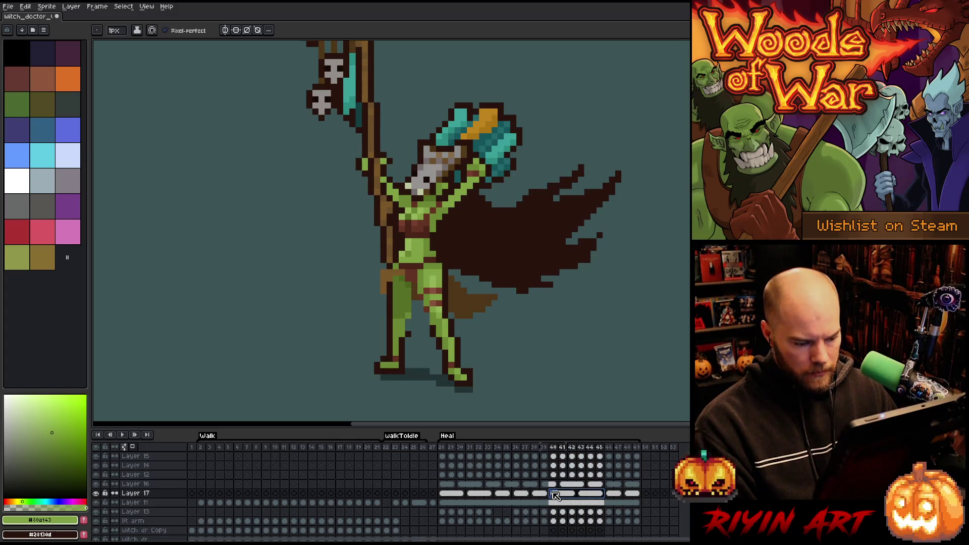
pyautogui.click(96, 6)
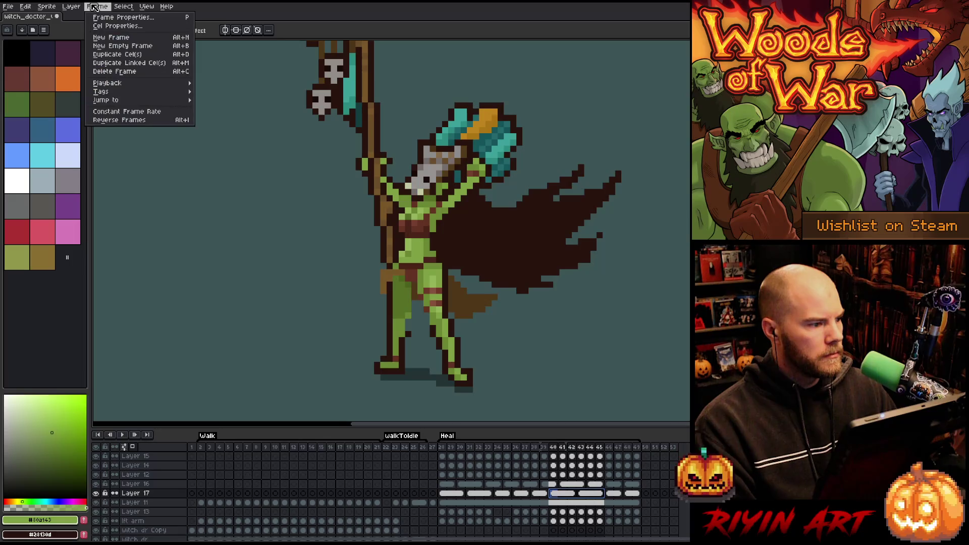
# - Reverse the cape cels in frames 40–45, then play Heal to review the result
pyautogui.click(119, 120)
pyautogui.click(613, 494)
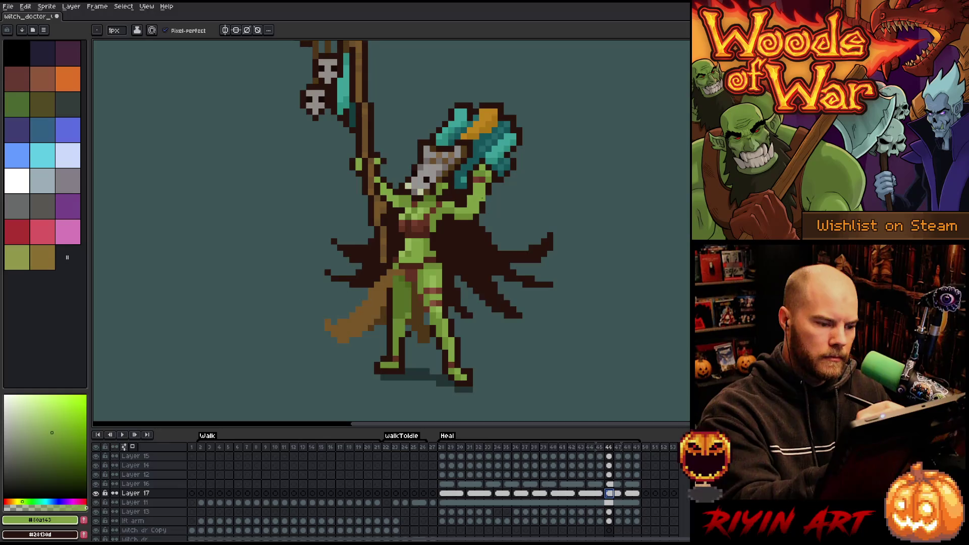
pyautogui.press('.')
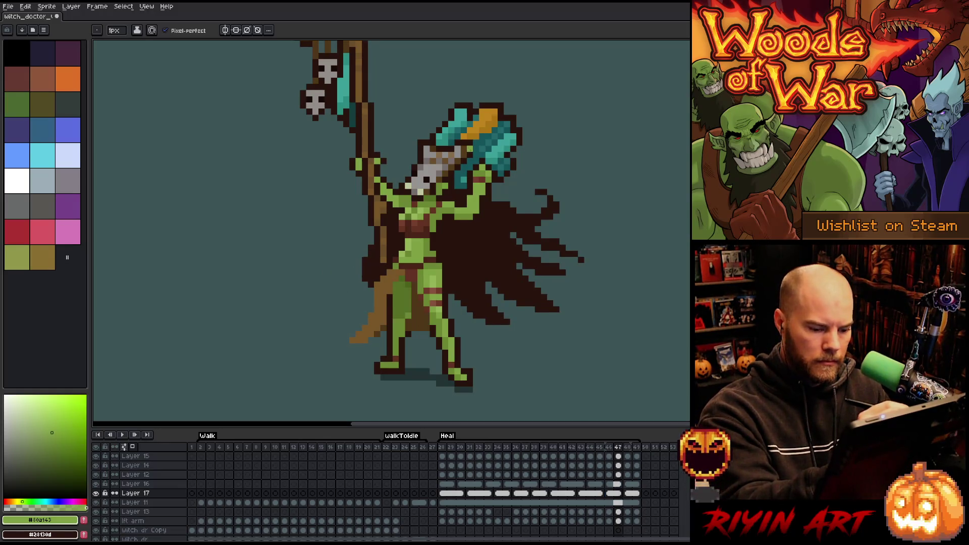
pyautogui.press('.')
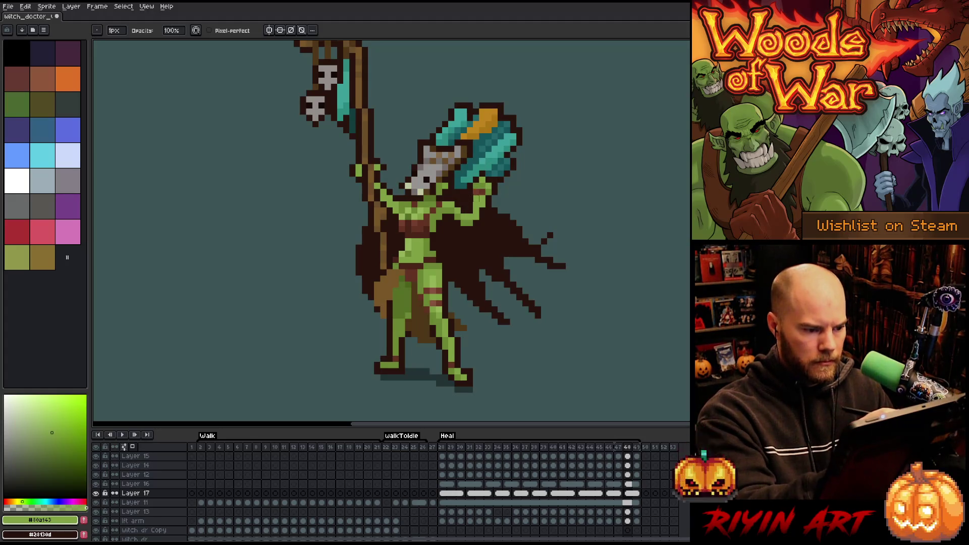
pyautogui.press('b')
pyautogui.press('Return')
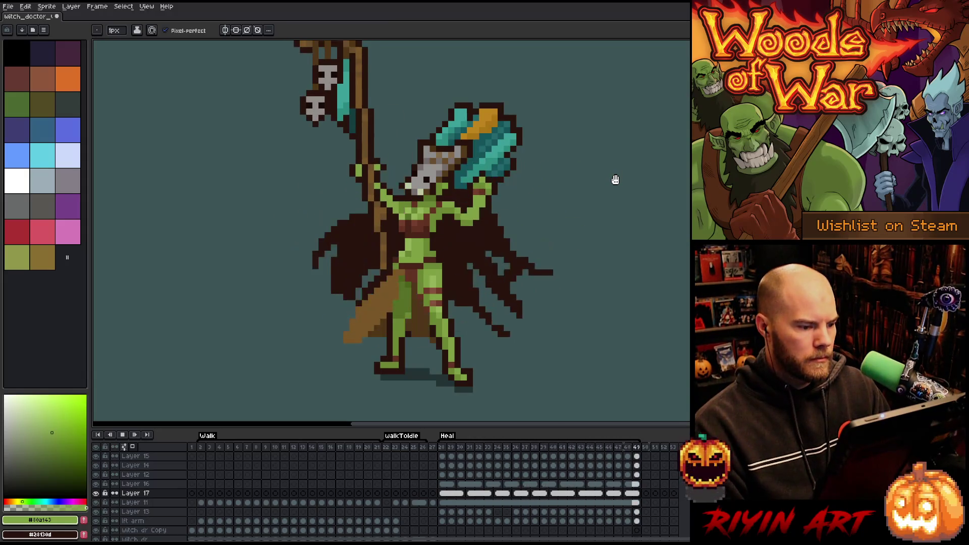
pyautogui.press('Return')
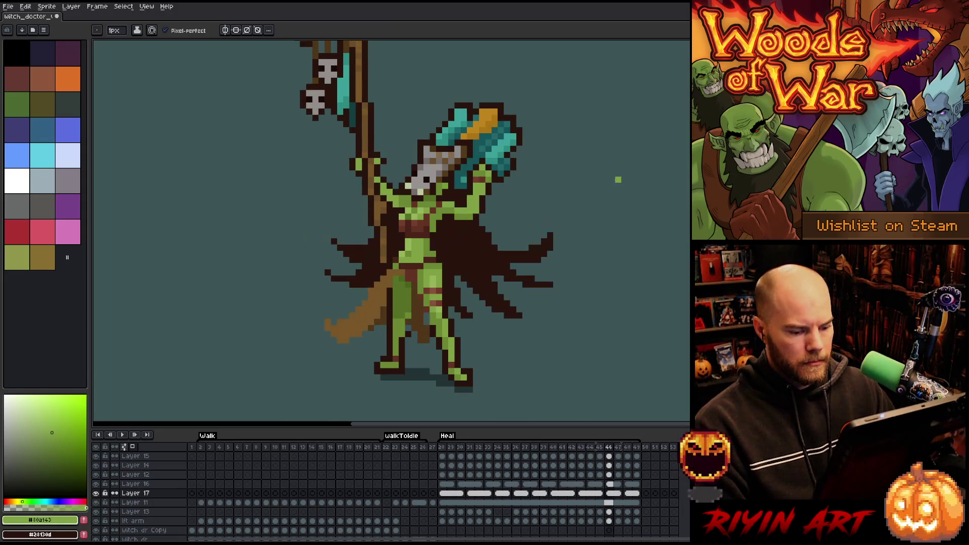
# - Compare cape poses in frames 41–45, then open the frame 49 cel's properties
pyautogui.click(599, 493)
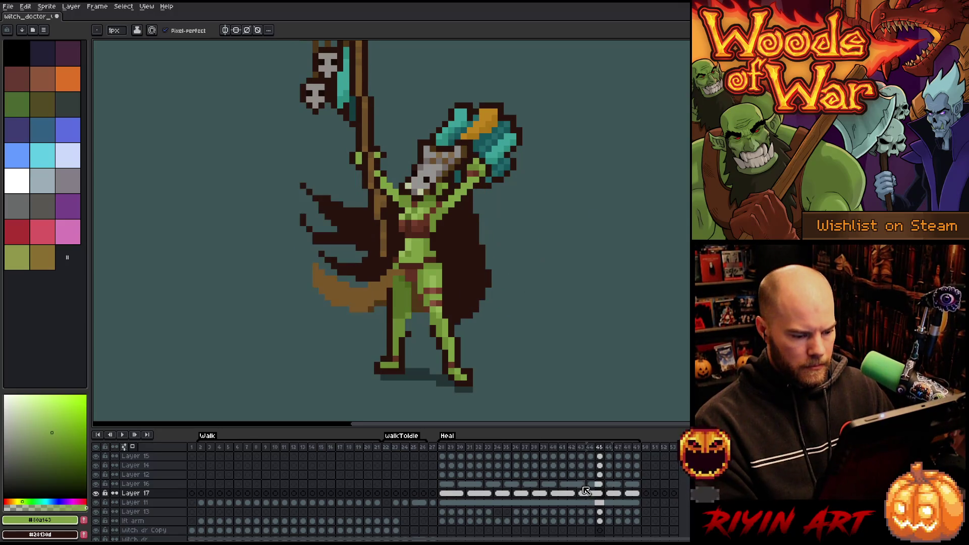
pyautogui.moveTo(585, 494); pyautogui.dragTo(590, 494)
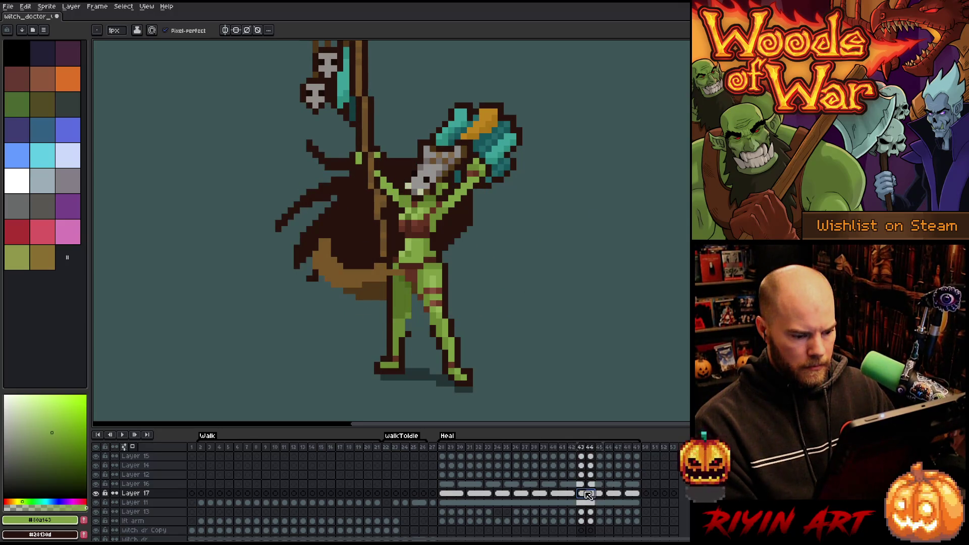
pyautogui.click(564, 494)
pyautogui.click(553, 494)
pyautogui.click(563, 494)
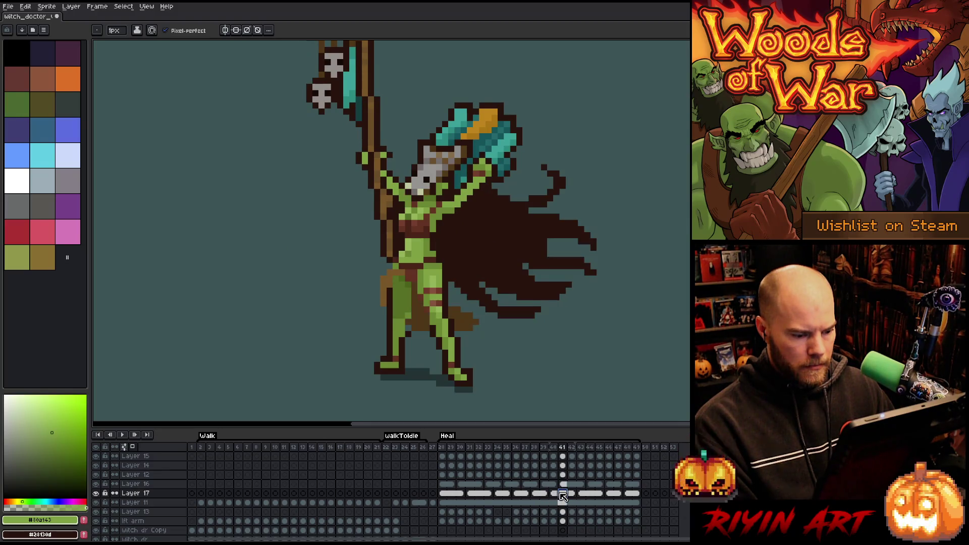
pyautogui.click(585, 494)
pyautogui.moveTo(609, 494); pyautogui.dragTo(639, 497)
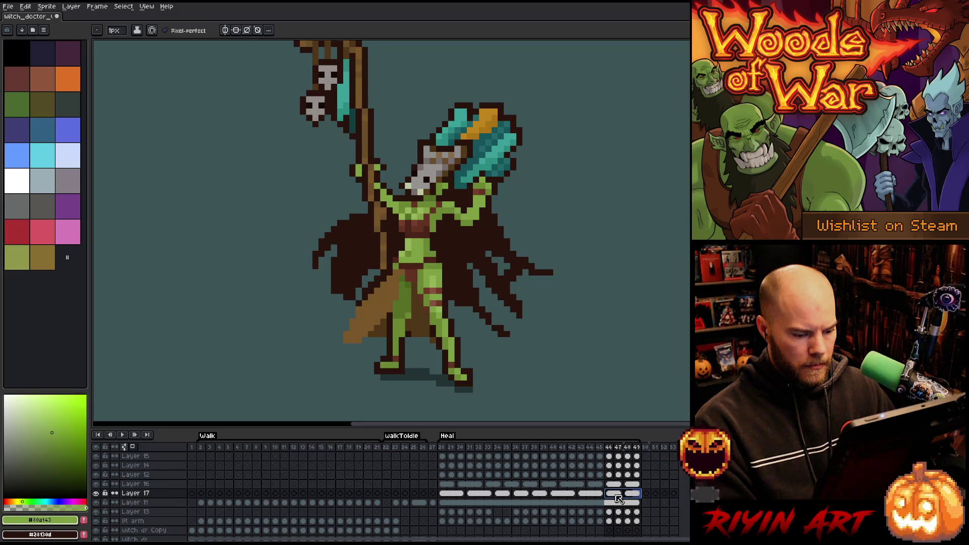
pyautogui.doubleClick(637, 494)
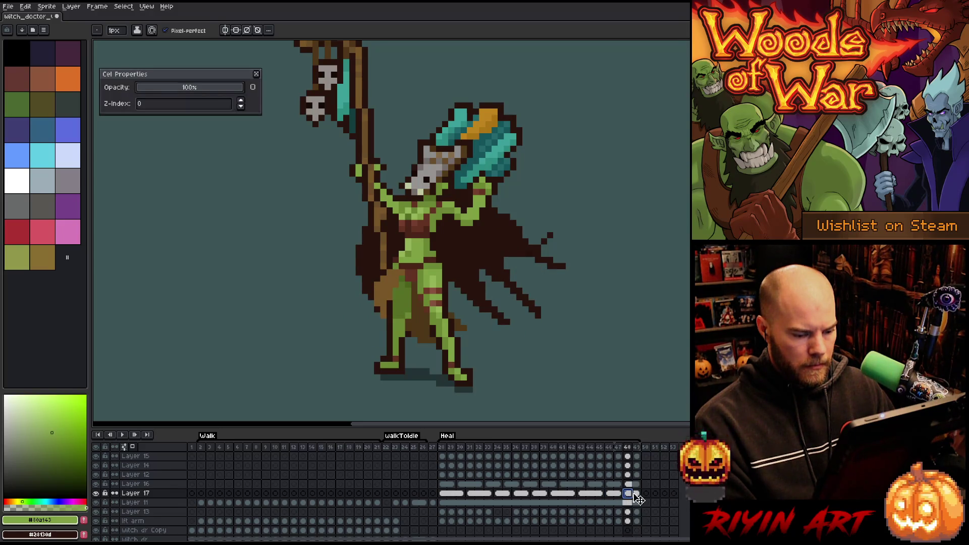
# - Close the cel properties and review the cape poses in frames 40–48
pyautogui.moveTo(635, 497); pyautogui.dragTo(628, 494)
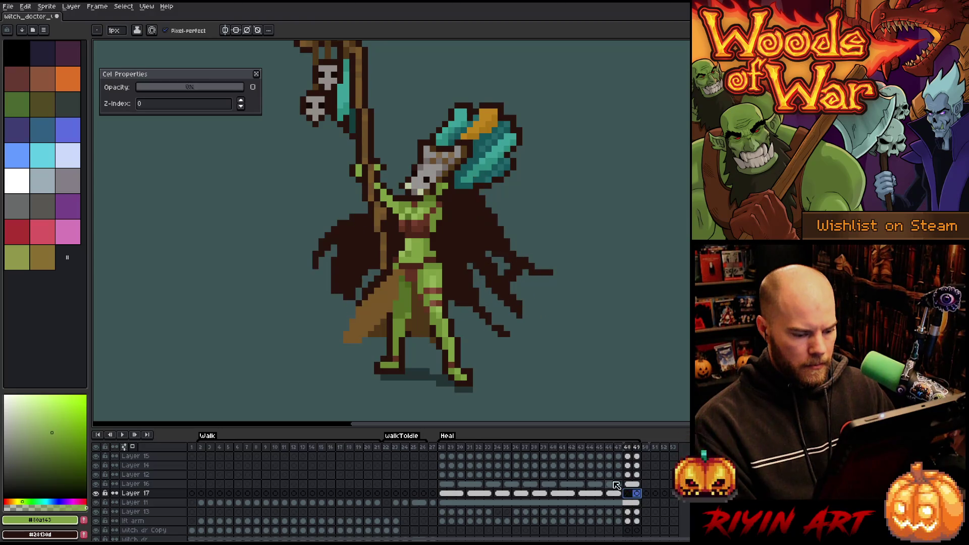
pyautogui.click(256, 74)
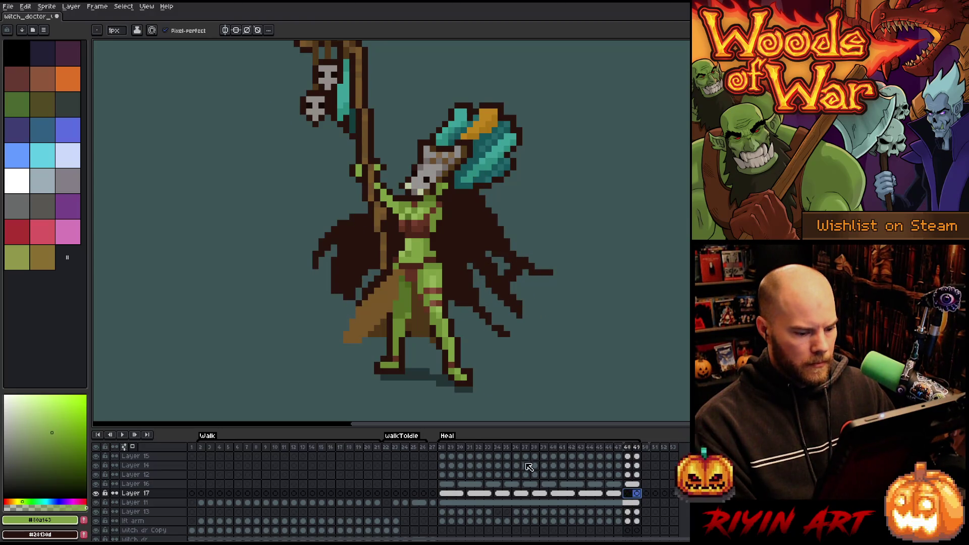
pyautogui.click(600, 495)
pyautogui.click(573, 495)
pyautogui.moveTo(573, 495); pyautogui.dragTo(554, 494)
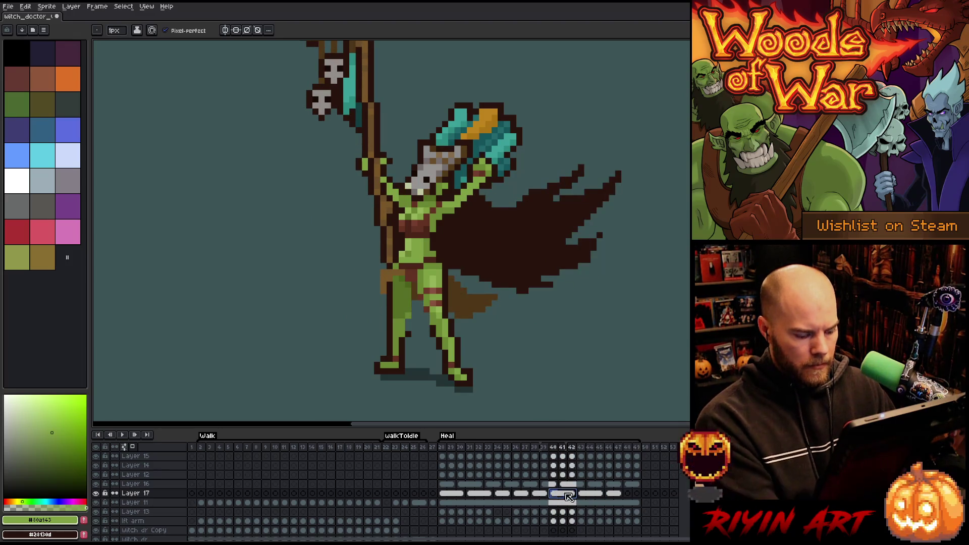
pyautogui.click(628, 494)
# - Play the Heal animation from its first frame and stop on frame 38
pyautogui.click(646, 494)
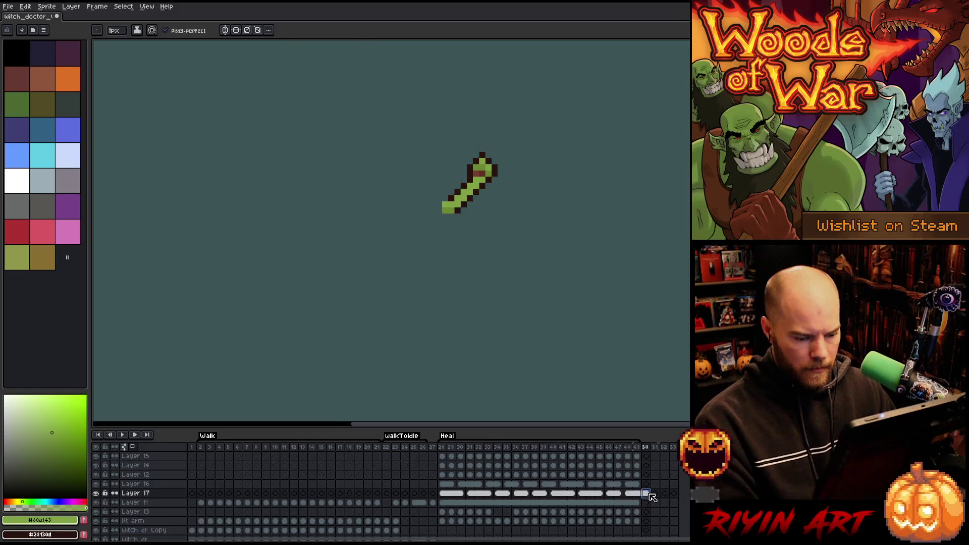
pyautogui.click(443, 447)
pyautogui.press('Return')
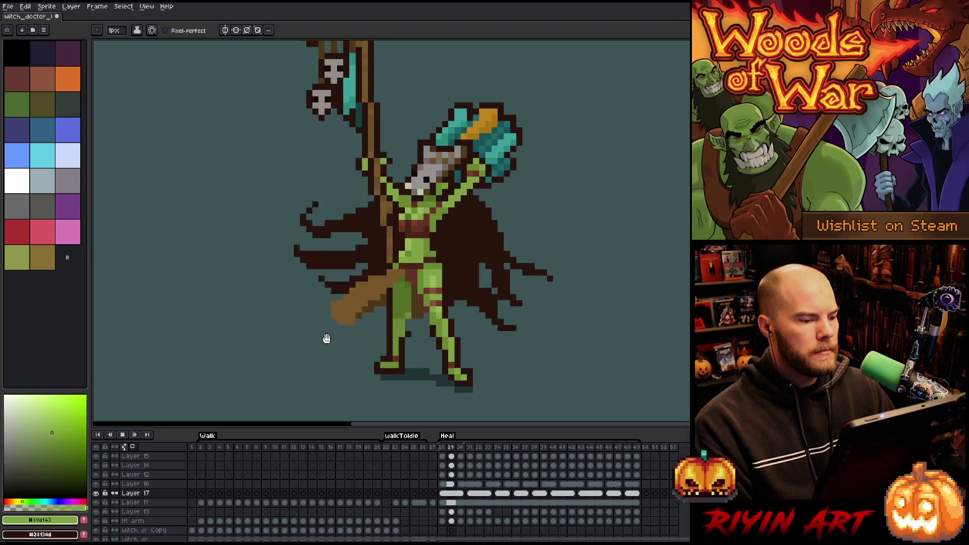
pyautogui.press('Return')
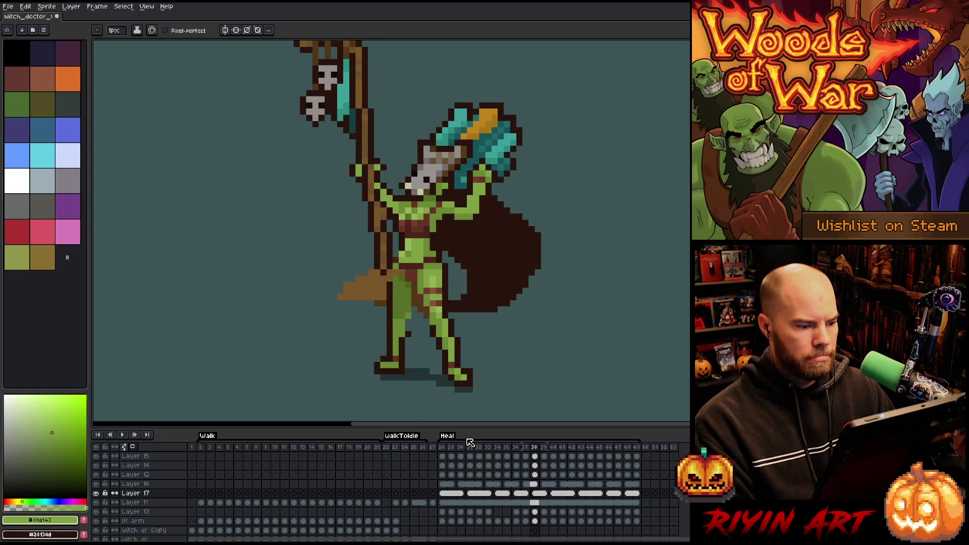
# - Replay Heal, stop, sample the dark brown cape colour, and move to frame 36
pyautogui.press('Return')
pyautogui.click(443, 449)
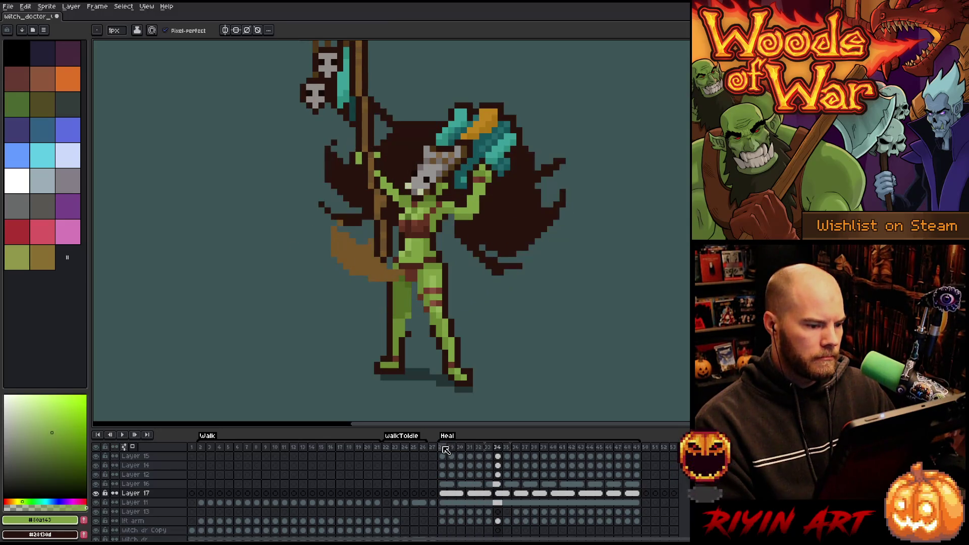
pyautogui.press('Return')
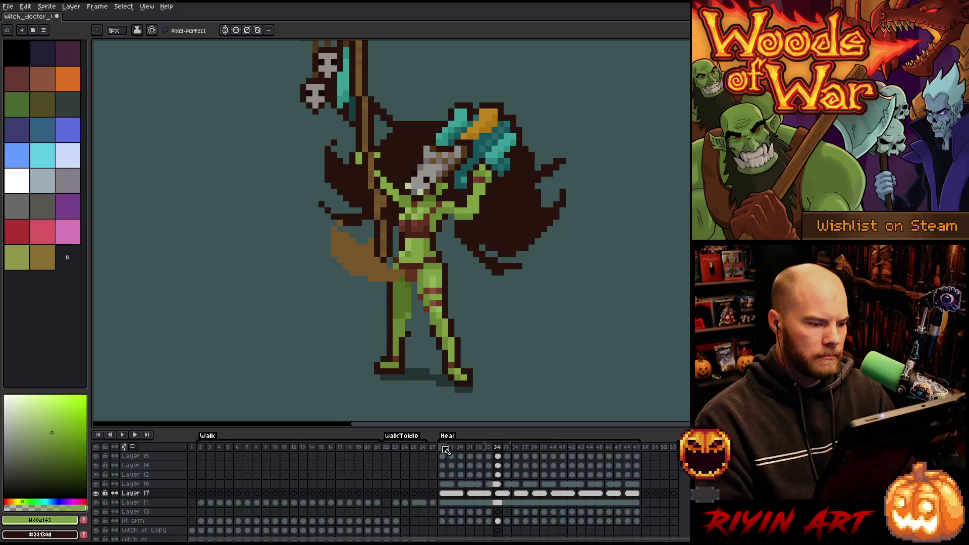
pyautogui.keyDown('alt'); pyautogui.click(468, 197); pyautogui.keyUp('alt')
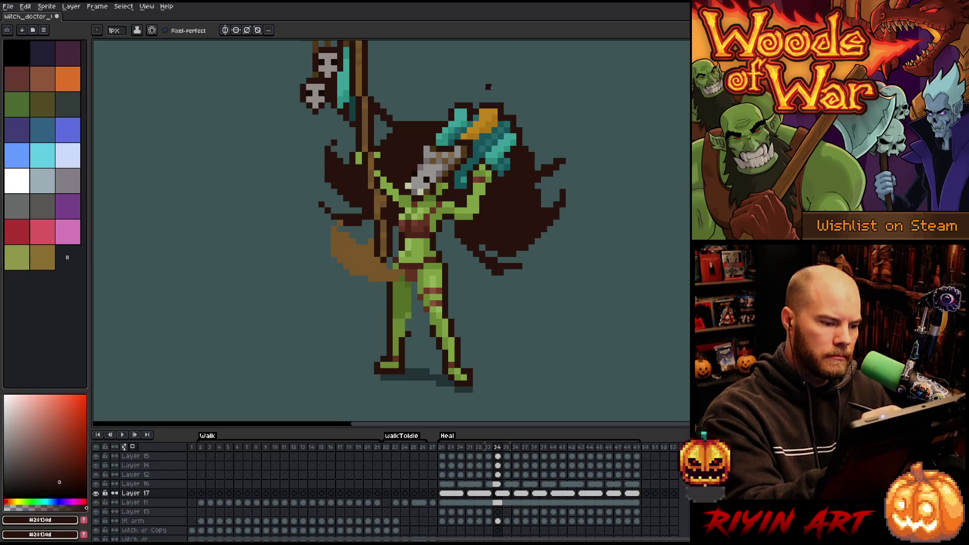
pyautogui.press('Right')
pyautogui.press('Right')
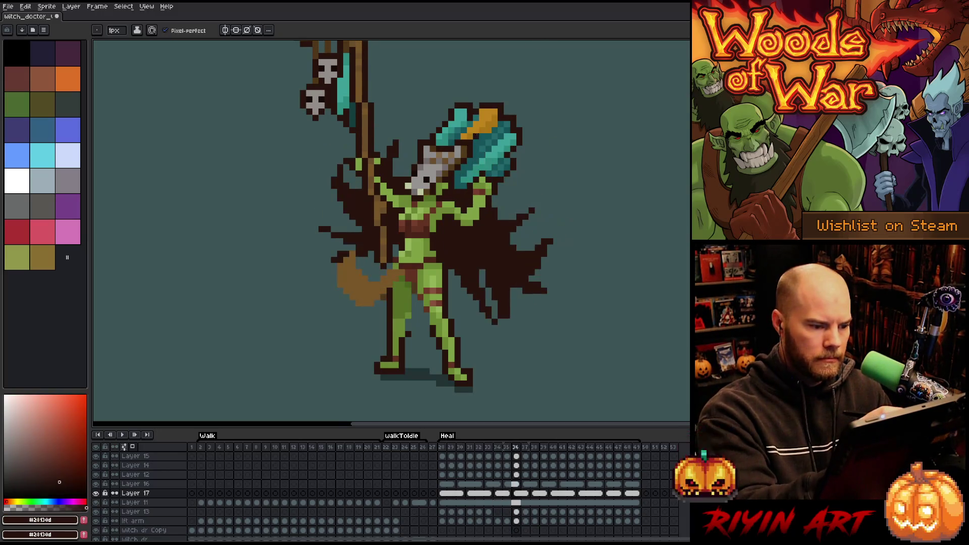
# - Sample the arm's olive green and place one pixel right of the teal helmet
pyautogui.keyDown('alt'); pyautogui.click(457, 217); pyautogui.keyUp('alt')
pyautogui.click(520, 130)
pyautogui.press('Right')
pyautogui.press('Left')
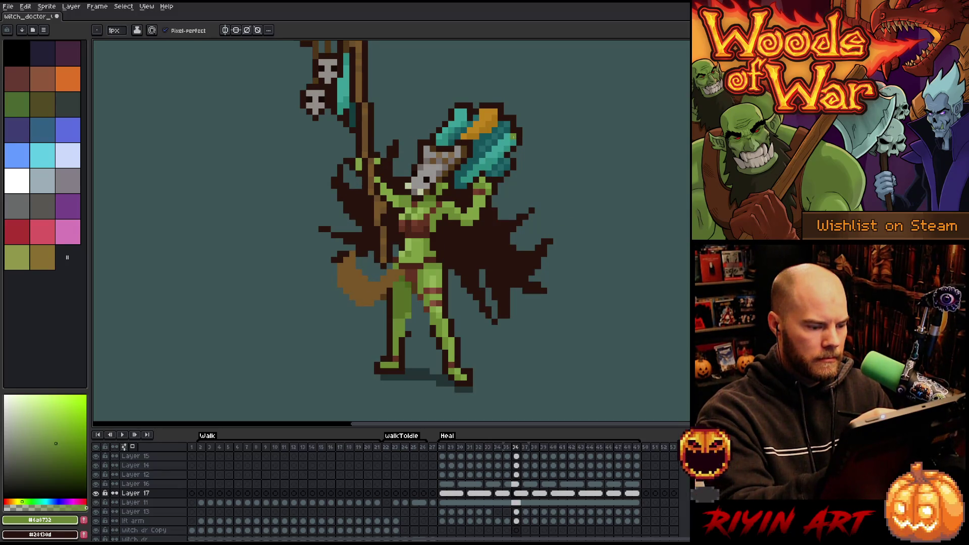
# - Check the edit by stepping back and forth between frames 37 and 38
pyautogui.press('Right')
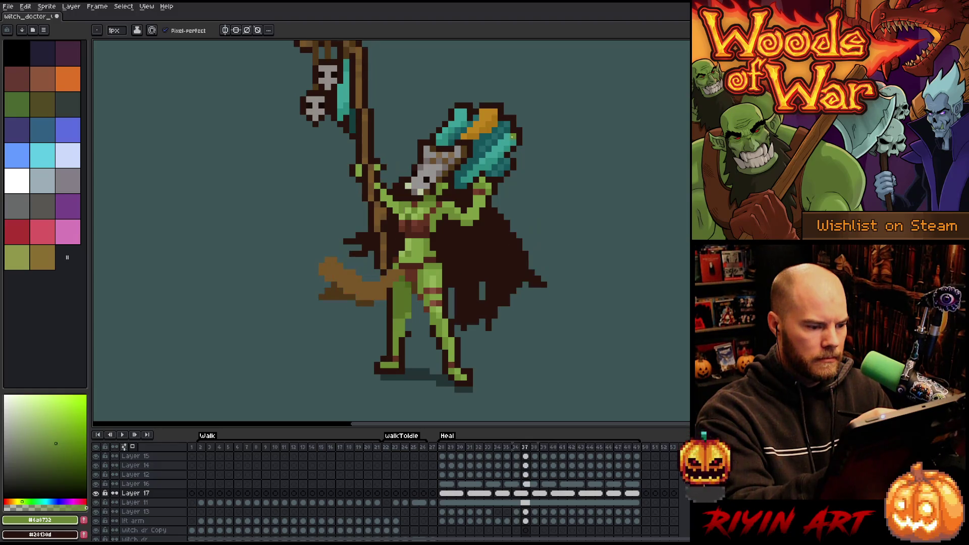
pyautogui.press('Right')
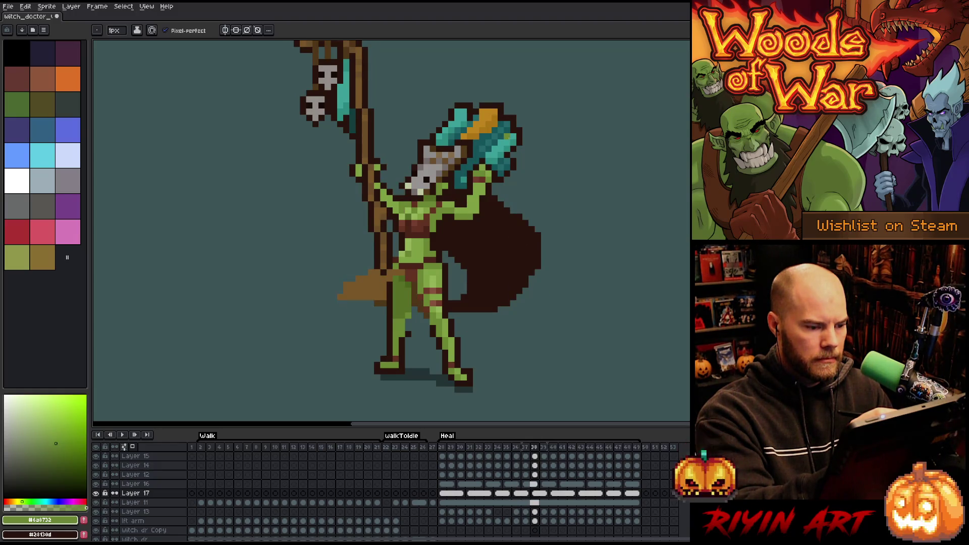
pyautogui.press('Left')
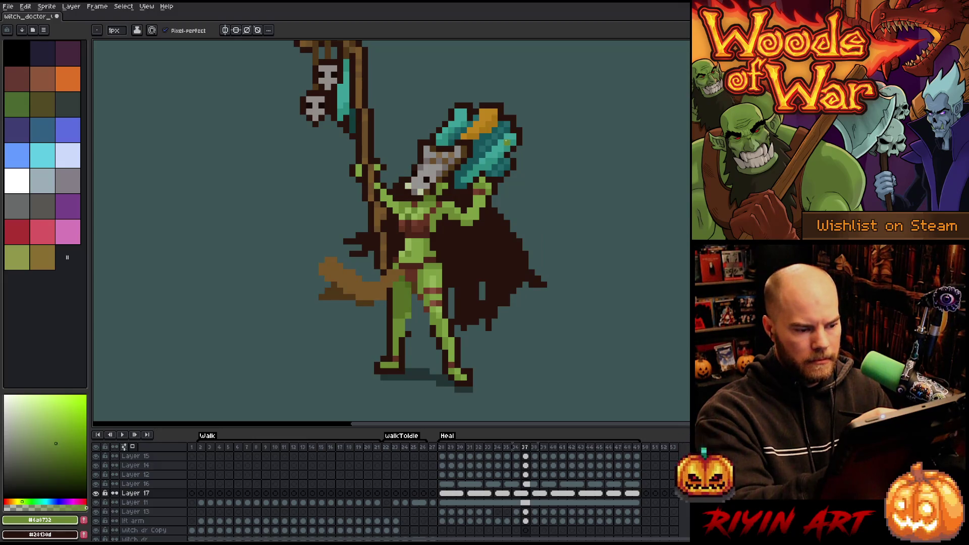
pyautogui.press('Right')
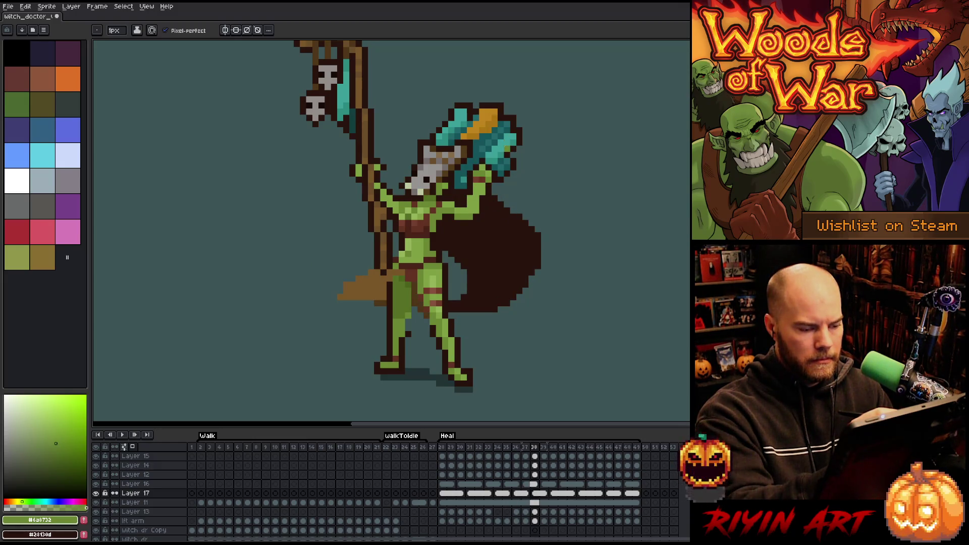
pyautogui.press('m')
pyautogui.moveTo(517, 146); pyautogui.dragTo(449, 194)
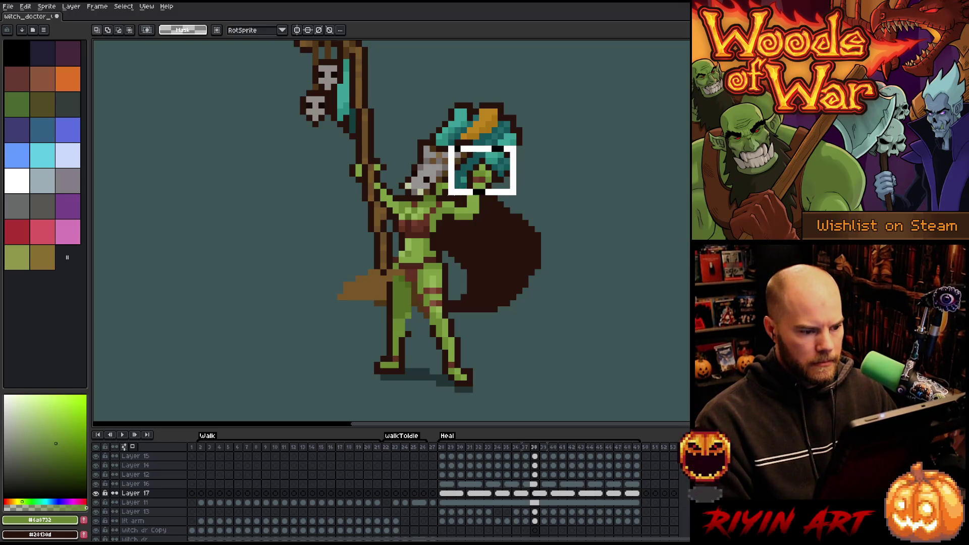
pyautogui.hotkey('ctrl', 'z')
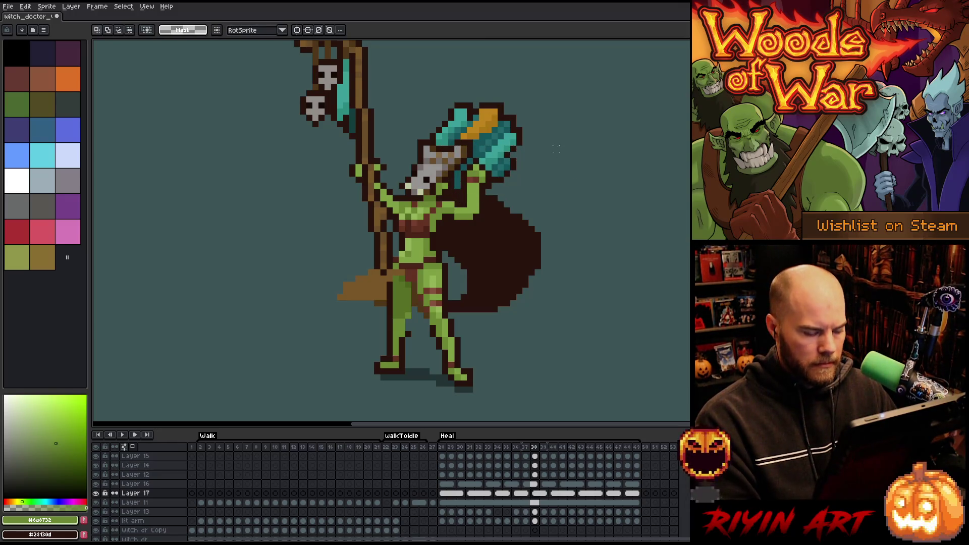
pyautogui.press('Right')
pyautogui.press('Right')
pyautogui.press('Left')
pyautogui.press('Left')
pyautogui.press('Left')
pyautogui.press('Right')
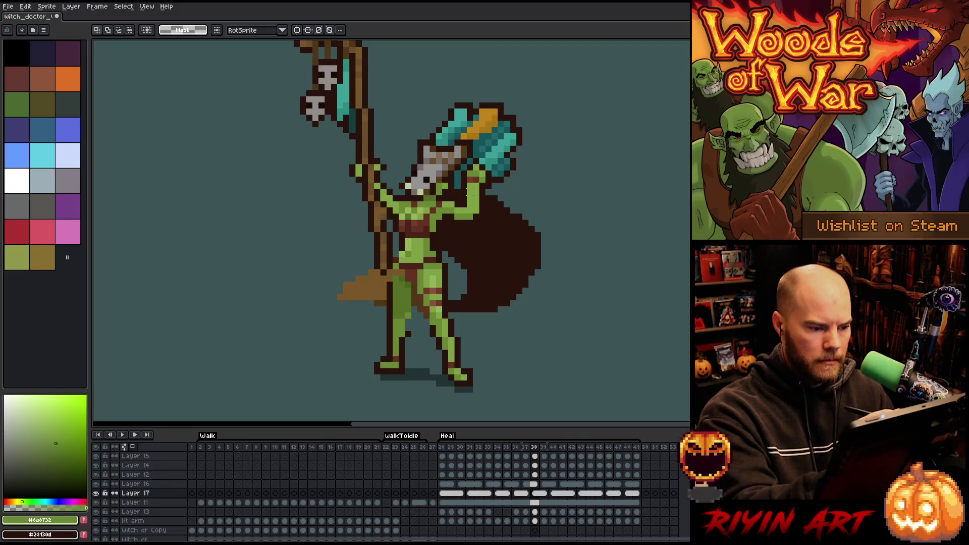
pyautogui.moveTo(458, 194); pyautogui.dragTo(481, 216)
pyautogui.hotkey('ctrl', 'd')
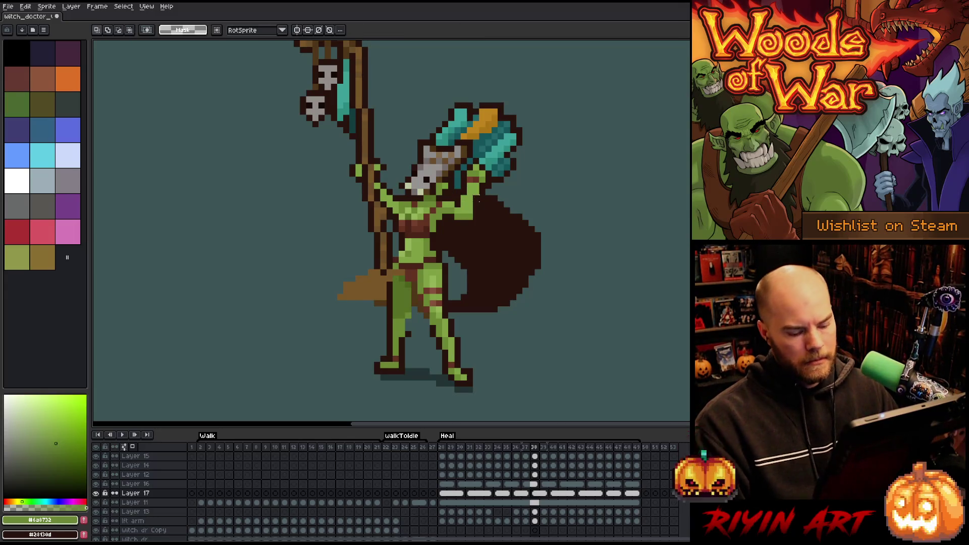
pyautogui.moveTo(448, 126); pyautogui.dragTo(514, 238)
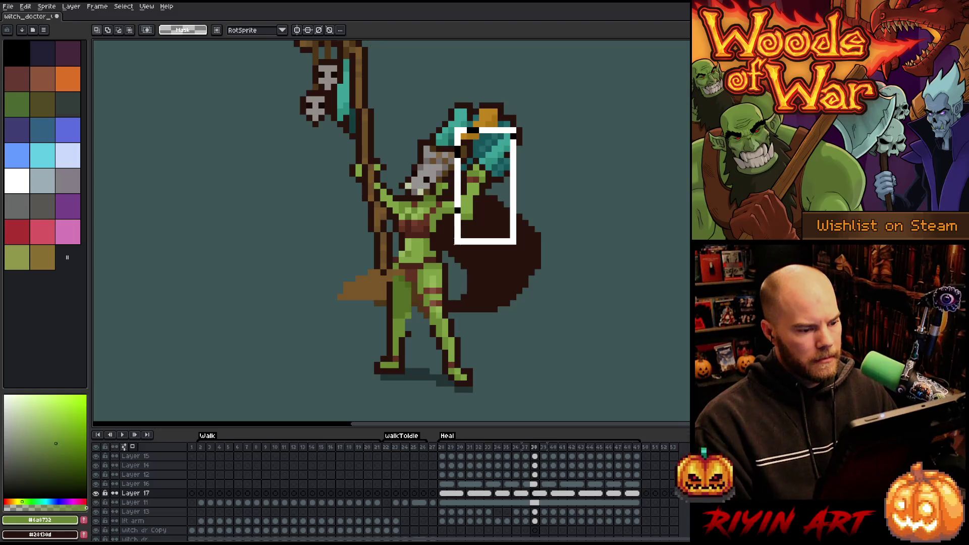
pyautogui.hotkey('ctrl', 'd')
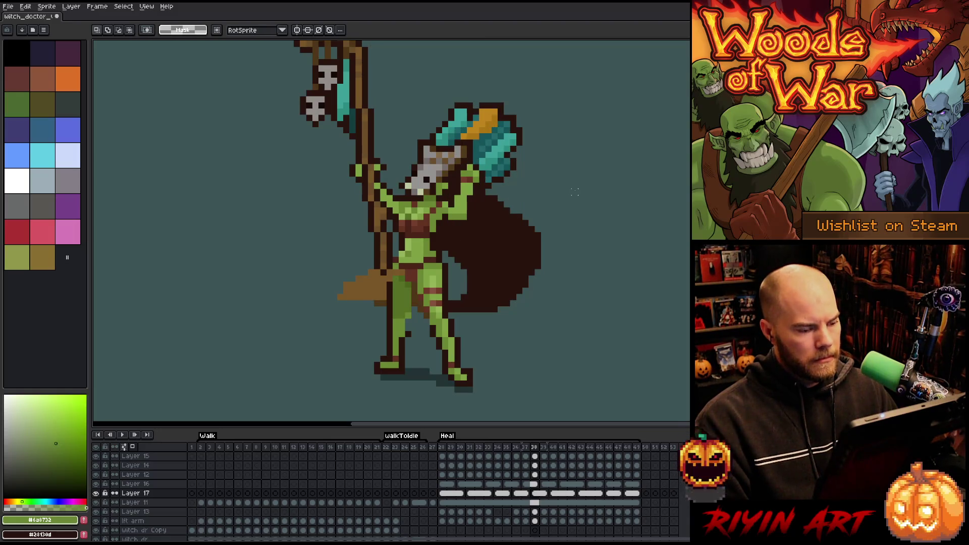
pyautogui.press('b')
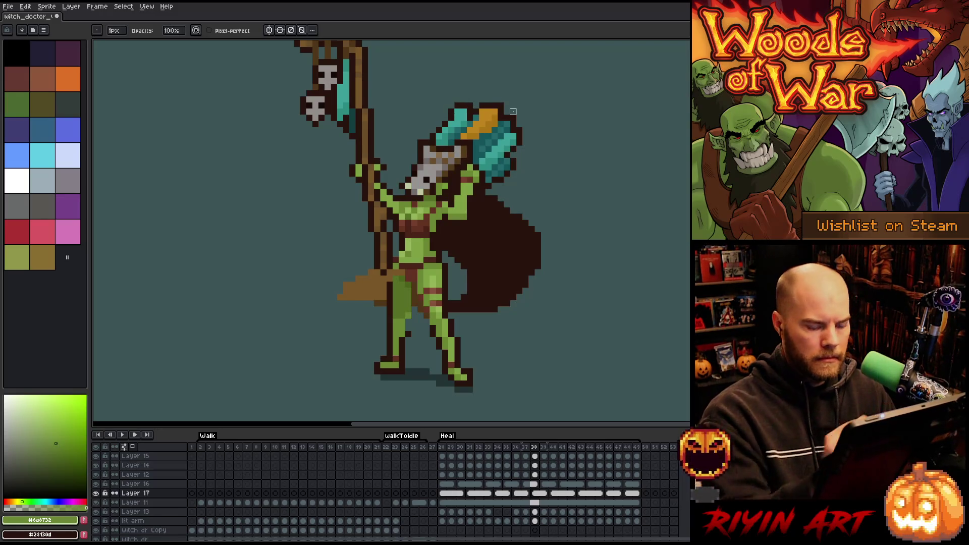
pyautogui.press('Left')
pyautogui.press('Right')
pyautogui.press('Right')
pyautogui.press('Right')
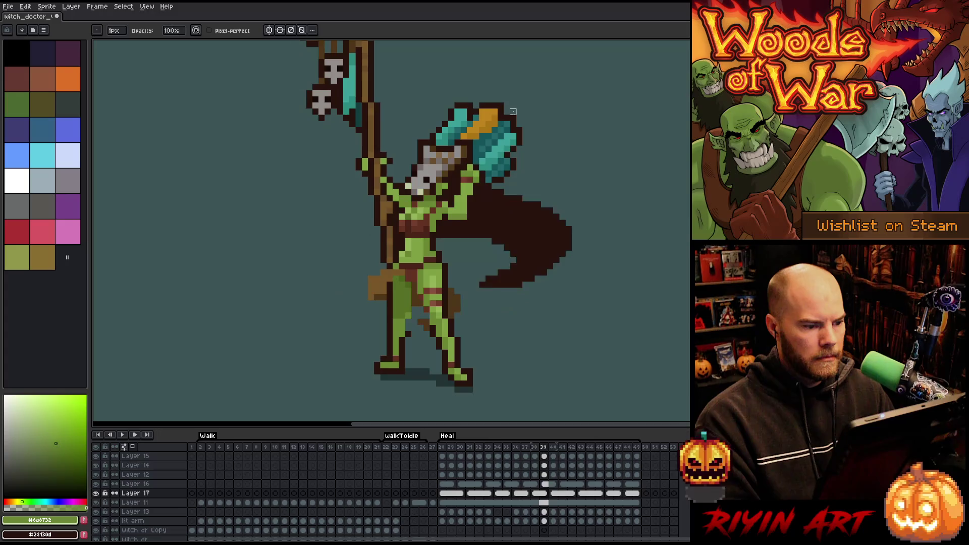
pyautogui.press('Left')
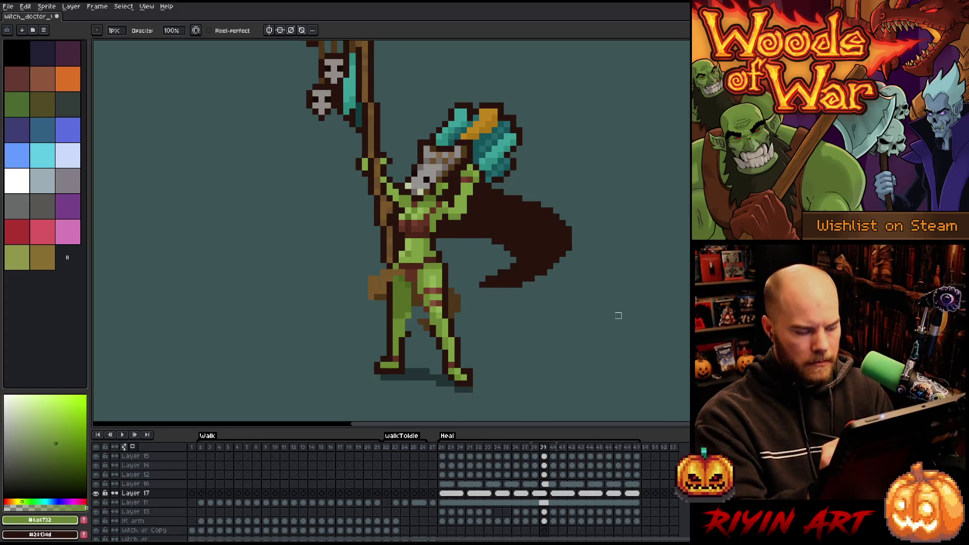
pyautogui.press('Right')
pyautogui.press('Left')
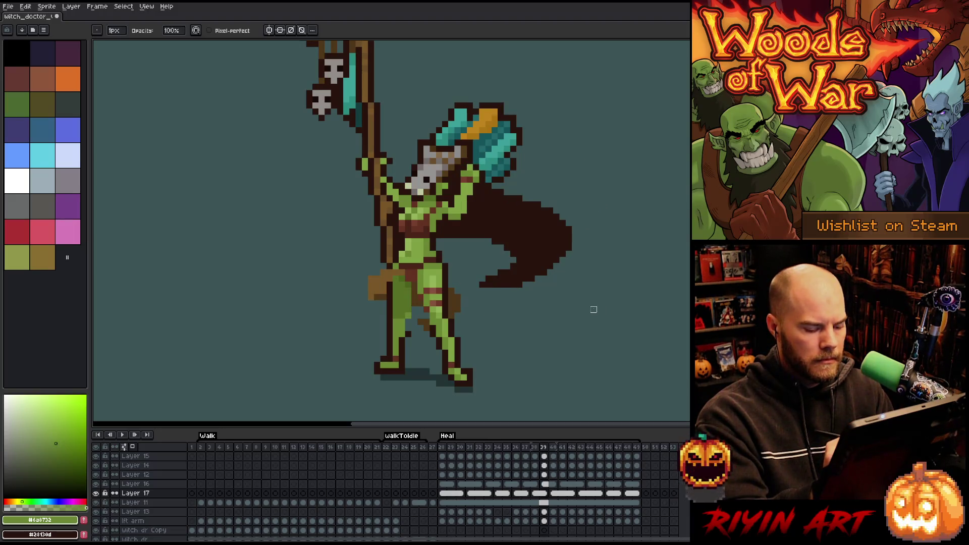
pyautogui.press('Right')
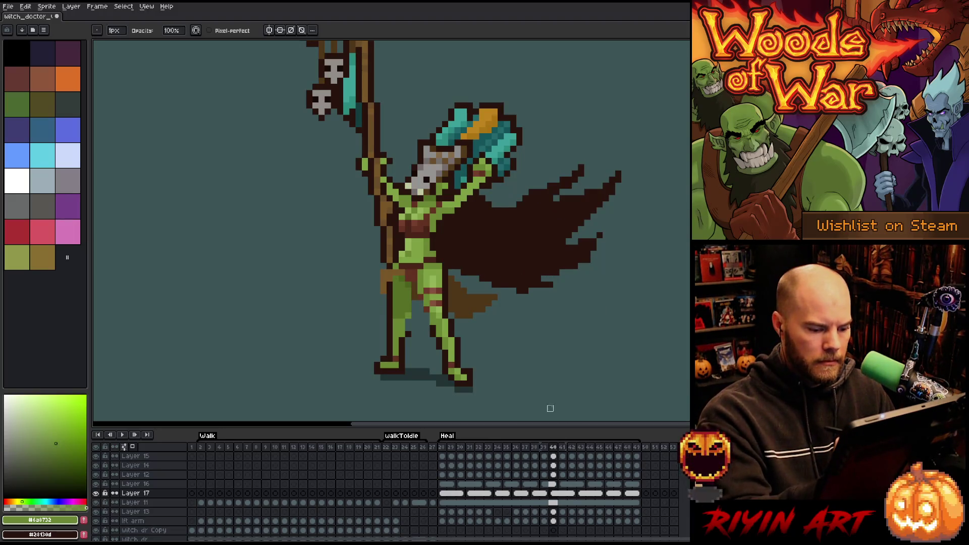
pyautogui.rightClick(557, 495)
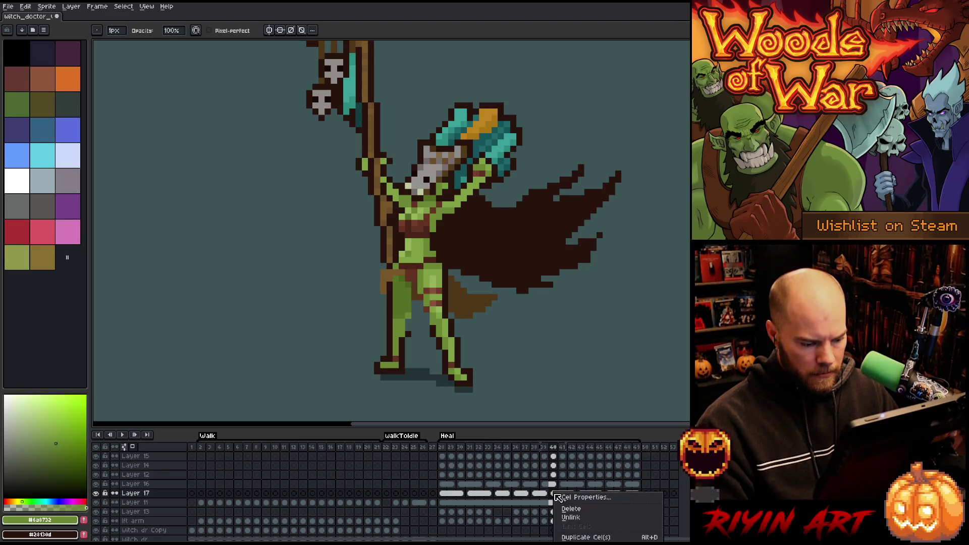
pyautogui.click(568, 518)
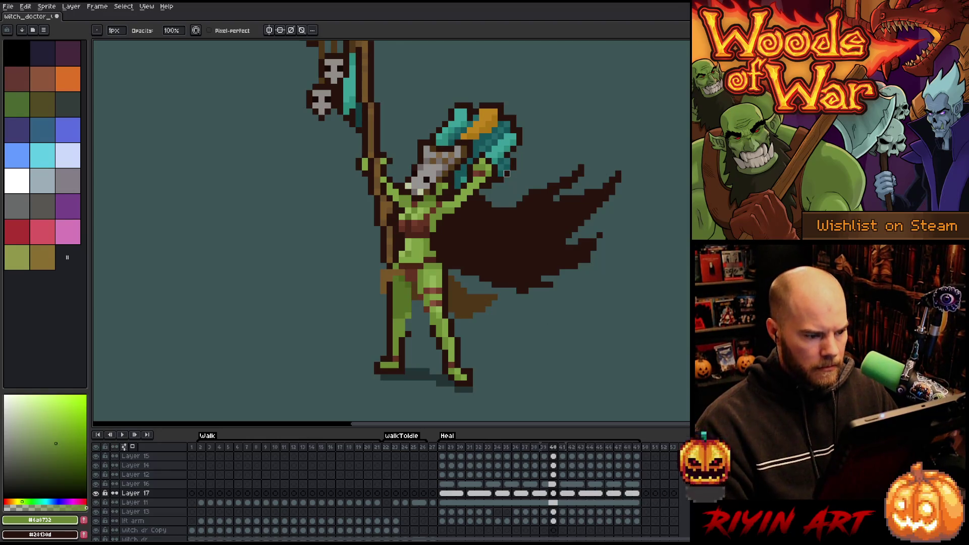
pyautogui.press('m')
pyautogui.moveTo(518, 125); pyautogui.dragTo(427, 196)
pyautogui.moveTo(536, 119)
pyautogui.mouseDown()
pyautogui.moveTo(455, 162)
pyautogui.moveTo(440, 185)
pyautogui.mouseUp()
pyautogui.click(568, 186)
pyautogui.press('Right')
pyautogui.press('Left')
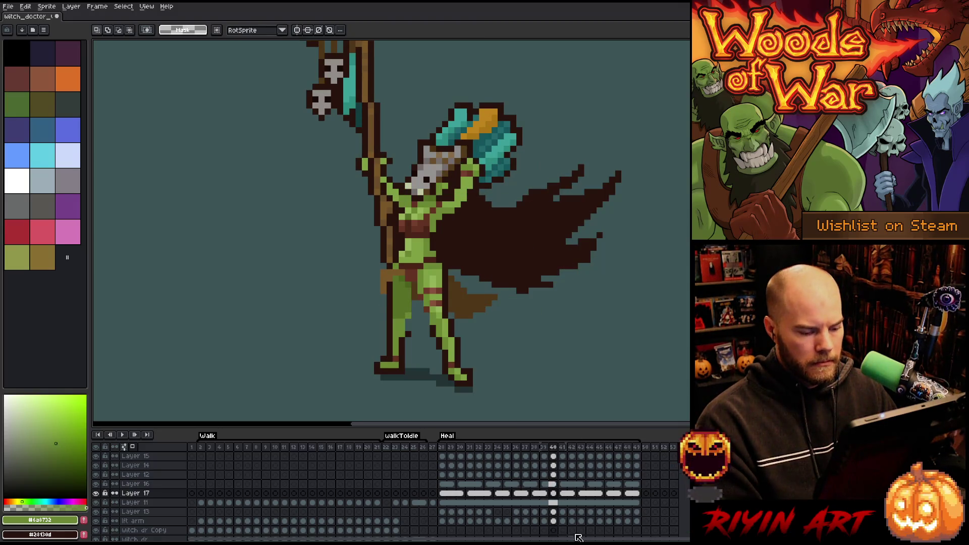
pyautogui.rightClick(569, 495)
pyautogui.click(549, 397)
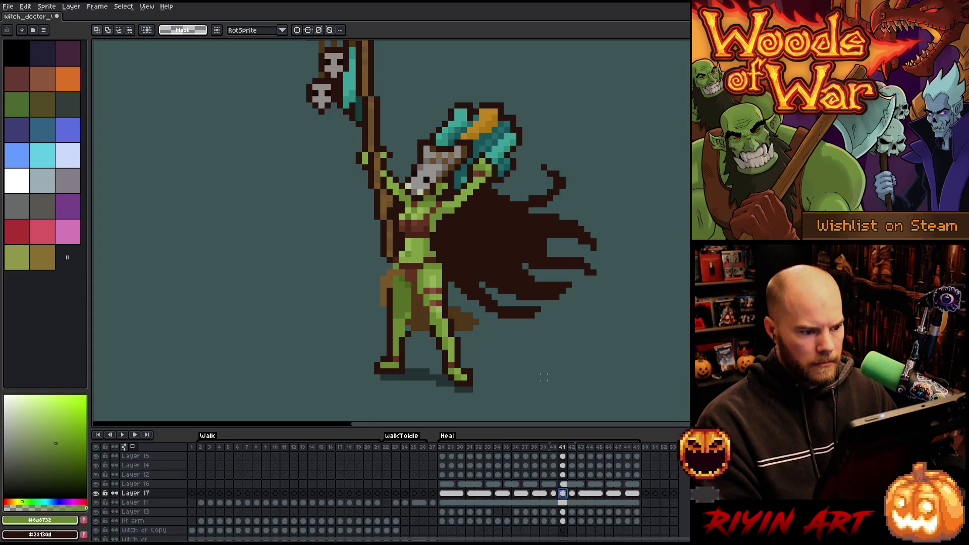
pyautogui.moveTo(538, 148); pyautogui.dragTo(443, 190)
pyautogui.hotkey('ctrl', 'd')
pyautogui.press('Left')
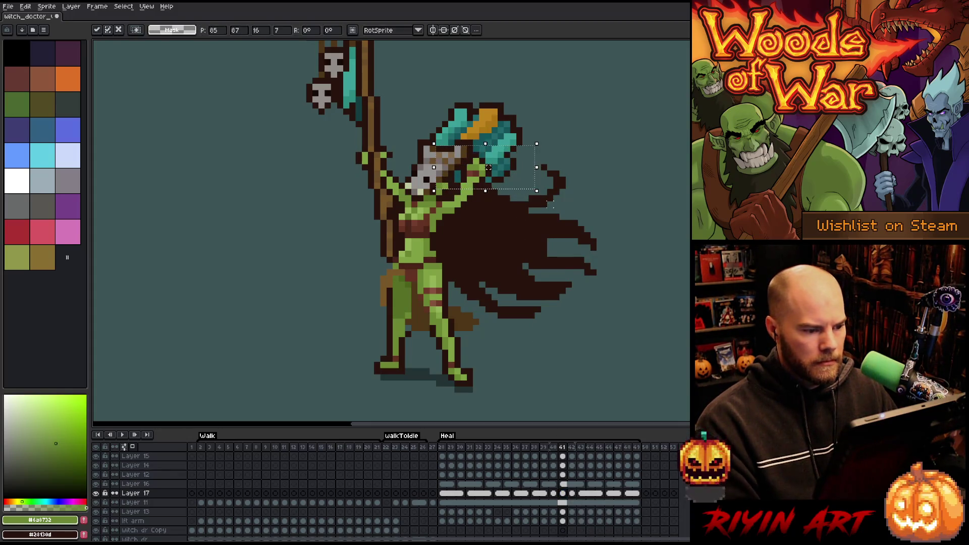
pyautogui.press('Right')
pyautogui.press('Right')
pyautogui.press('Right')
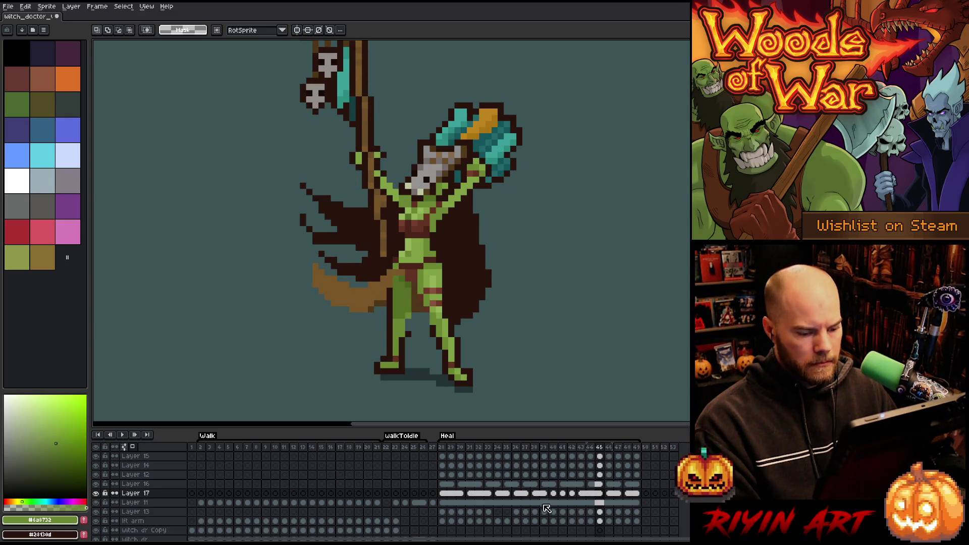
pyautogui.press('Left')
pyautogui.press('Left')
pyautogui.press('Left')
pyautogui.press('Right')
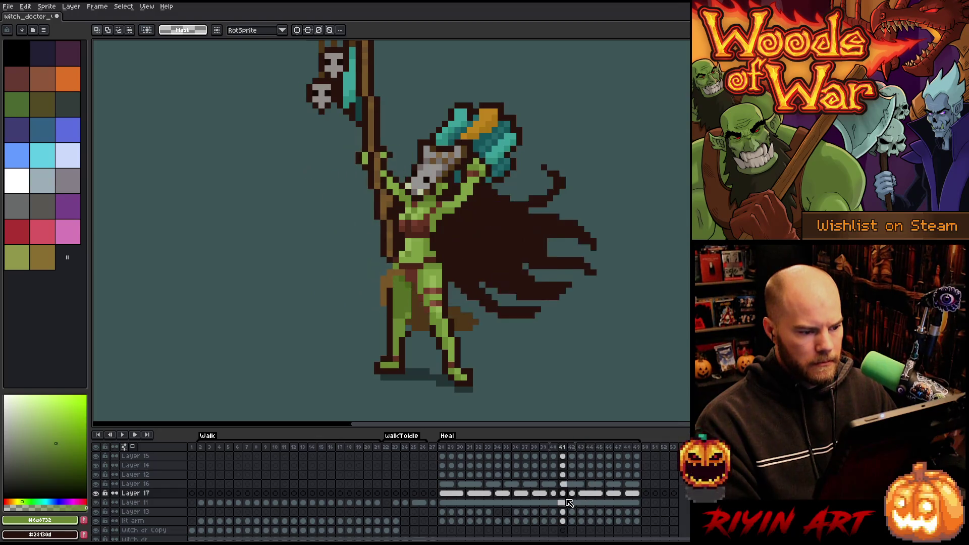
pyautogui.press('Left')
pyautogui.press('Right')
pyautogui.press('Right')
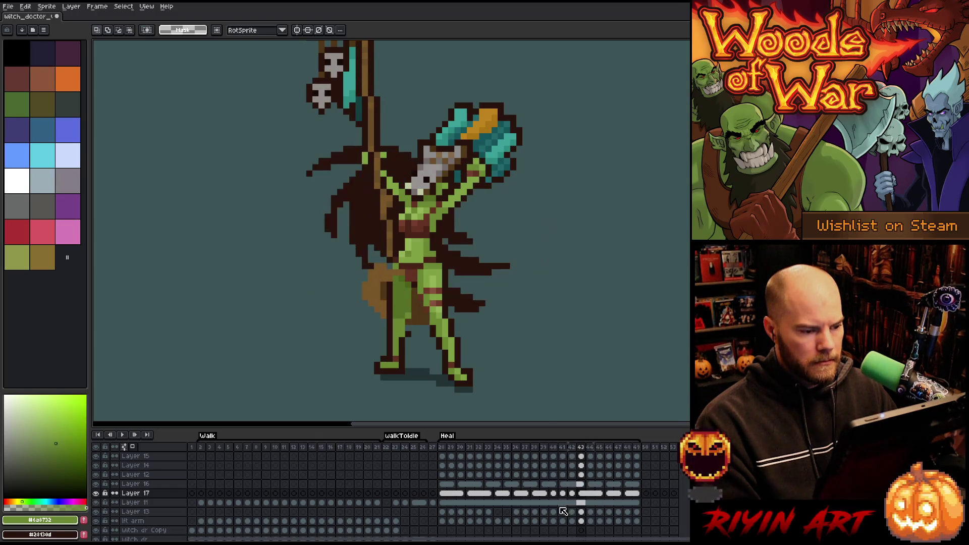
pyautogui.press('Left')
pyautogui.press('Right')
pyautogui.press('Left')
pyautogui.press('Left')
pyautogui.press('Right')
pyautogui.press('Right')
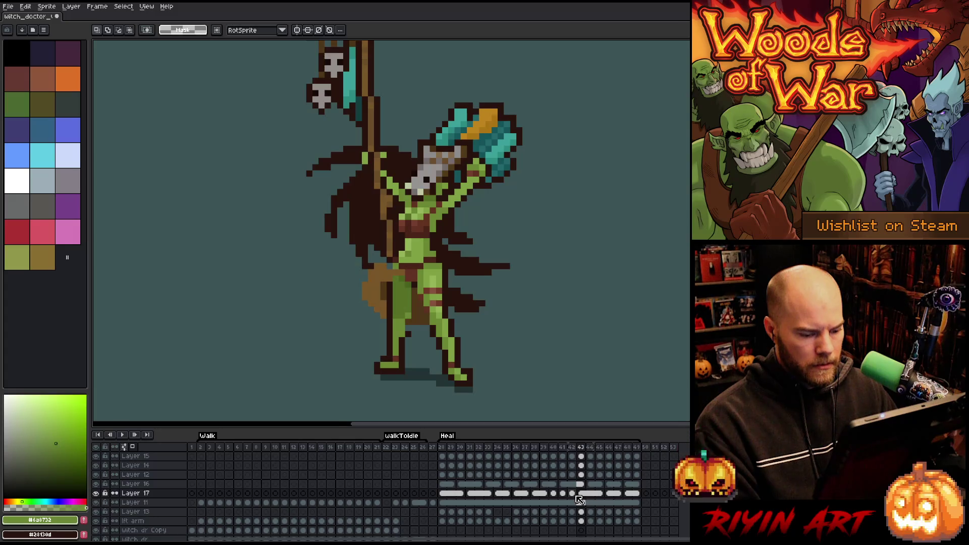
pyautogui.press('Left')
pyautogui.press('Right')
pyautogui.press('Left')
# - Review the cape poses in Heal frames 43–47
pyautogui.click(579, 498)
pyautogui.rightClick(579, 495)
pyautogui.press('Escape')
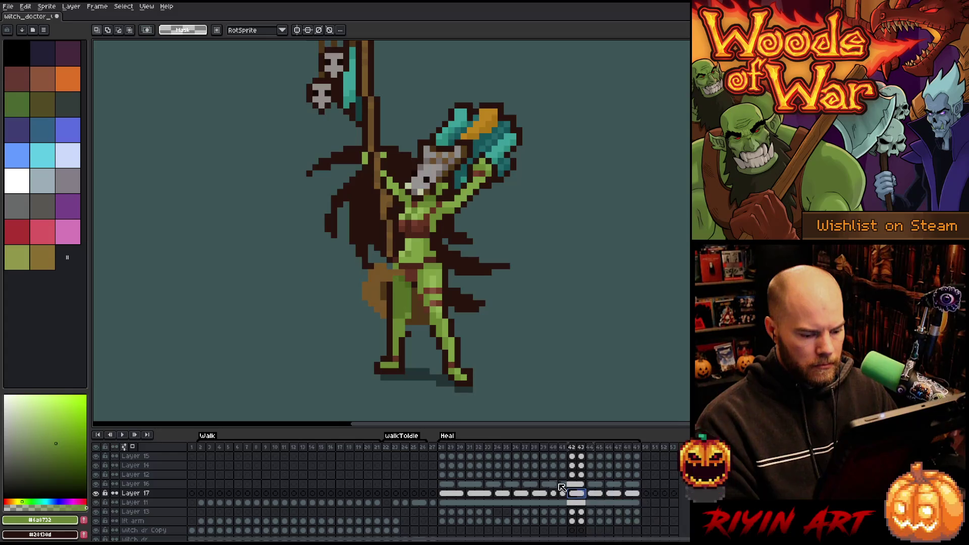
pyautogui.click(545, 447)
pyautogui.press('Return')
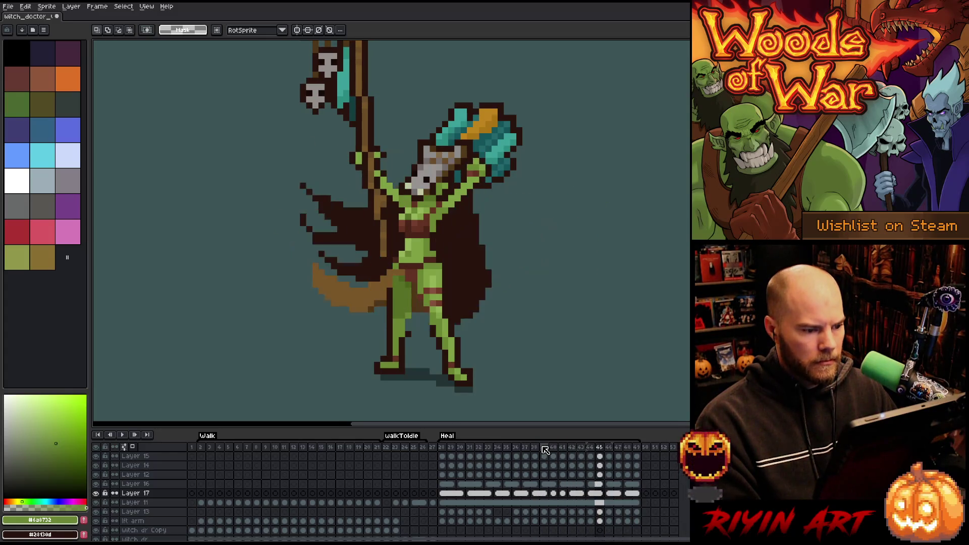
pyautogui.click(600, 495)
pyautogui.click(608, 498)
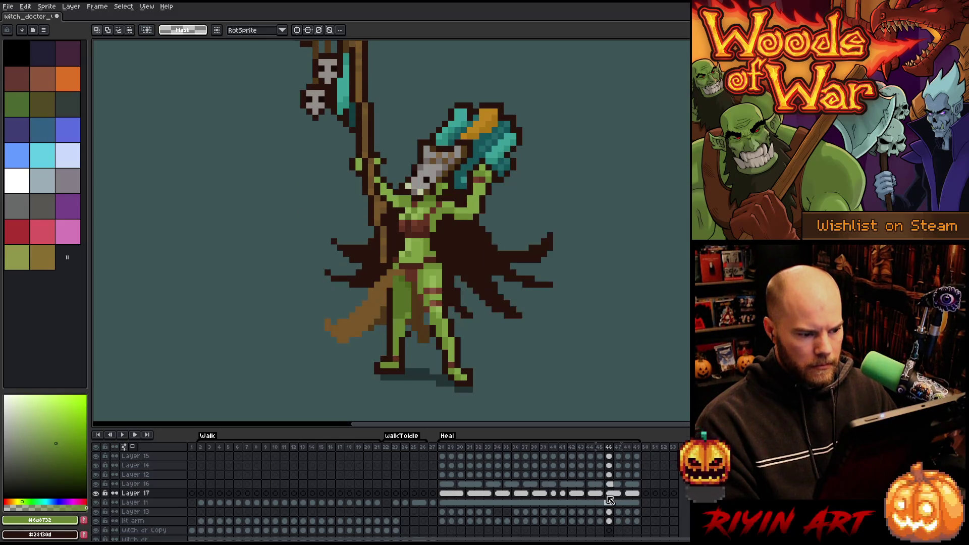
pyautogui.press('Right')
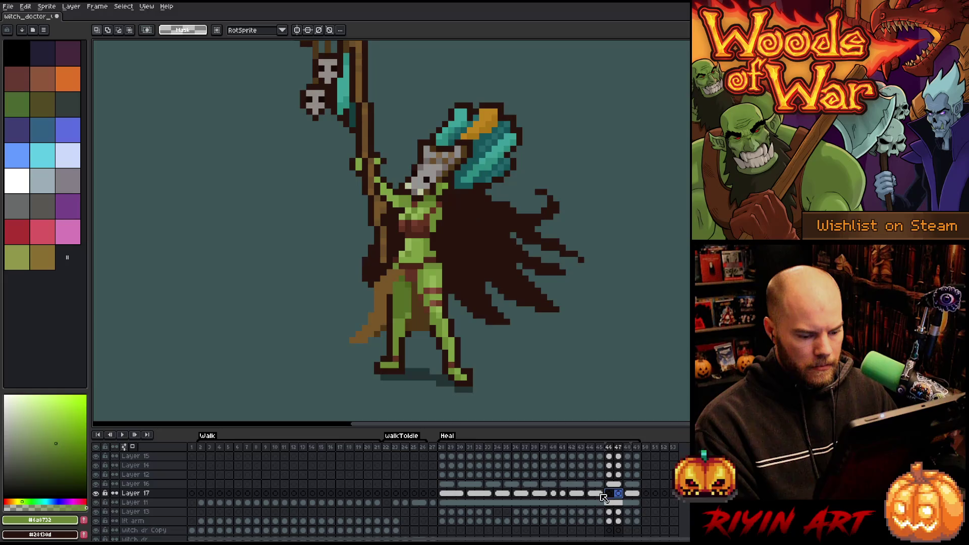
# - Compare Layer 17's cape cels in frames 41–48 using trial selections
pyautogui.click(591, 495)
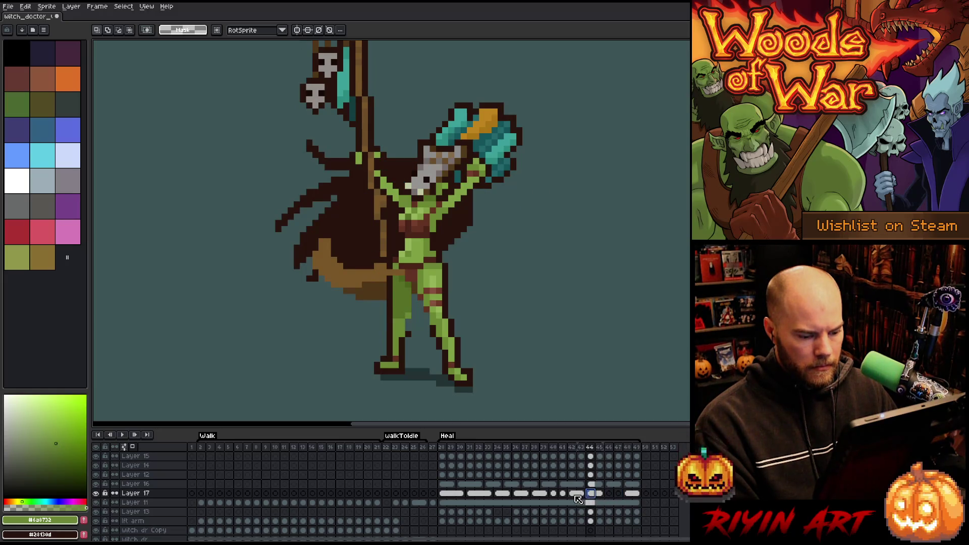
pyautogui.click(581, 495)
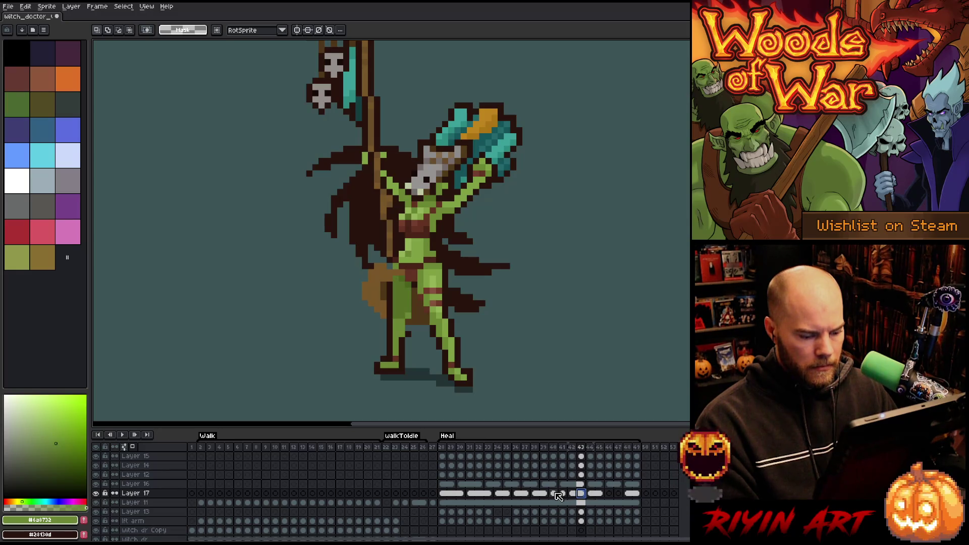
pyautogui.click(573, 495)
pyautogui.moveTo(580, 495); pyautogui.dragTo(559, 498)
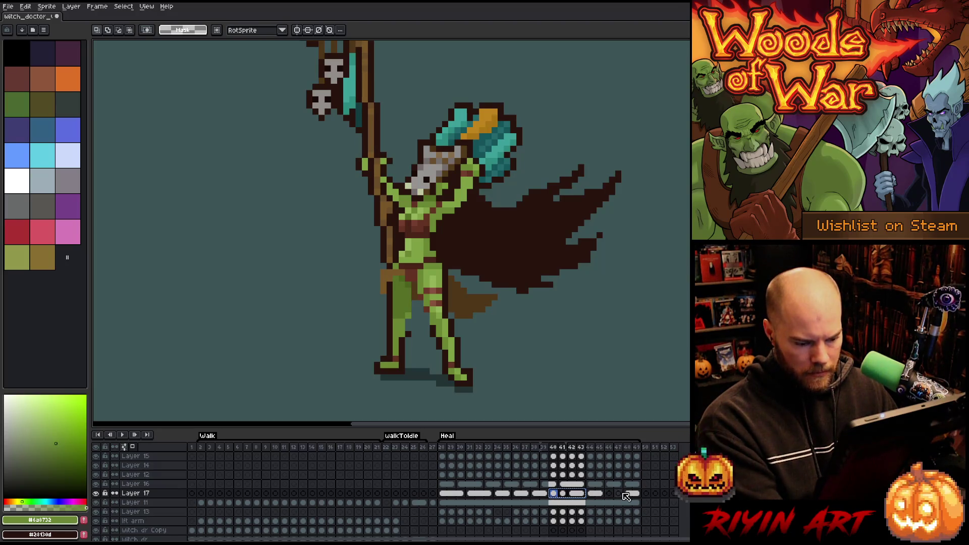
pyautogui.moveTo(618, 494); pyautogui.dragTo(628, 495)
pyautogui.click(609, 494)
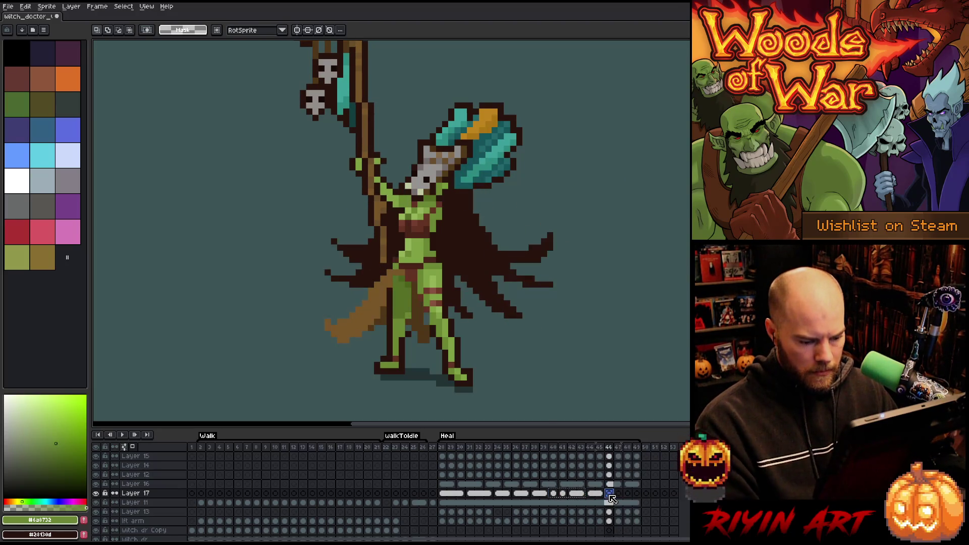
# - Play Heal from frame 45, then select Layer 17 cels in frames 46–49
pyautogui.click(591, 450)
pyautogui.click(596, 451)
pyautogui.press('Return')
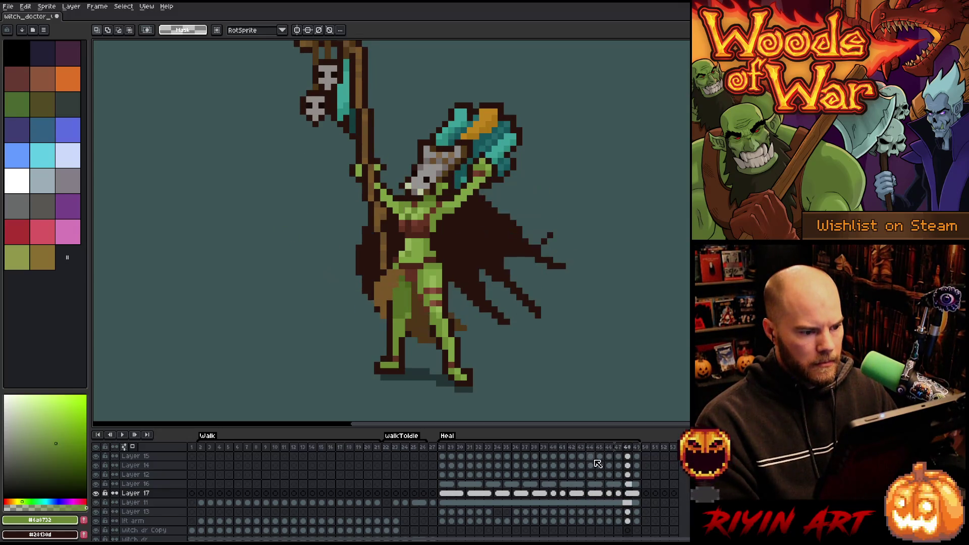
pyautogui.moveTo(638, 494); pyautogui.dragTo(616, 495)
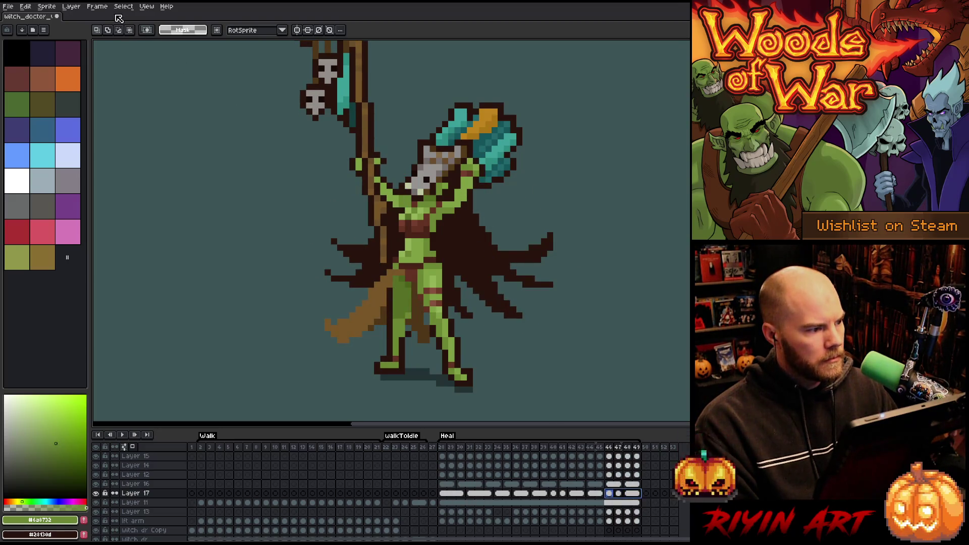
# - Reverse the order of Heal frames 46–49 and play to check the reversal
pyautogui.click(97, 6)
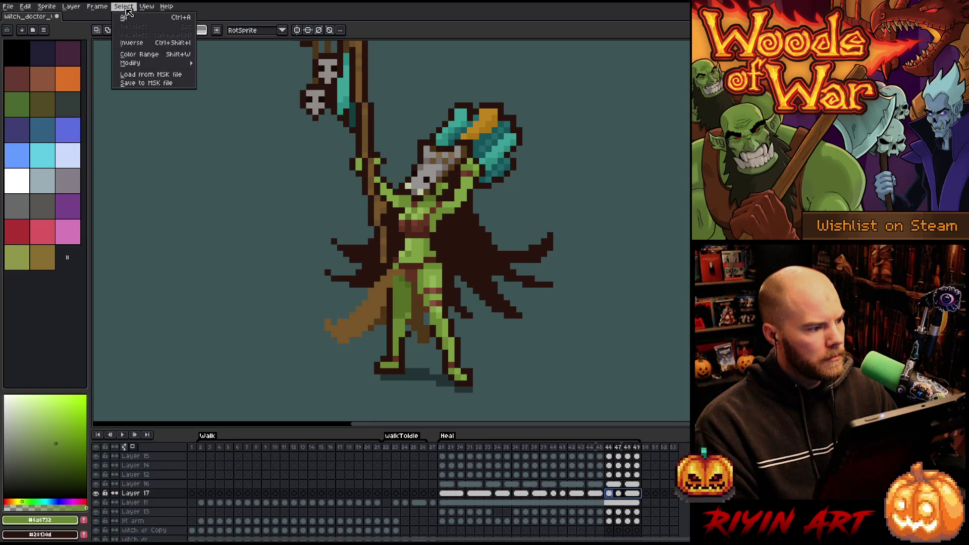
pyautogui.moveTo(91, 9)
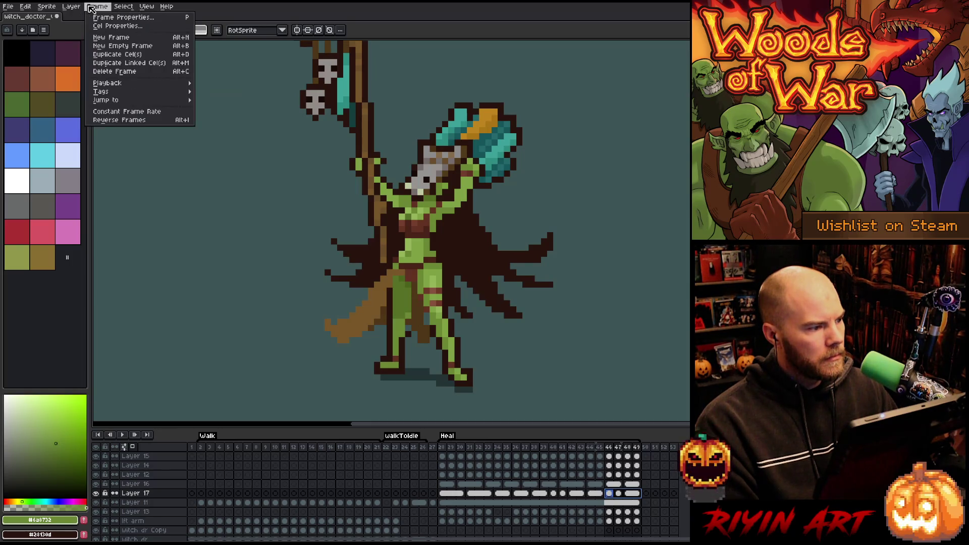
pyautogui.click(119, 120)
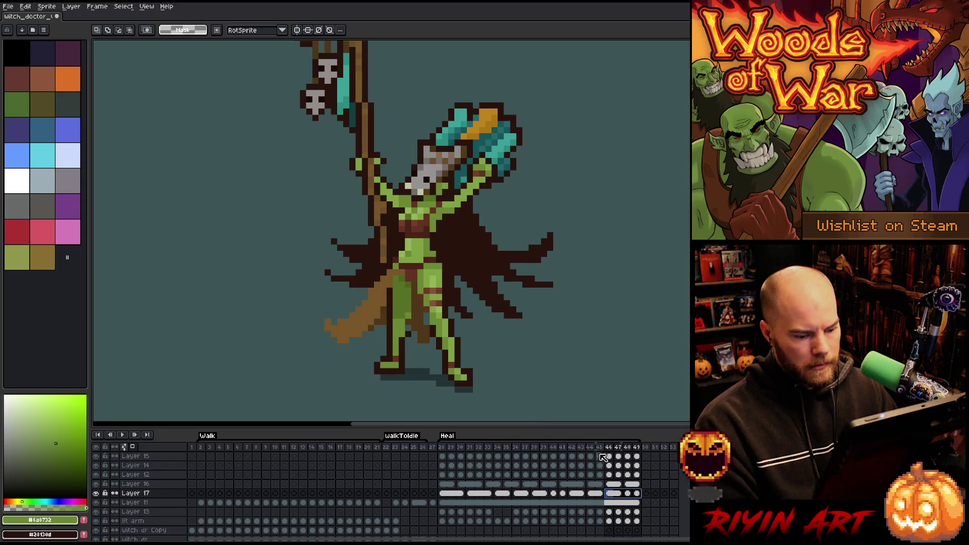
pyautogui.press('Return')
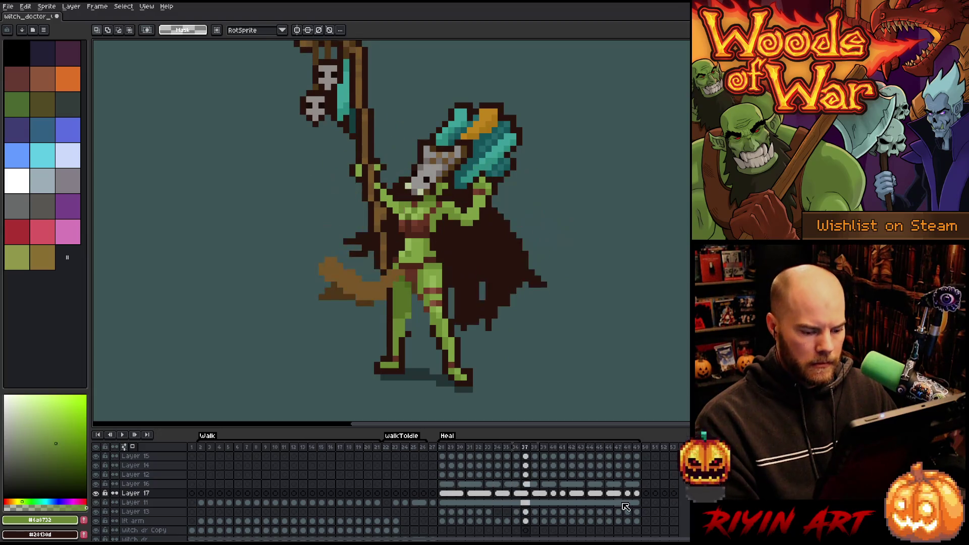
# - Move Layer 17's arm cel from frames 50–51 back to frames 46–47
pyautogui.moveTo(628, 493); pyautogui.dragTo(637, 494)
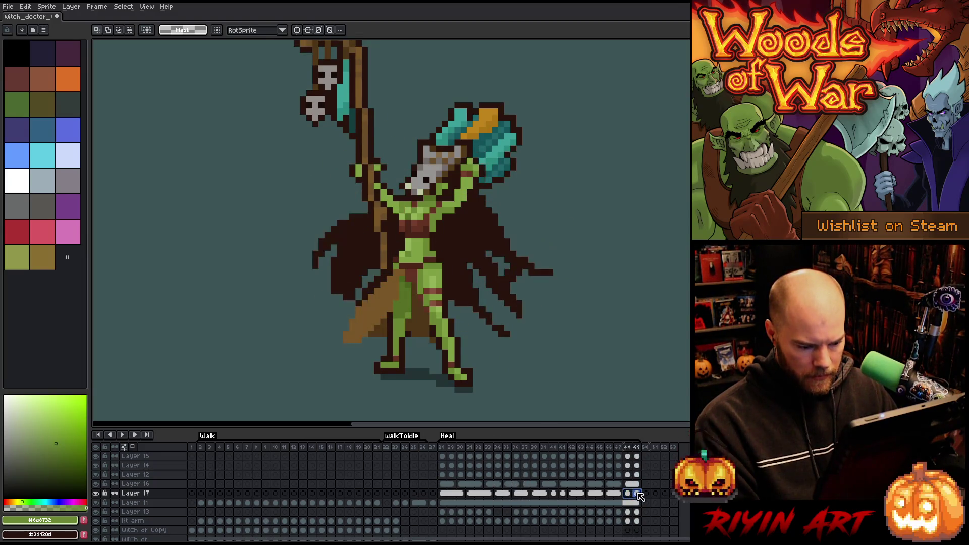
pyautogui.click(622, 494)
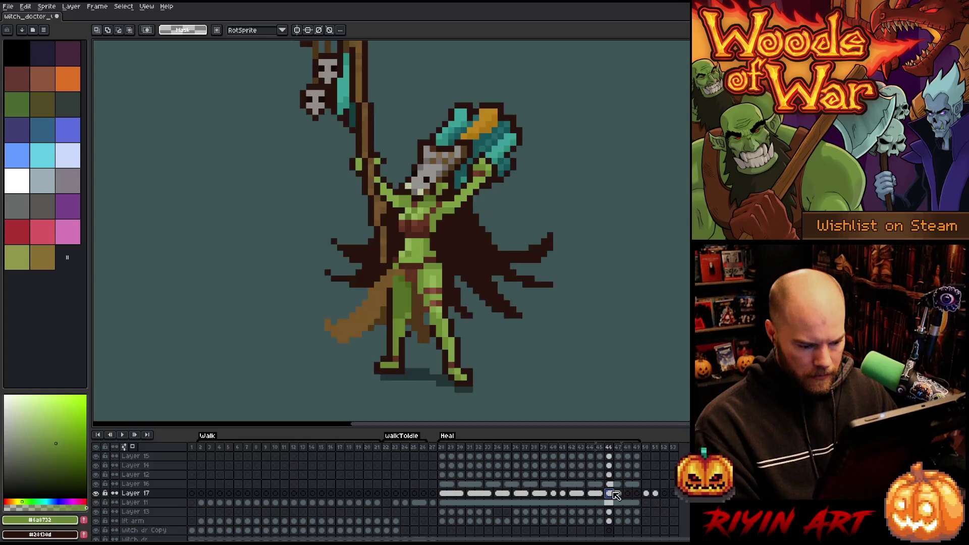
pyautogui.moveTo(646, 493); pyautogui.dragTo(656, 494)
pyautogui.click(664, 495)
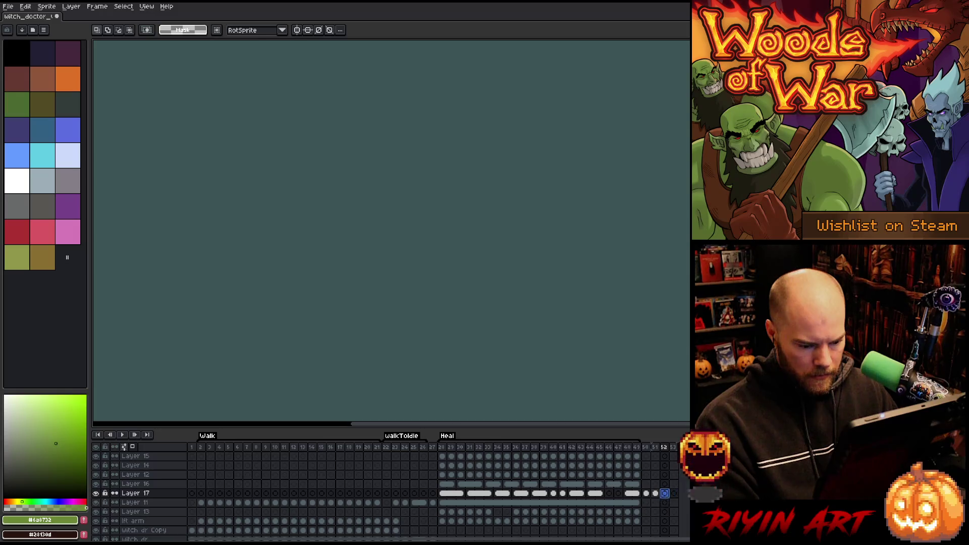
pyautogui.click(649, 494)
pyautogui.moveTo(653, 493); pyautogui.dragTo(604, 493)
pyautogui.hotkey('ctrl', 'z')
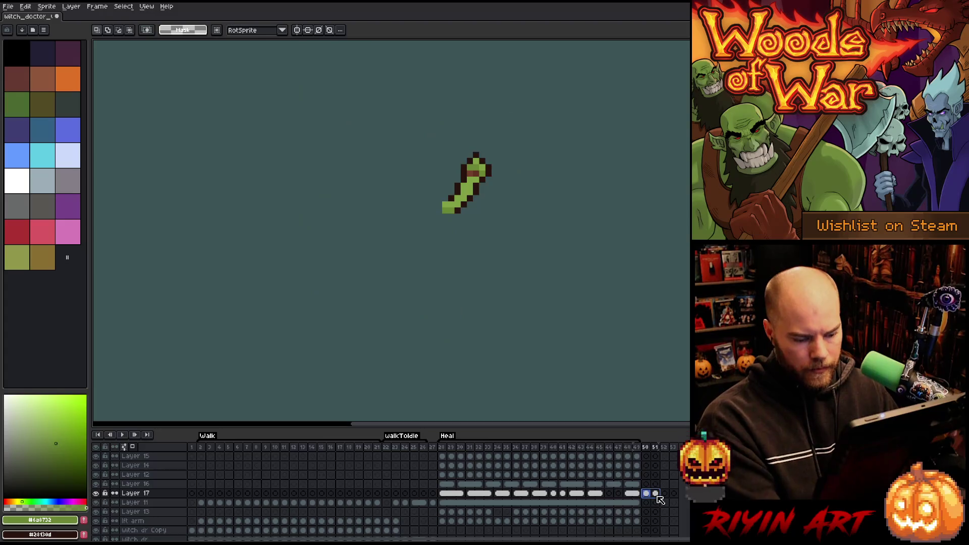
pyautogui.moveTo(662, 495); pyautogui.dragTo(624, 495)
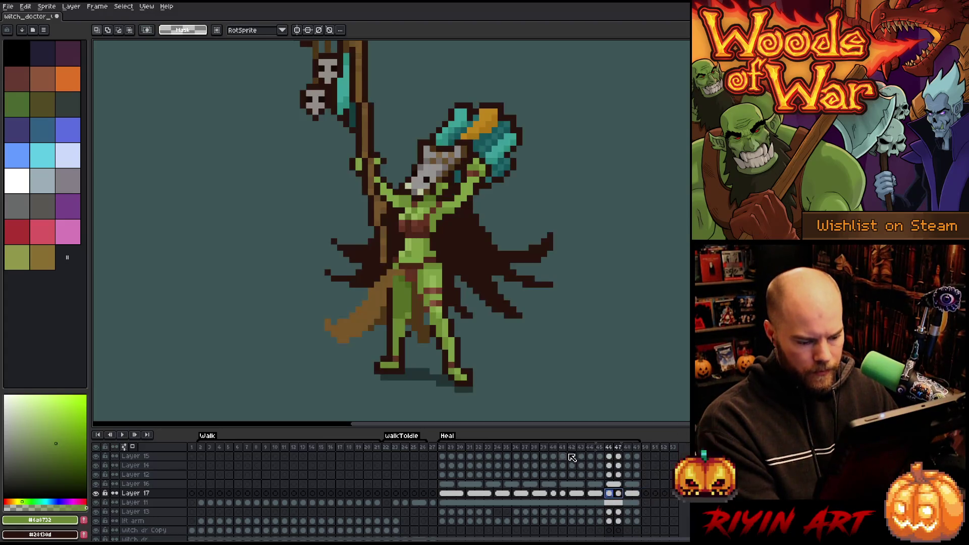
# - Play Heal from frame 42 and select frame 46
pyautogui.click(572, 447)
pyautogui.press('Return')
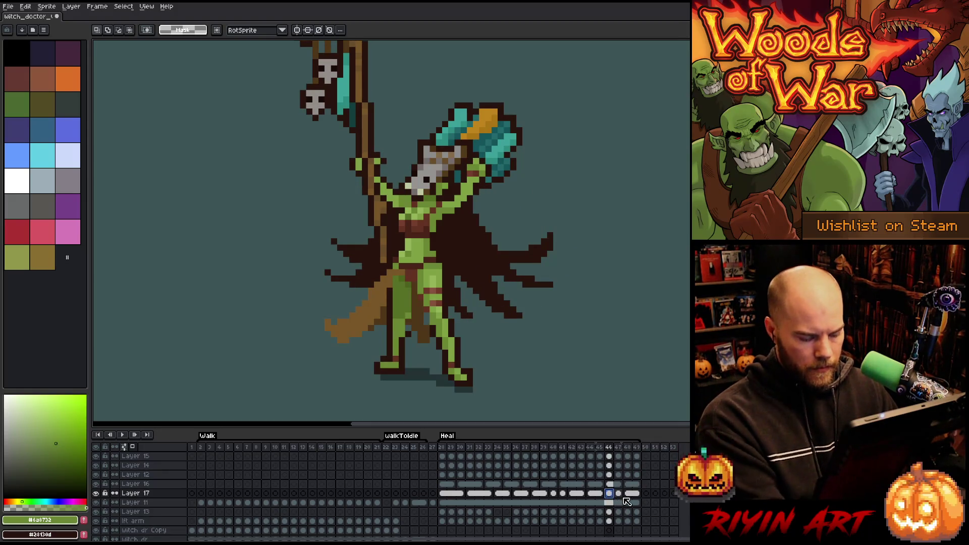
pyautogui.click(610, 448)
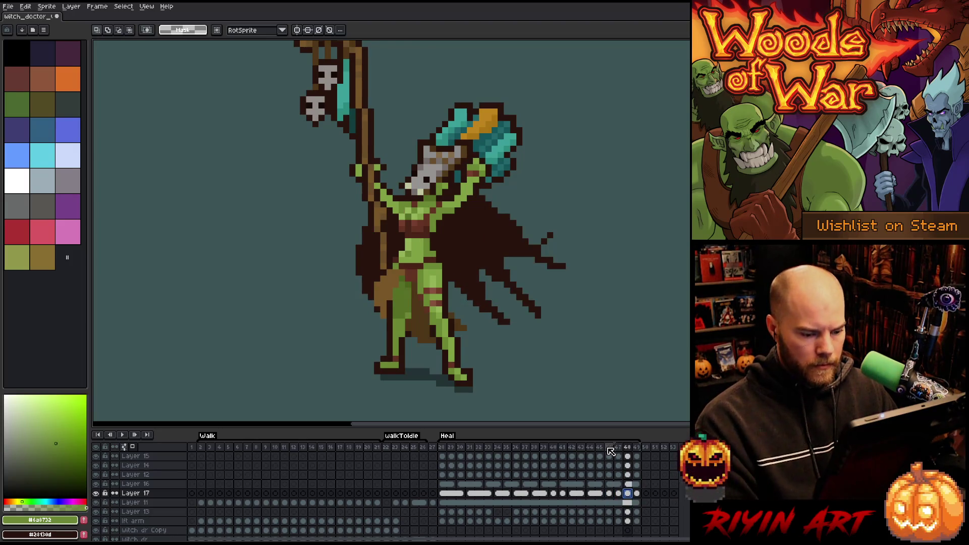
# - Play Heal, stop on frame 34 after checking frame 33, and switch to the Pencil
pyautogui.press('Return')
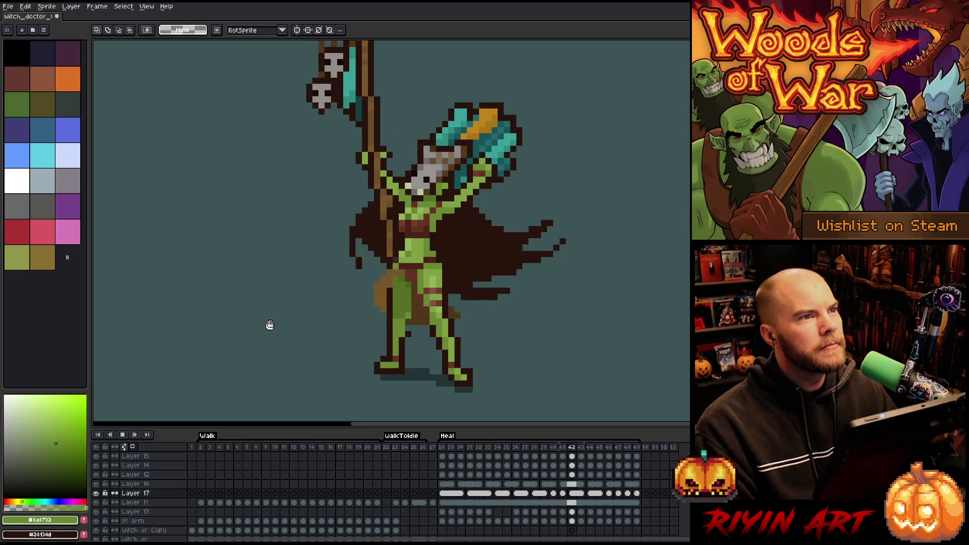
pyautogui.press('Return')
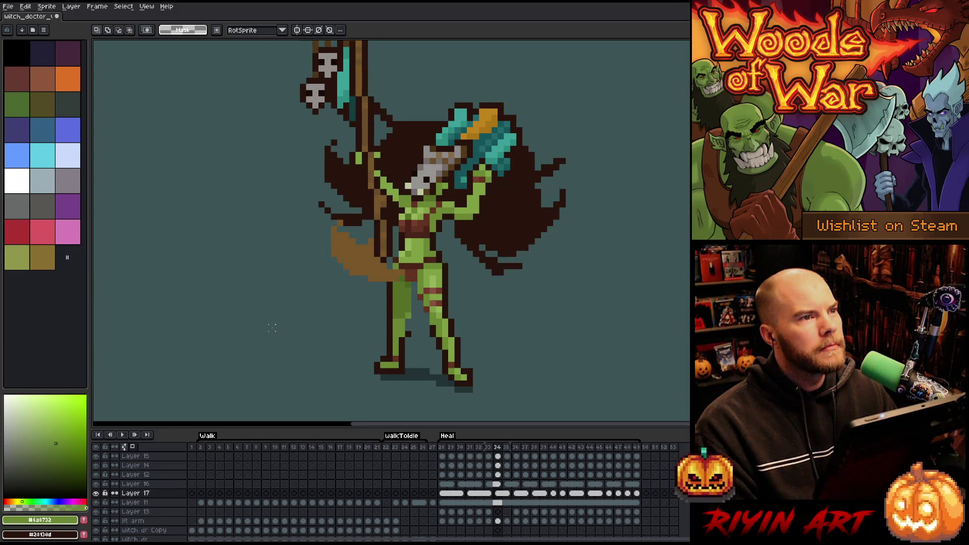
pyautogui.press('Left')
pyautogui.press('Right')
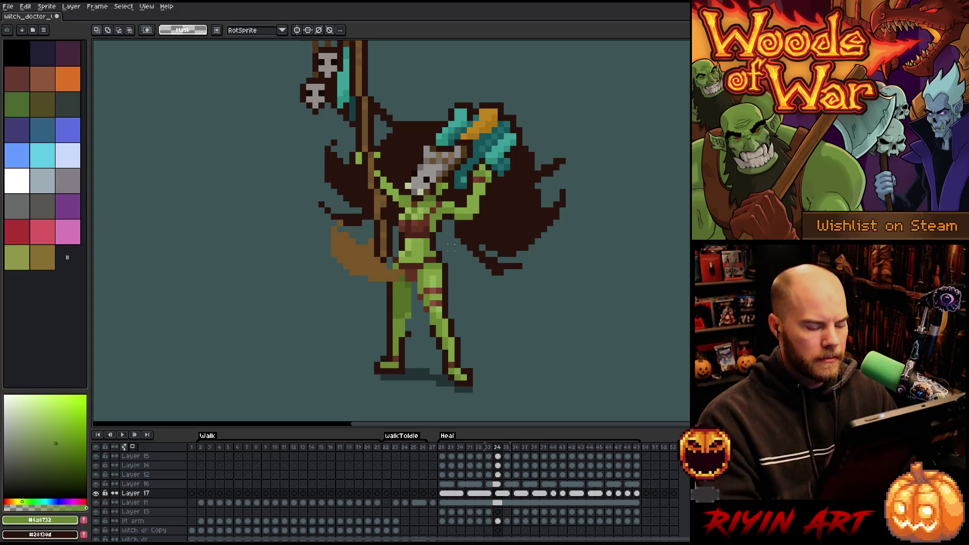
pyautogui.press('b')
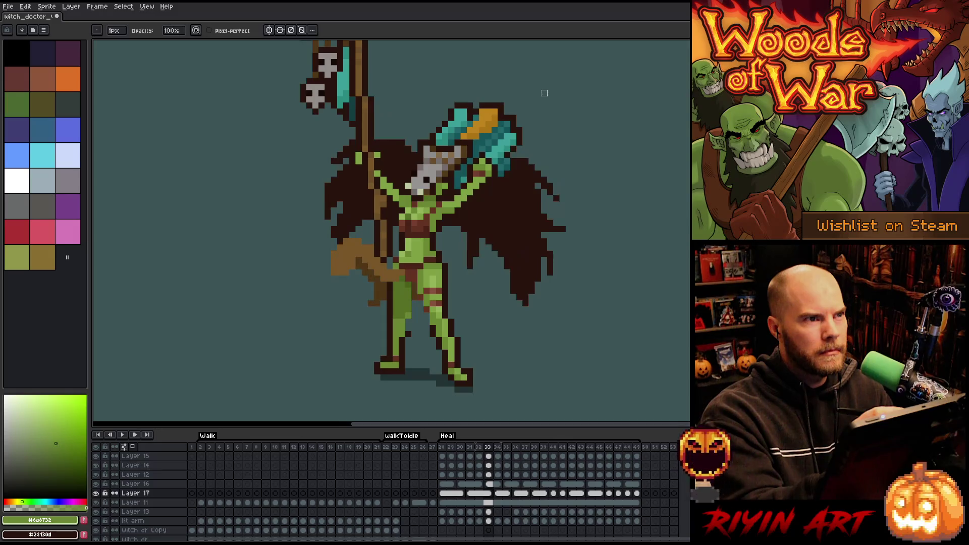
# - On frame 35, sample the dark brown cape colour and toggle between pencil and eraser
pyautogui.press('.')
pyautogui.keyDown('alt'); pyautogui.click(482, 208); pyautogui.keyUp('alt')
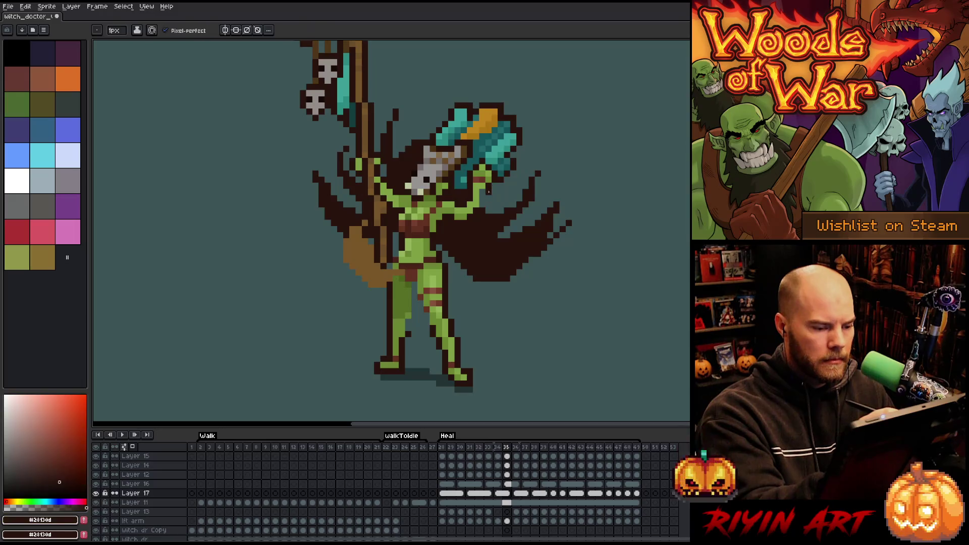
pyautogui.press('e')
pyautogui.press('ctrl')
pyautogui.press('ctrl')
pyautogui.press('ctrl')
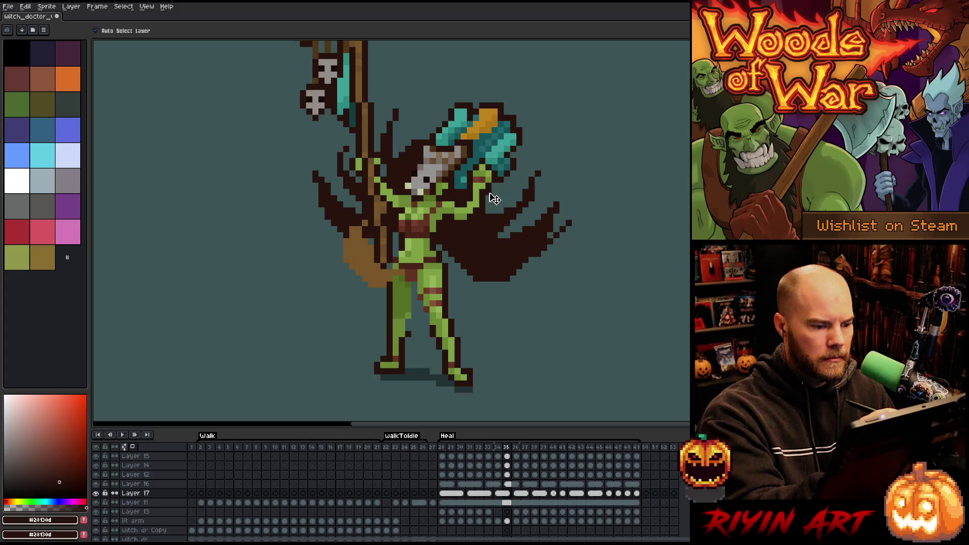
pyautogui.press('Left')
pyautogui.press('Right')
pyautogui.press('Right')
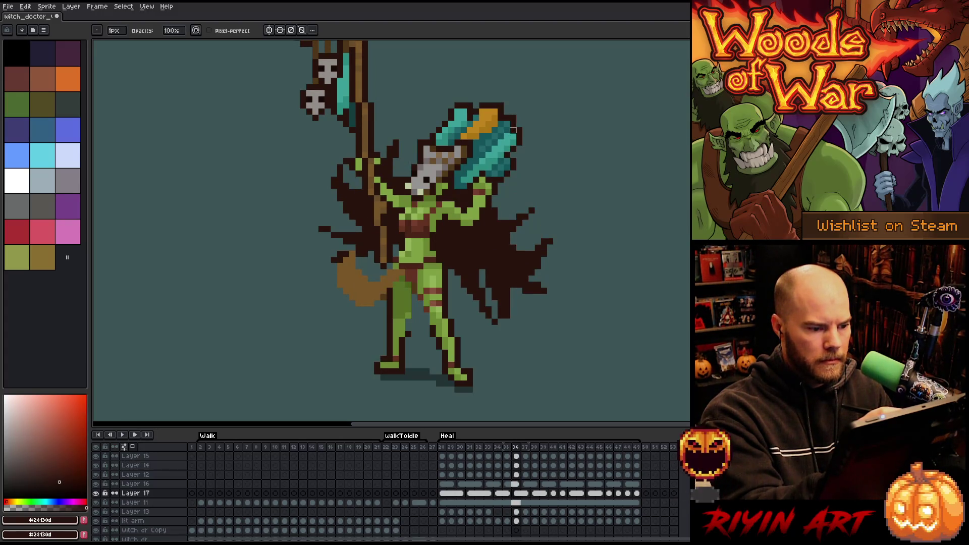
pyautogui.press('b')
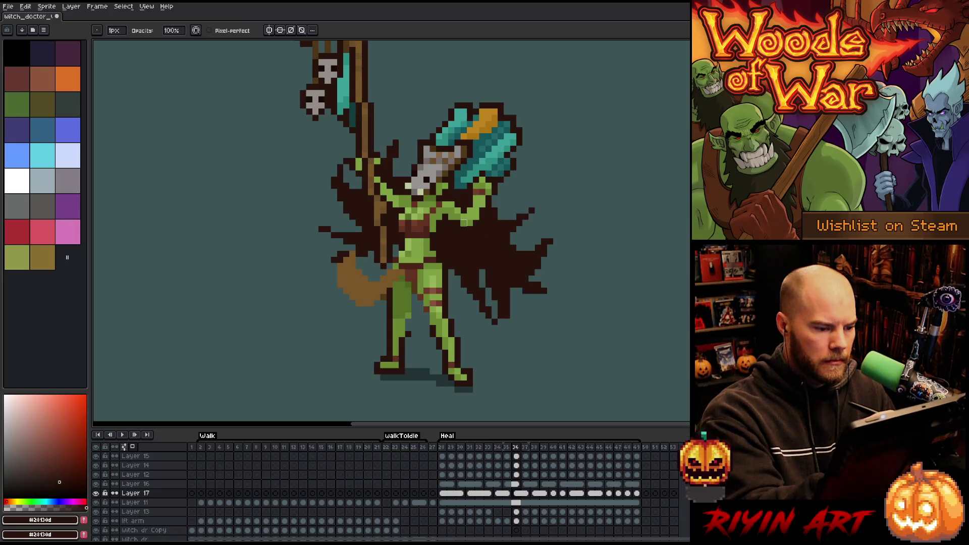
pyautogui.press('e')
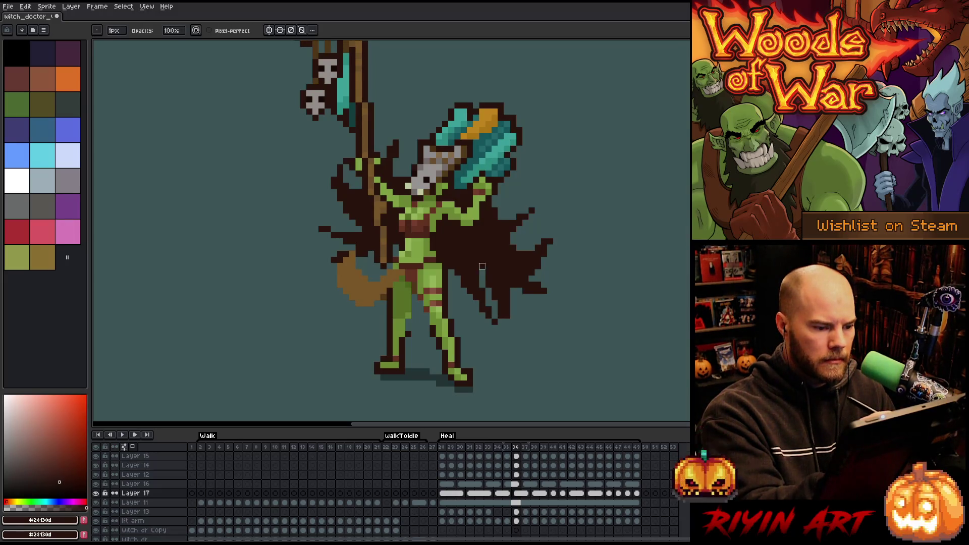
# - Flick between frames 36–38 to judge the cape's stretch
pyautogui.press('Left')
pyautogui.press('Right')
pyautogui.press('Left')
pyautogui.press('Right')
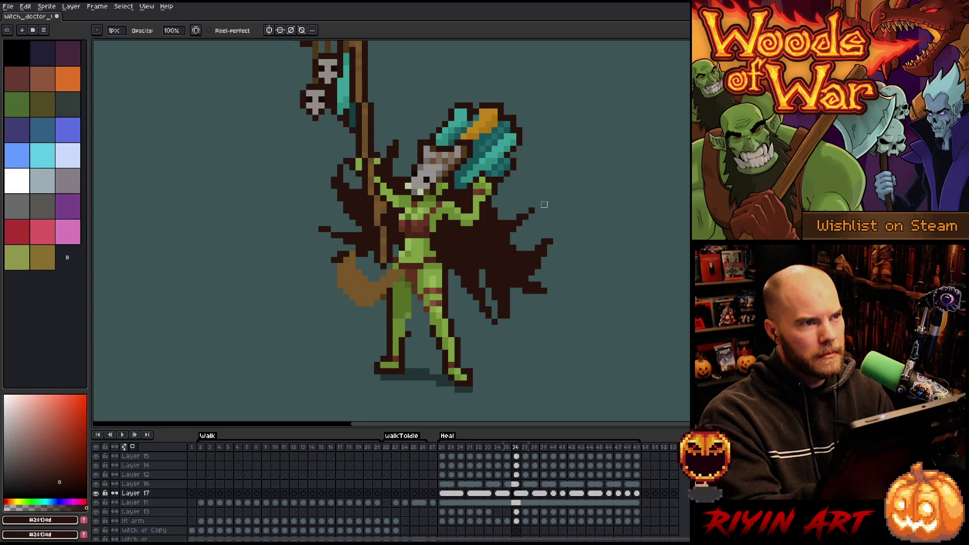
pyautogui.press('Left')
pyautogui.press('Right')
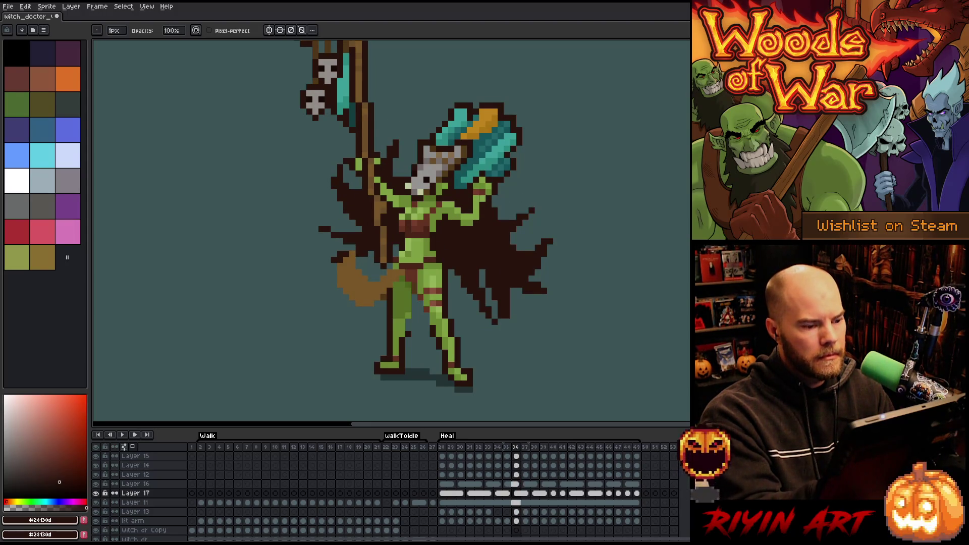
pyautogui.press('Left')
pyautogui.press('Right')
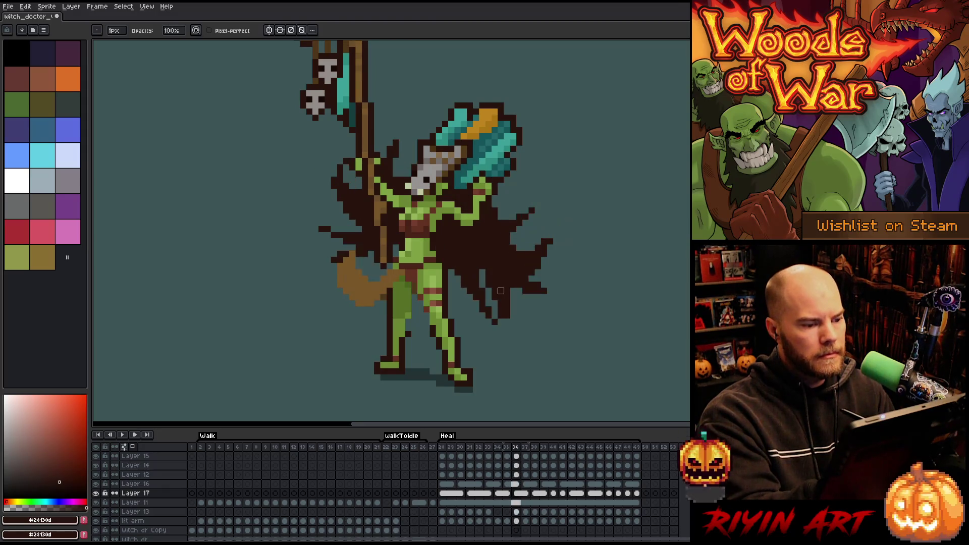
pyautogui.press('Left')
pyautogui.press('Right')
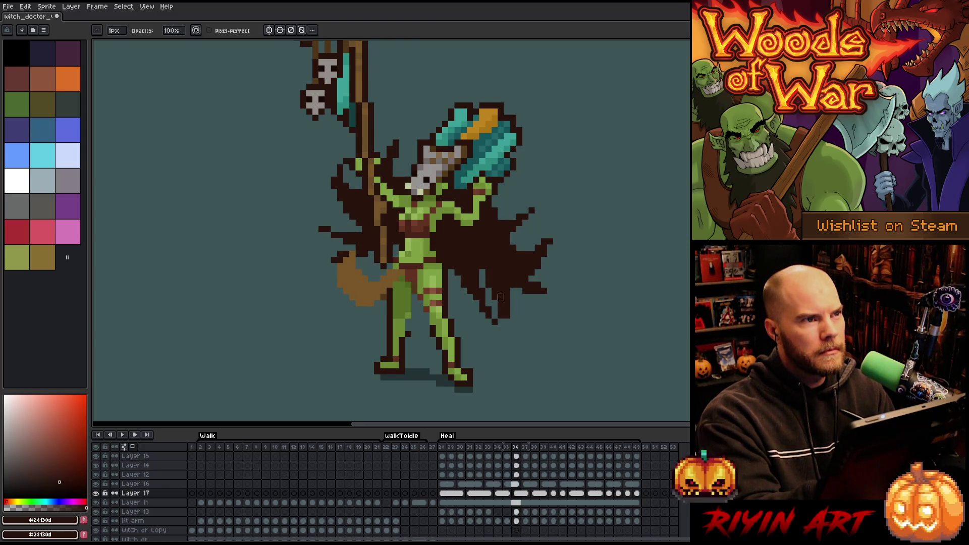
pyautogui.press('Right')
pyautogui.press('Right')
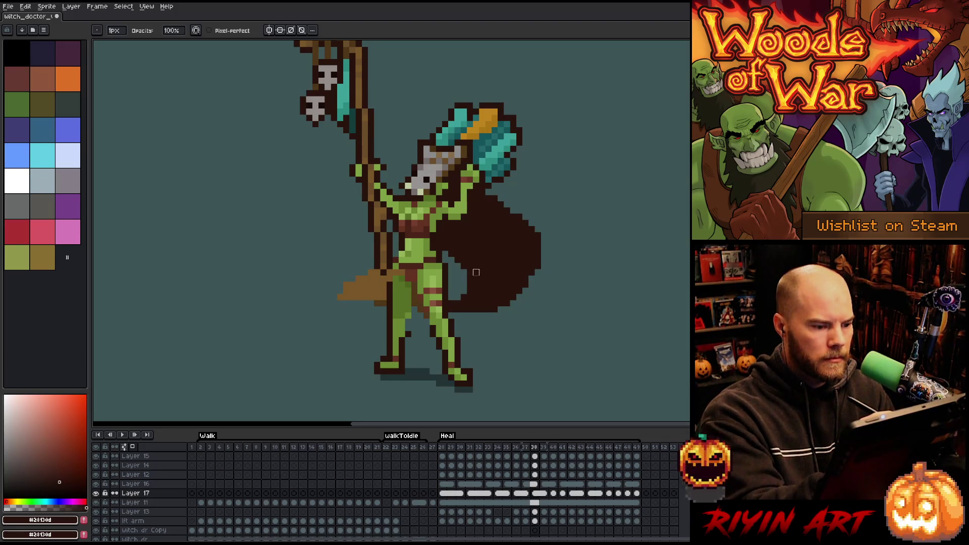
pyautogui.press('Left')
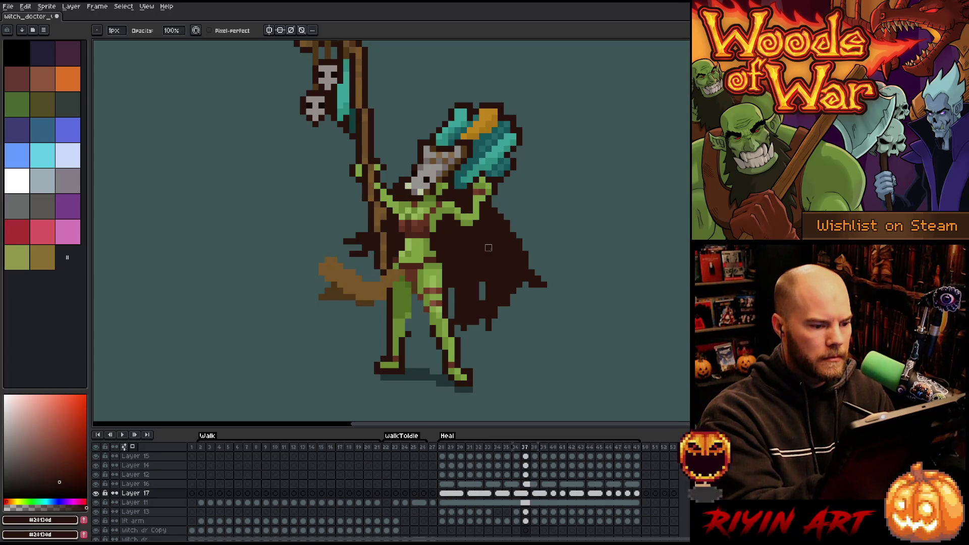
pyautogui.press('Right')
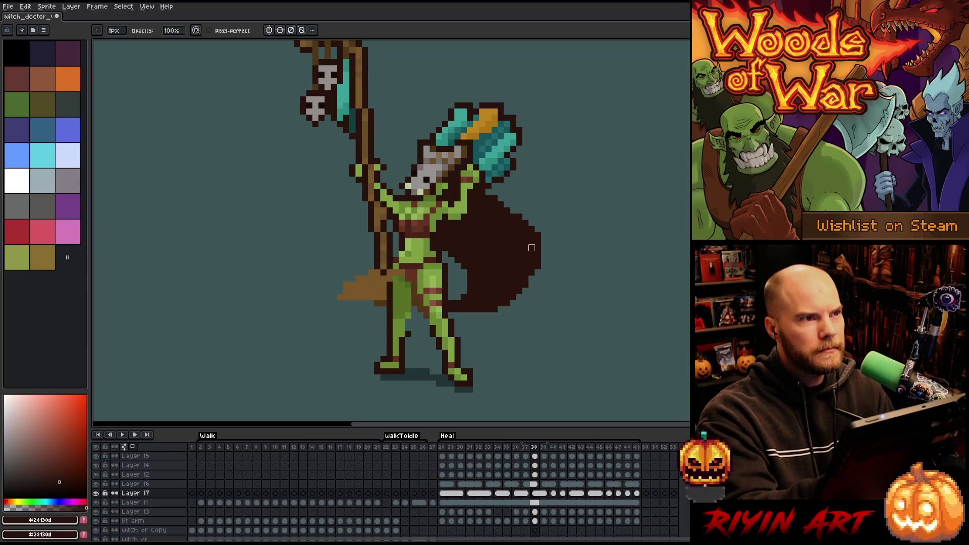
# - Step through the cape poses in frames 39–45, finishing on frame 49
pyautogui.press('Right')
pyautogui.press('Right')
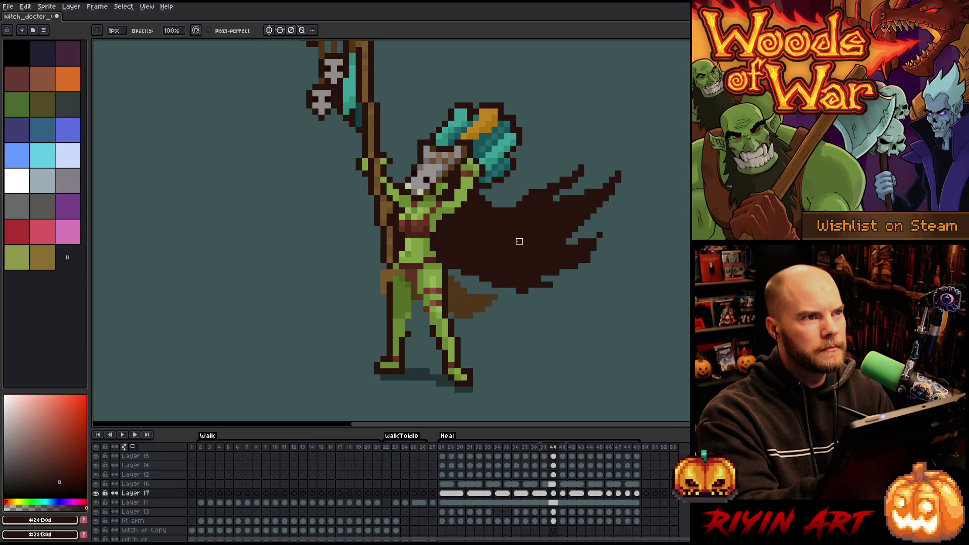
pyautogui.press('Left')
pyautogui.press('Right')
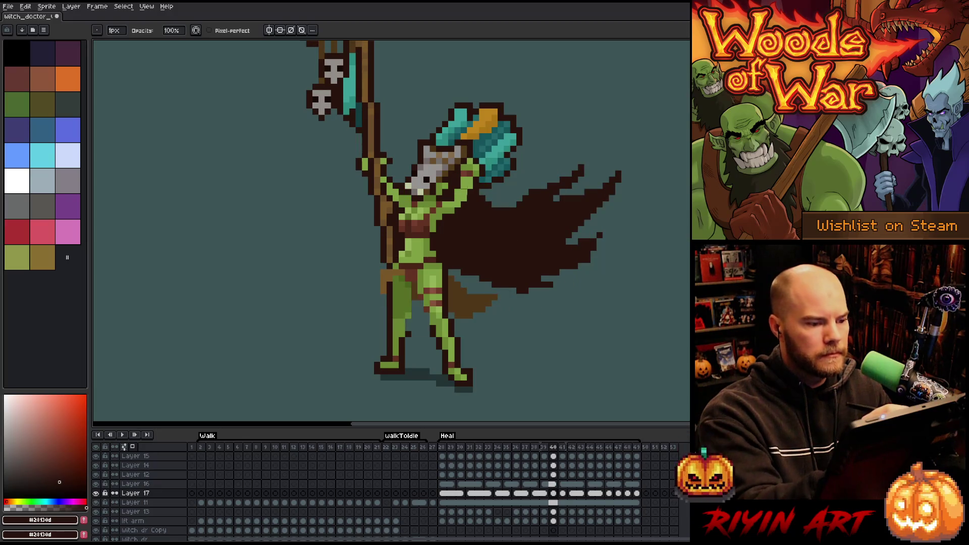
pyautogui.press('Left')
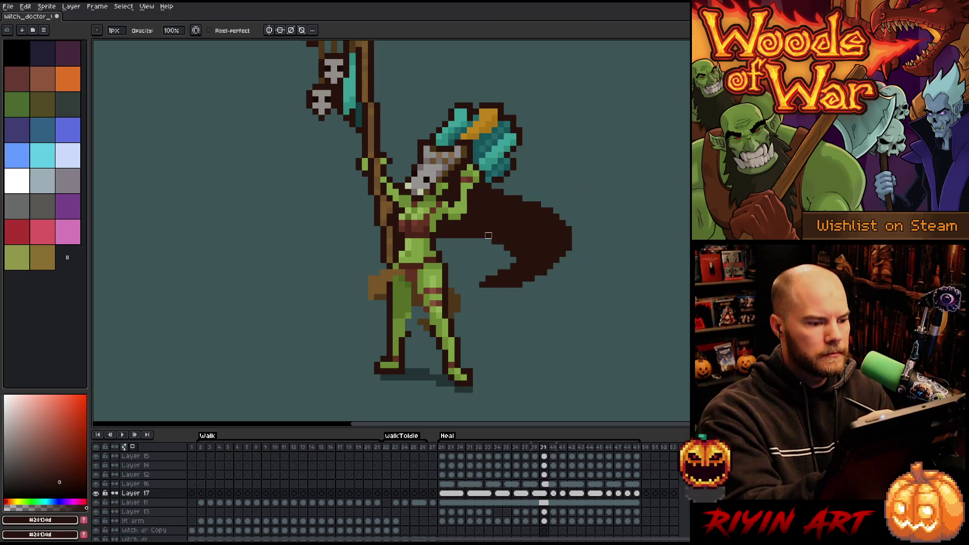
pyautogui.press('Right')
pyautogui.press('e')
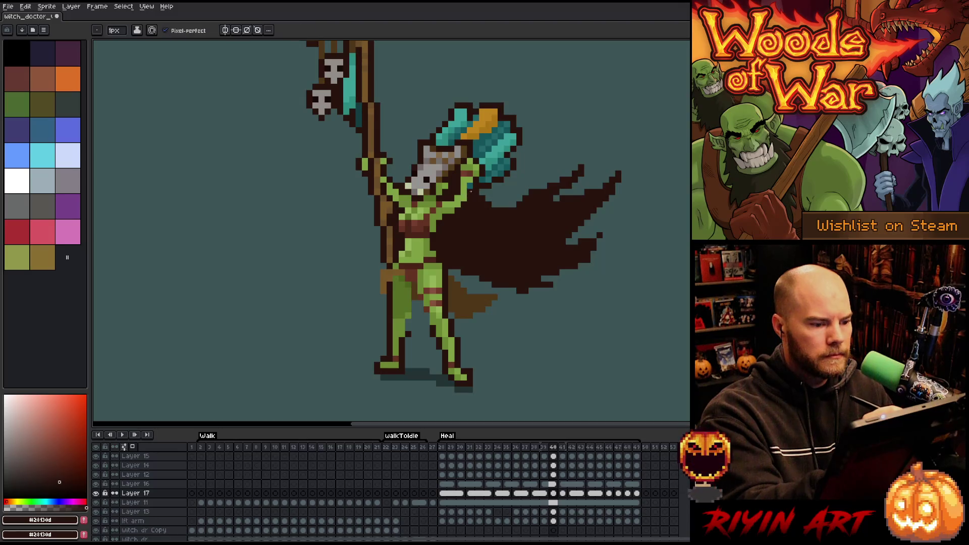
pyautogui.press('Right')
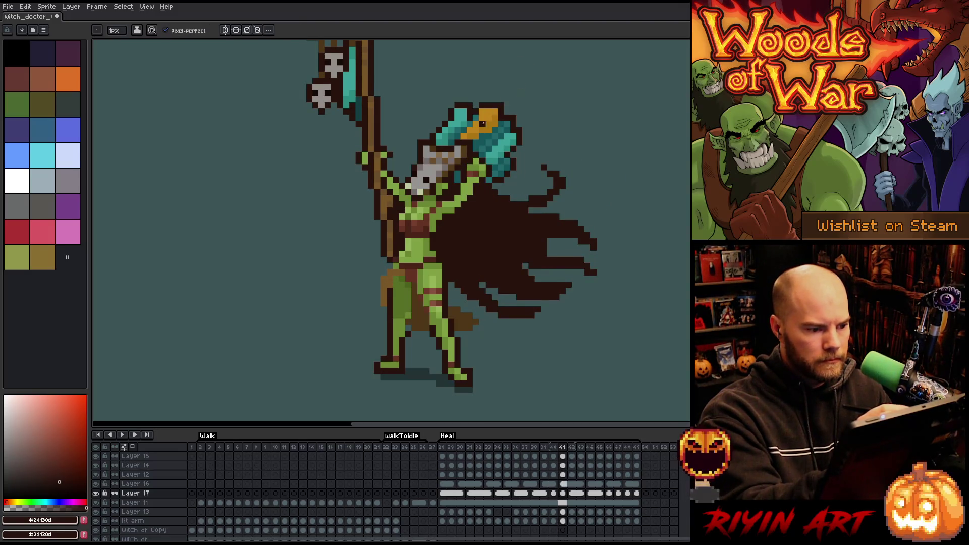
pyautogui.press('Right')
pyautogui.press('Left')
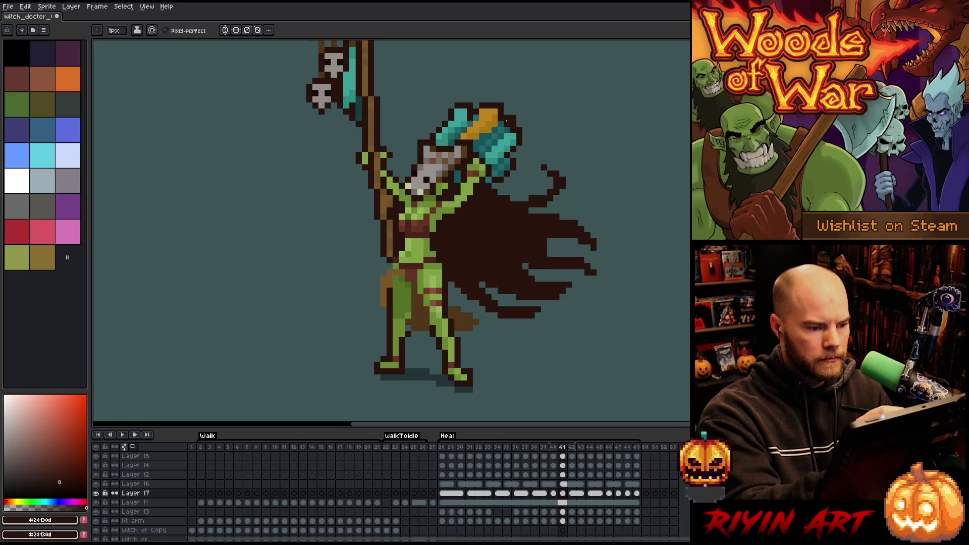
pyautogui.press('Right')
pyautogui.press('Right')
pyautogui.press('Right')
pyautogui.press('Right')
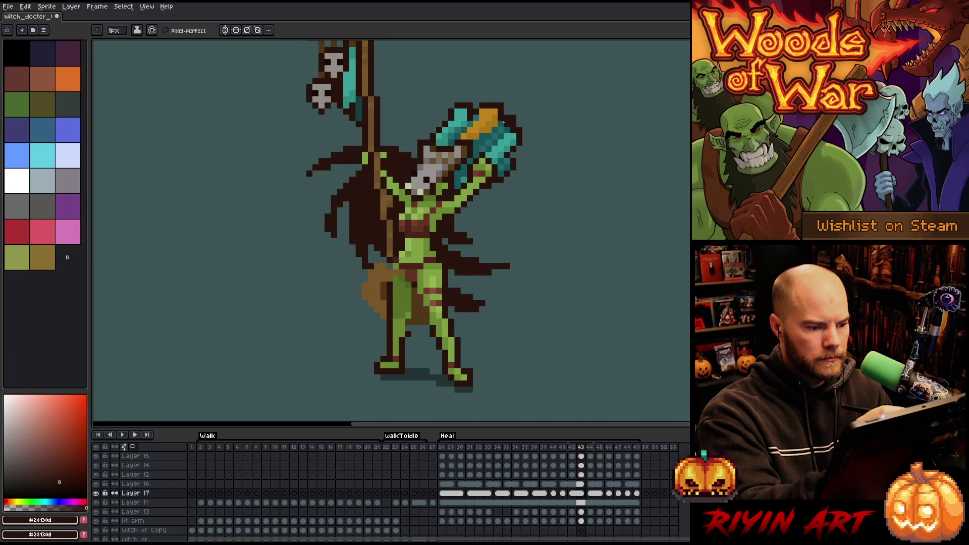
pyautogui.press('Right')
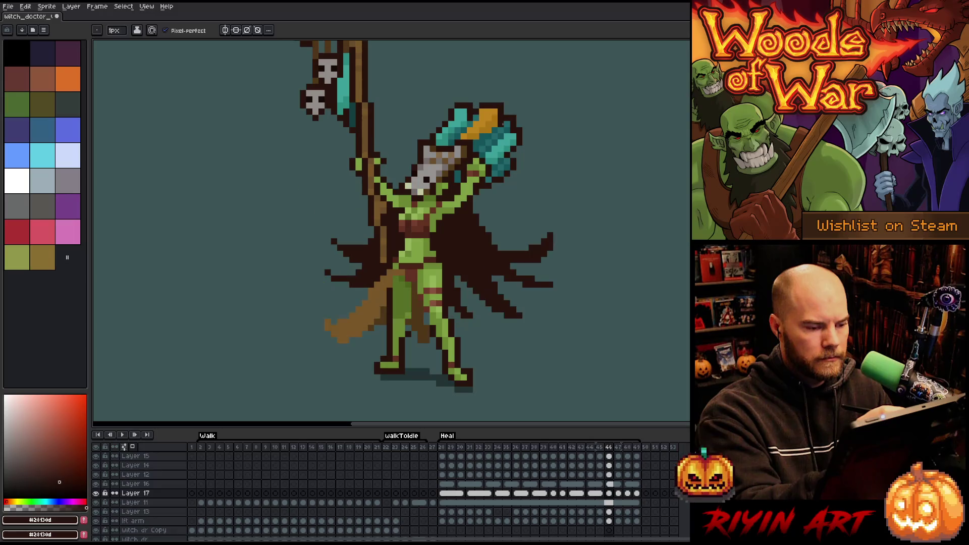
pyautogui.press('Left')
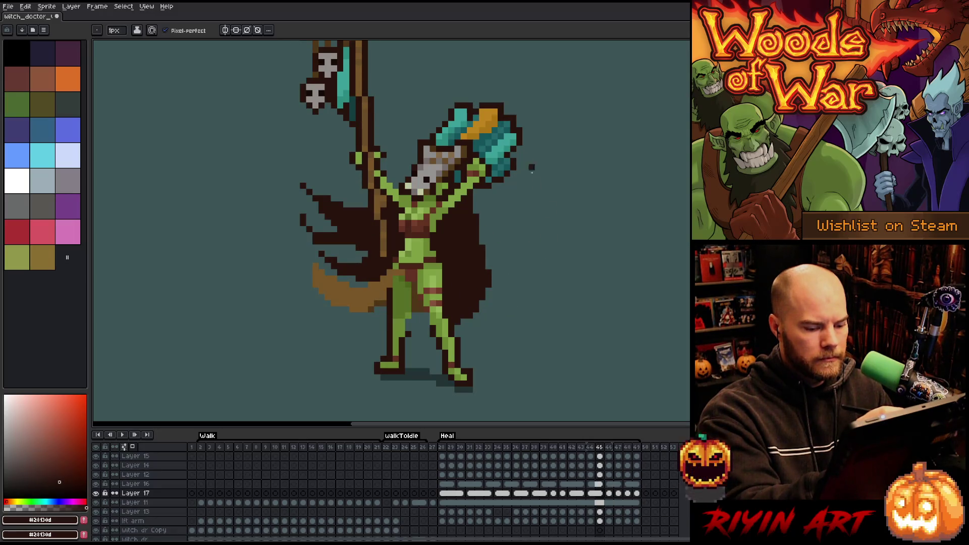
pyautogui.click(637, 448)
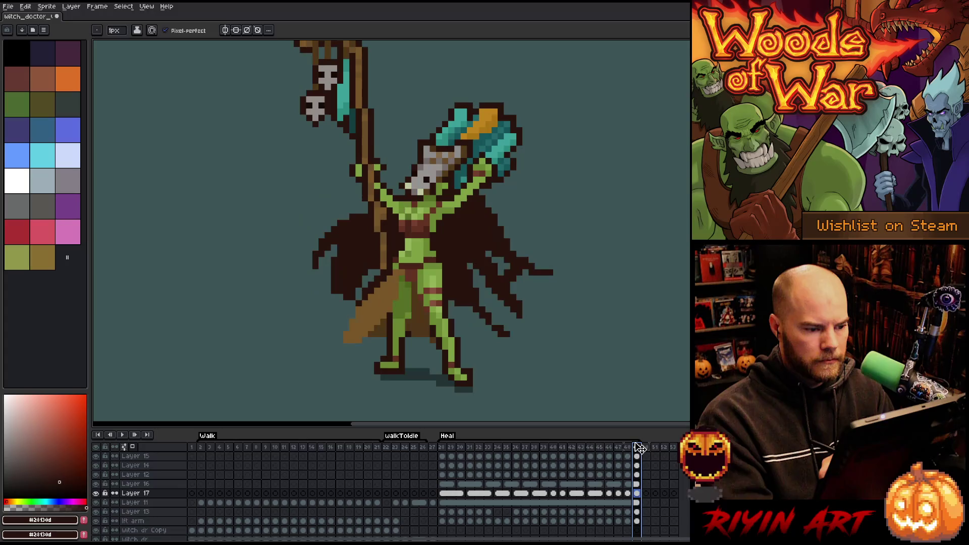
# - Try shifting Layer 17's frame 46–48 cape cels later, undo it, and replay to frame 46
pyautogui.click(609, 493)
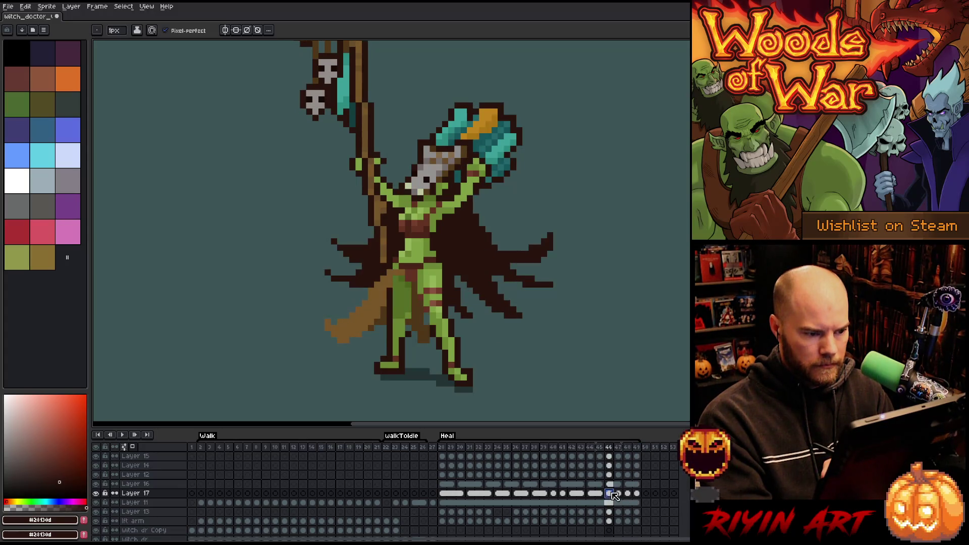
pyautogui.moveTo(629, 496)
pyautogui.mouseDown()
pyautogui.moveTo(614, 500)
pyautogui.moveTo(665, 497)
pyautogui.mouseUp()
pyautogui.click(668, 498)
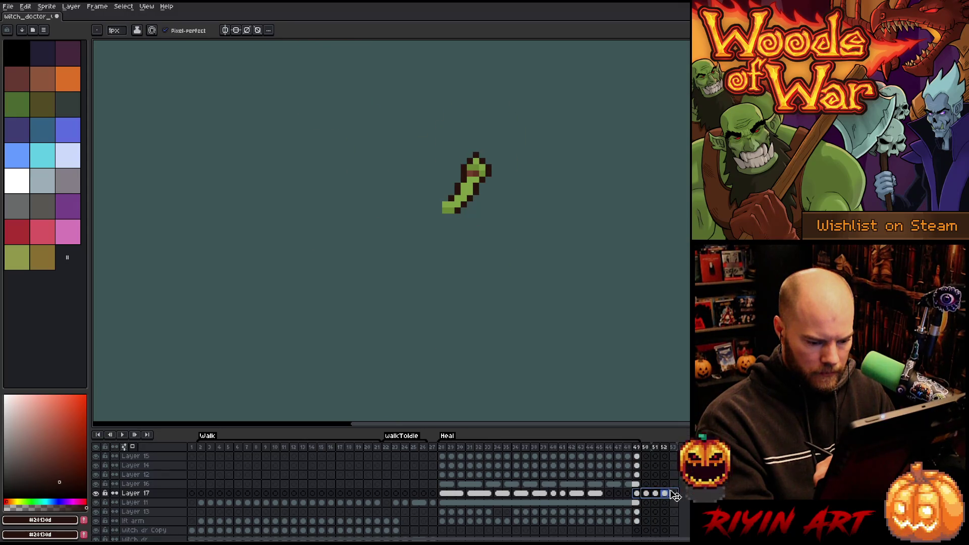
pyautogui.hotkey('ctrl', 'z')
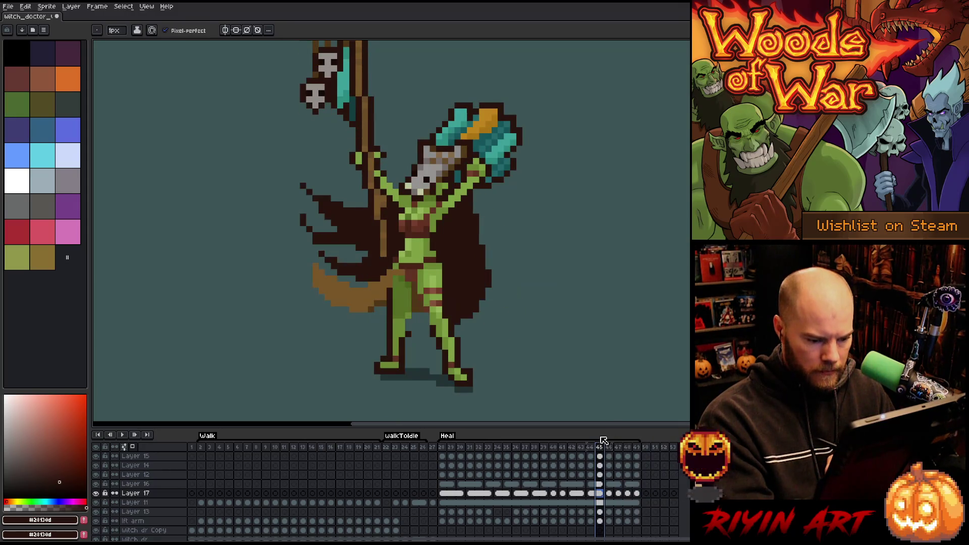
pyautogui.press('Return')
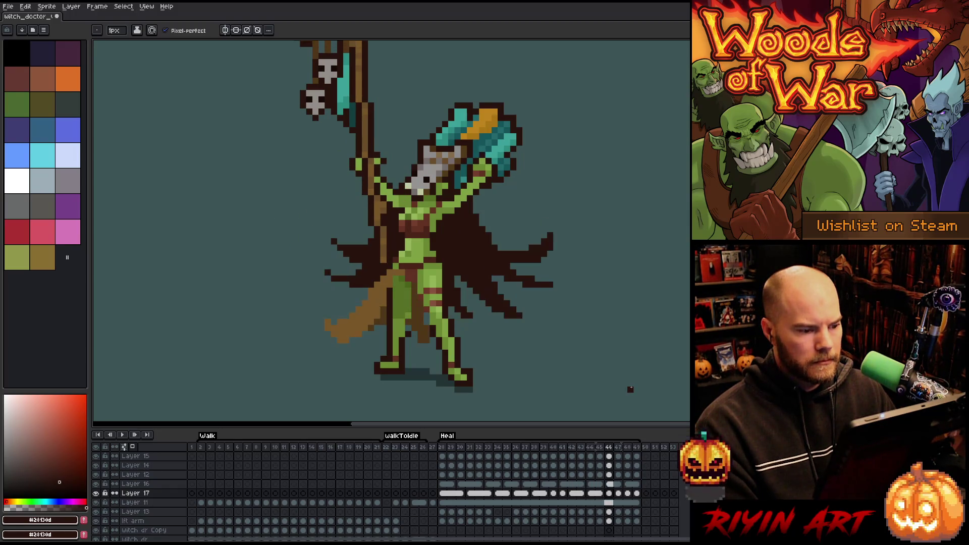
pyautogui.click(610, 493)
# - Link Layer 17's cels at frames 46 and 47 and replay the animation
pyautogui.keyDown('shift'); pyautogui.click(619, 495); pyautogui.keyUp('shift')
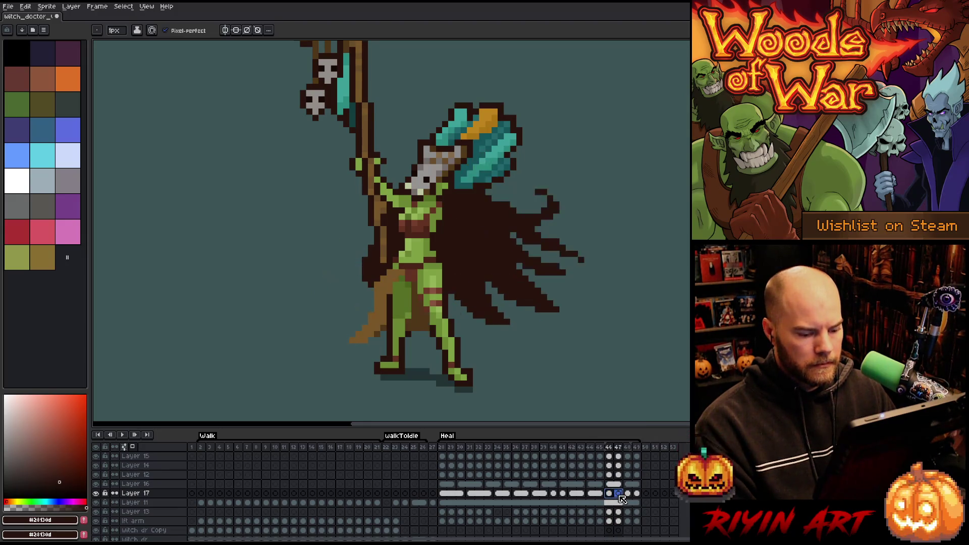
pyautogui.rightClick(619, 496)
pyautogui.click(635, 527)
pyautogui.press('Return')
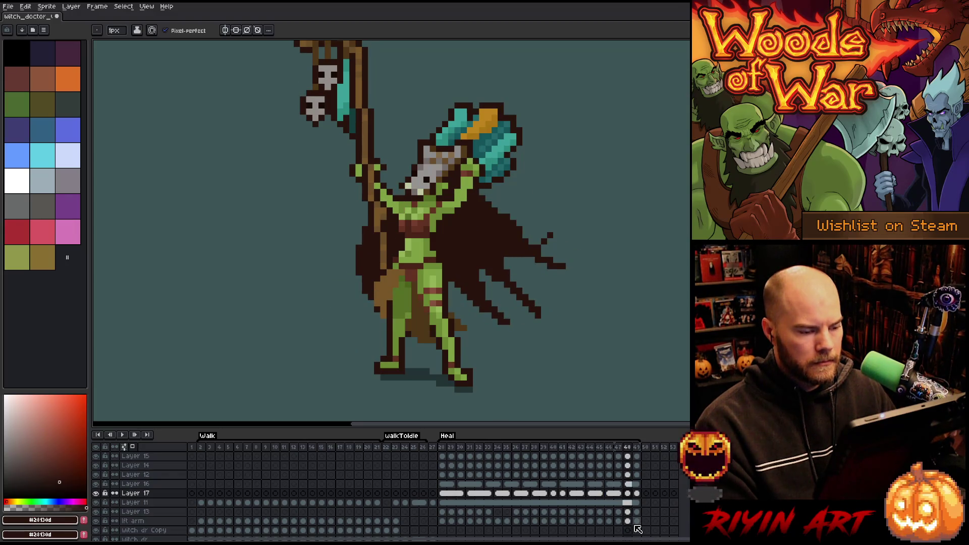
# - Delete Layer 17's frame 48 cel, link frames 48–49, and play the Heal animation
pyautogui.rightClick(631, 496)
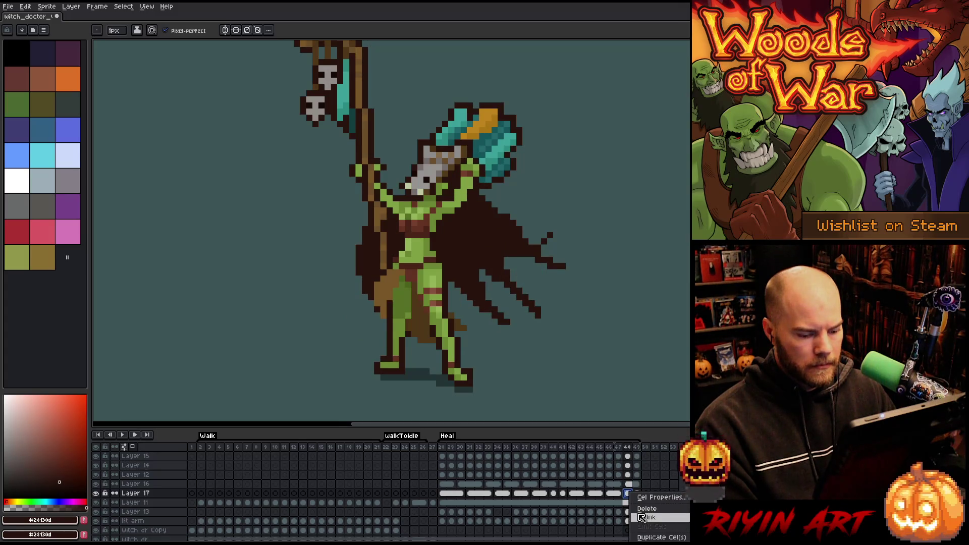
pyautogui.click(640, 510)
pyautogui.click(637, 496)
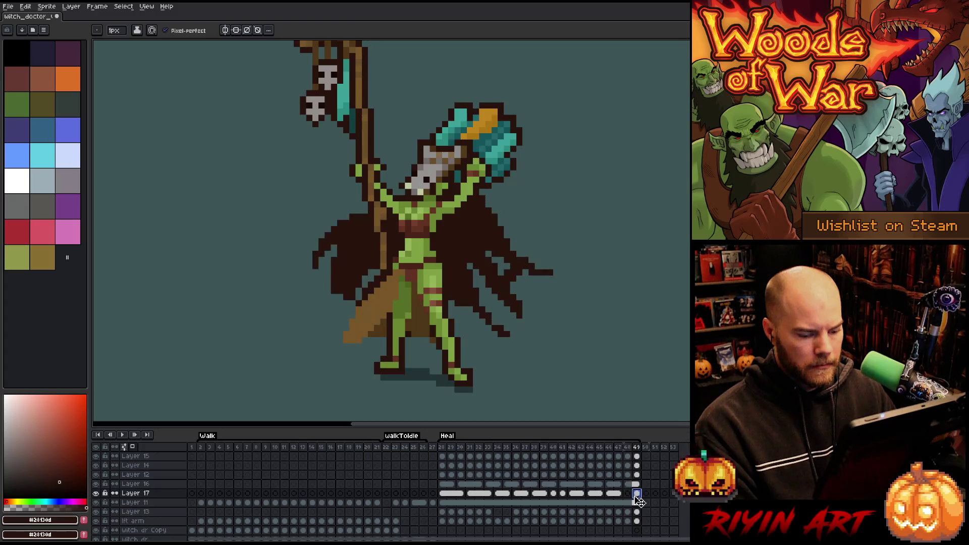
pyautogui.moveTo(635, 500); pyautogui.dragTo(637, 498)
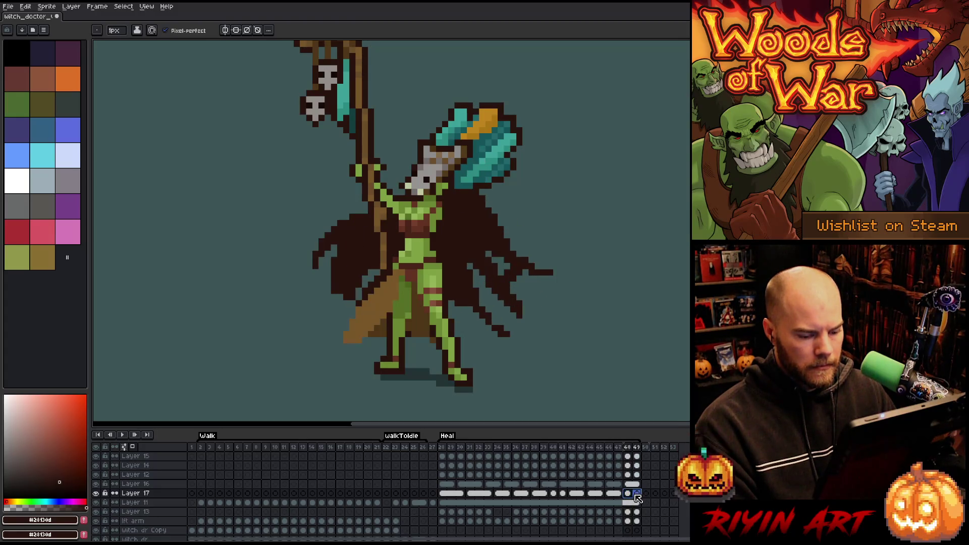
pyautogui.rightClick(637, 496)
pyautogui.click(651, 527)
pyautogui.press('Return')
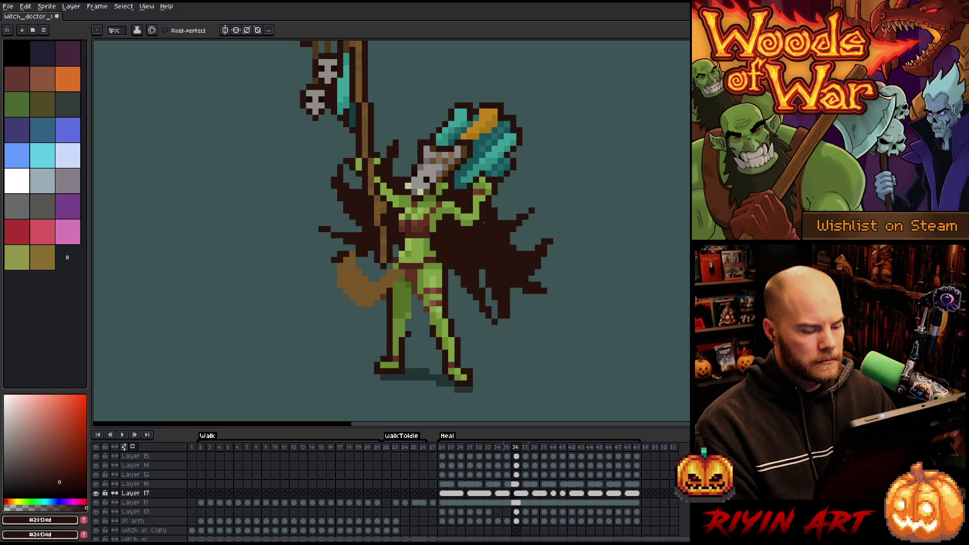
# - Eyedrop the arm's lime green as the drawing colour and return to frame 36
pyautogui.press('i')
pyautogui.click(477, 208)
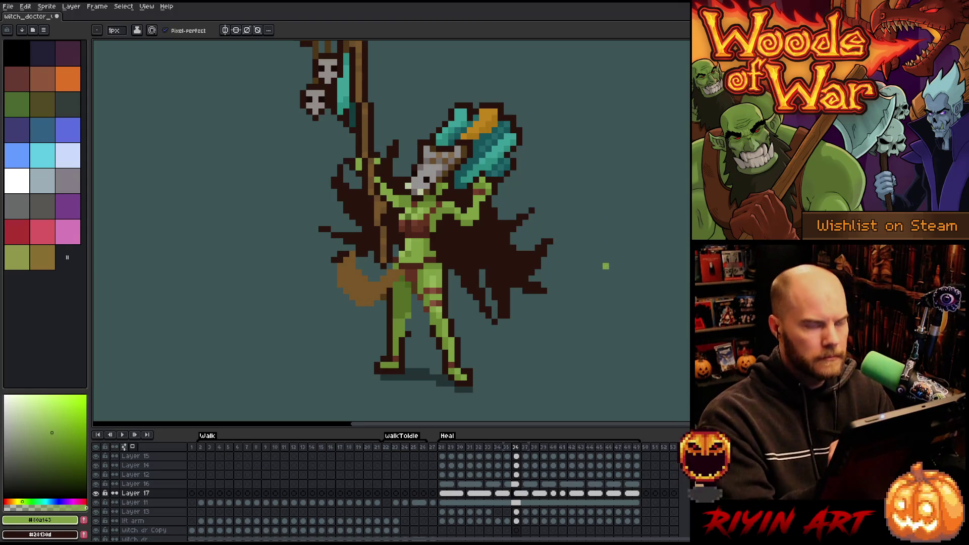
pyautogui.press('Left')
pyautogui.press('Right')
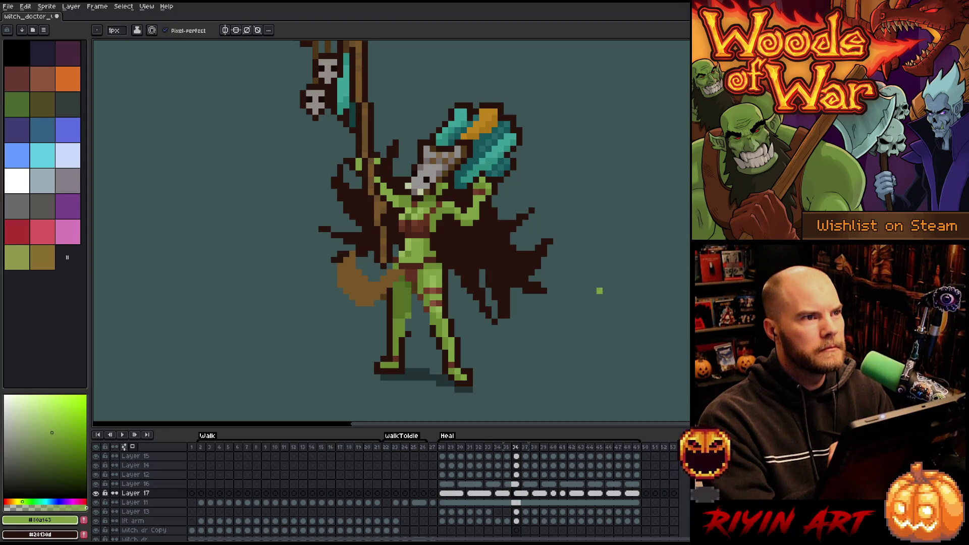
# - Step ahead through the later Heal frames, then play the Heal loop from the start
pyautogui.press('Right')
pyautogui.press('Right')
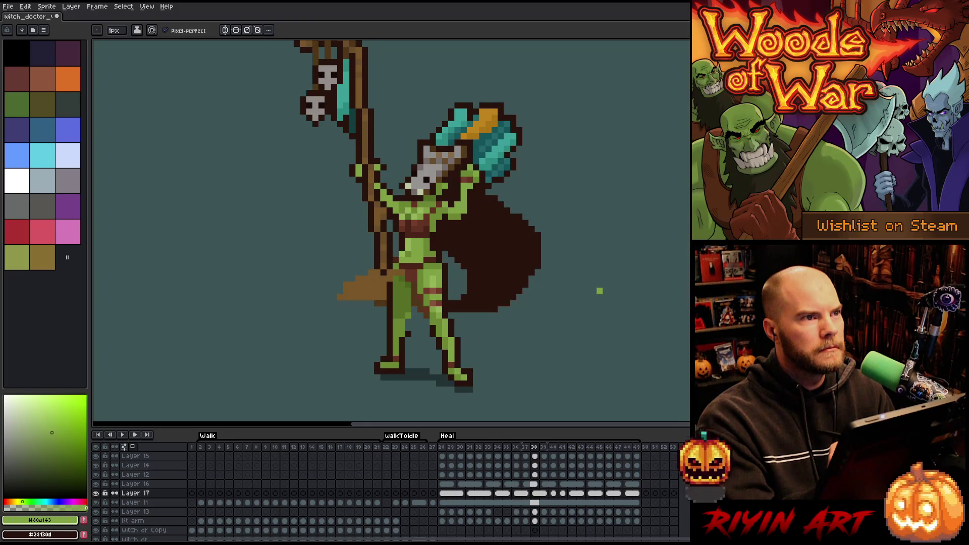
pyautogui.press('Right')
pyautogui.press('Right')
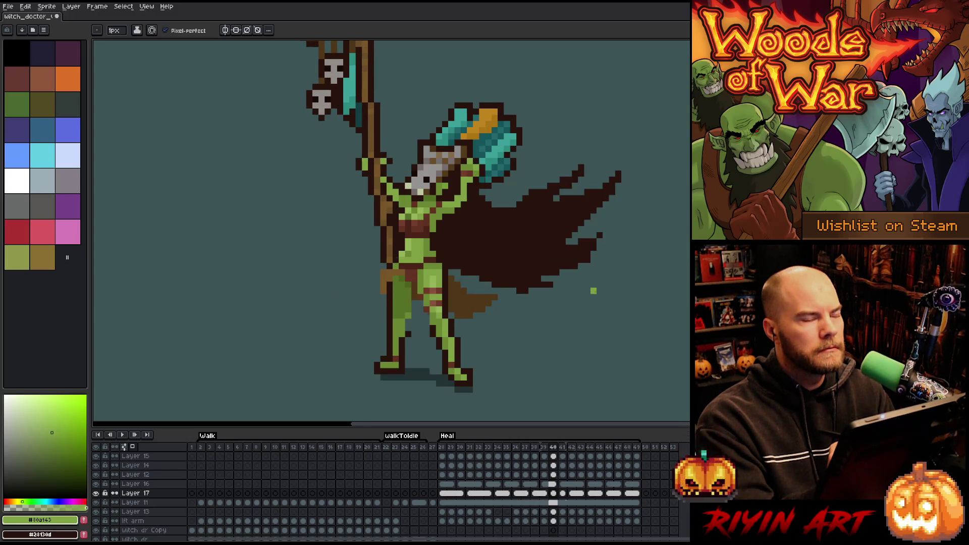
pyautogui.press('Return')
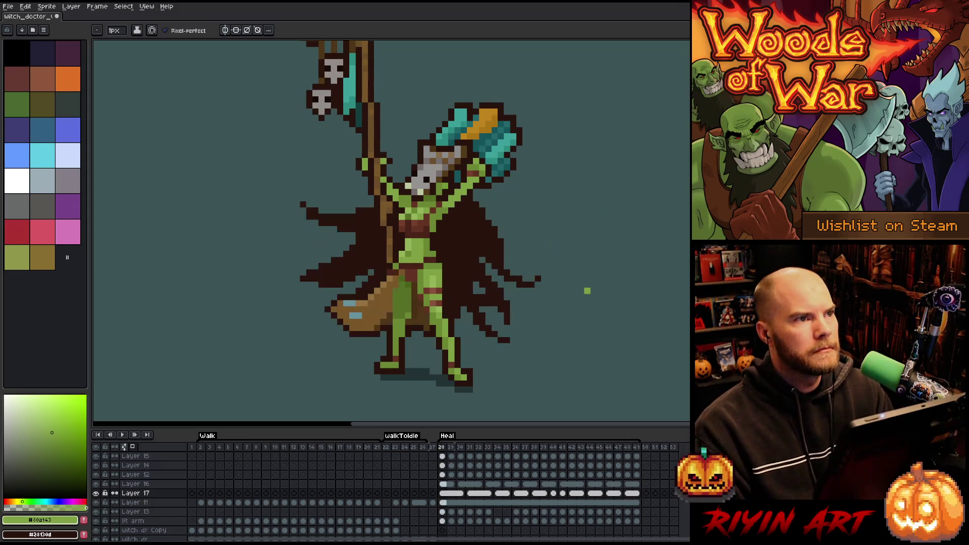
pyautogui.press('Return')
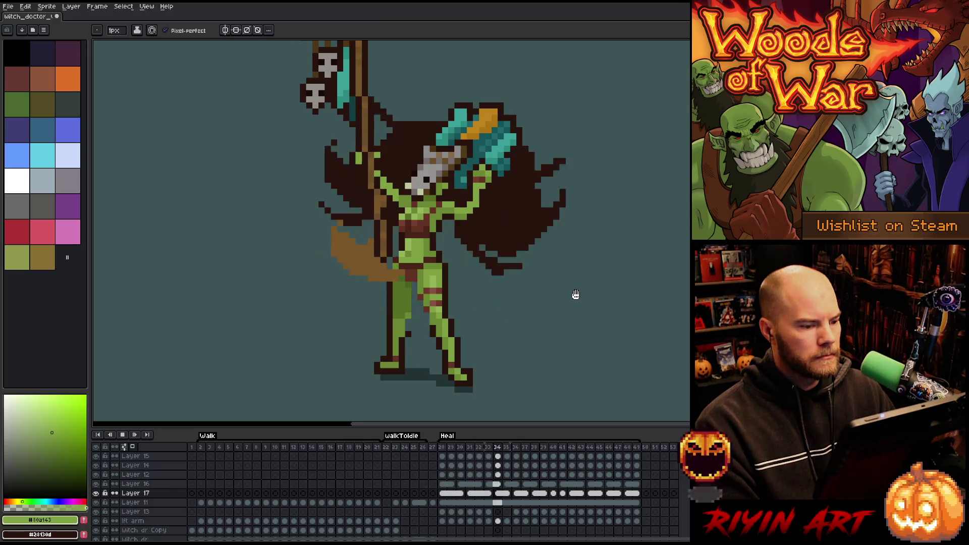
pyautogui.scroll(-5, 573, 292)
pyautogui.scroll(2, 519, 297)
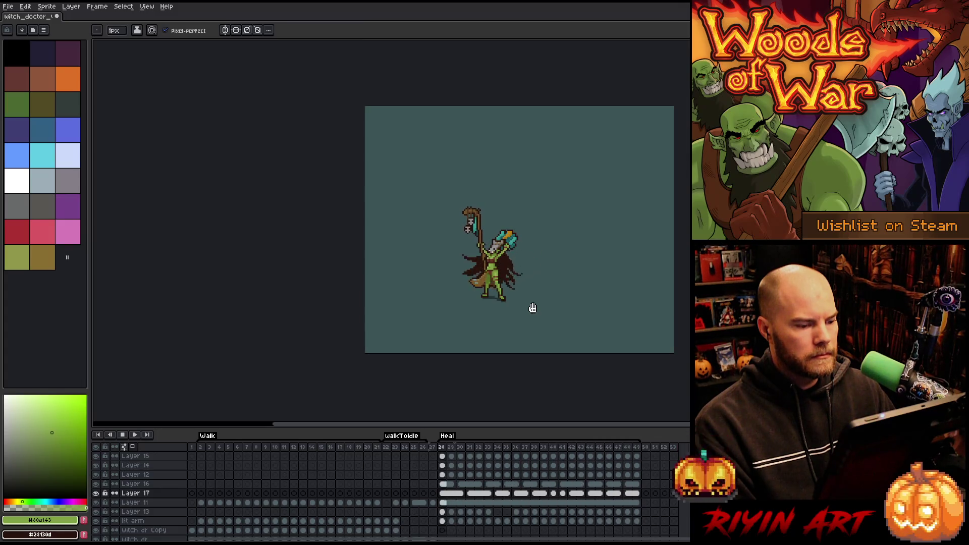
pyautogui.scroll(1, 521, 306)
pyautogui.scroll(1, 496, 283)
pyautogui.scroll(-2, 496, 284)
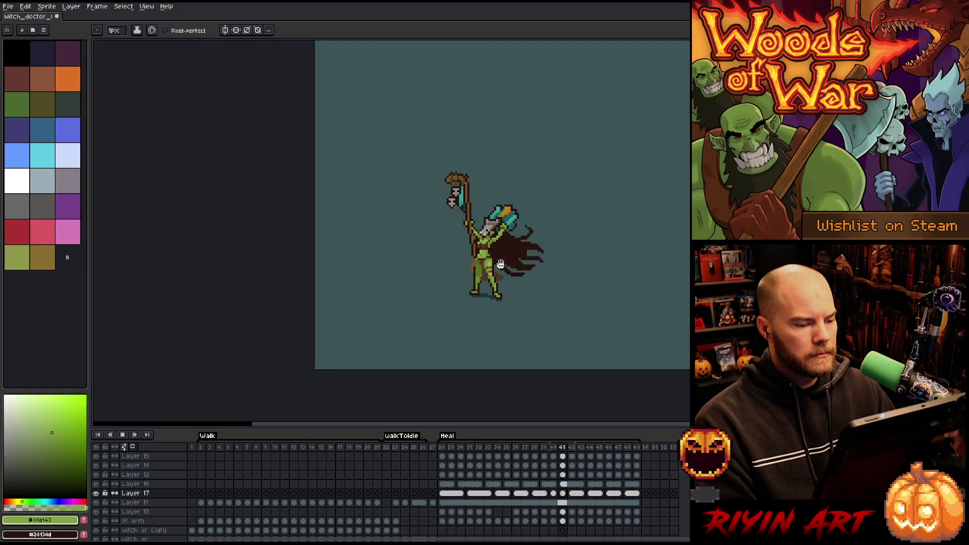
pyautogui.scroll(2, 499, 275)
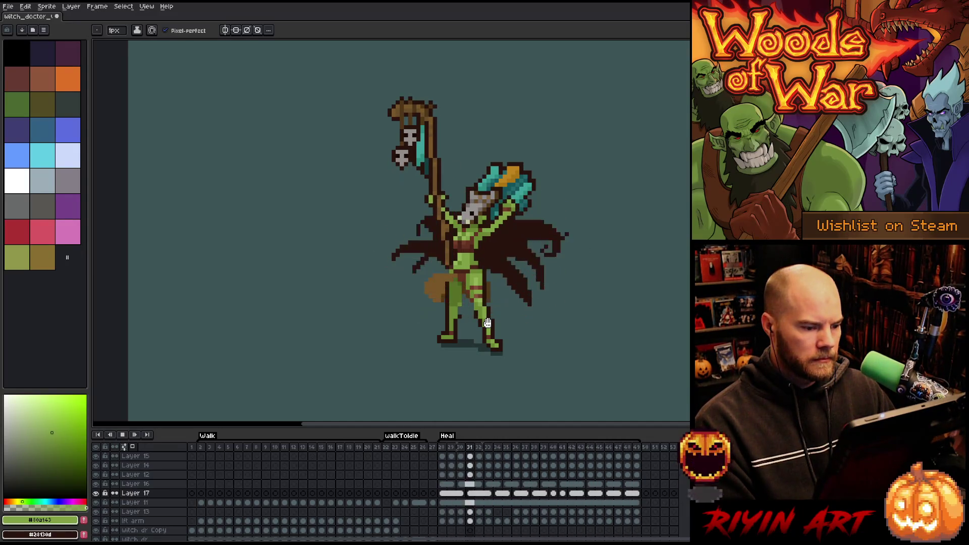
pyautogui.press('Return')
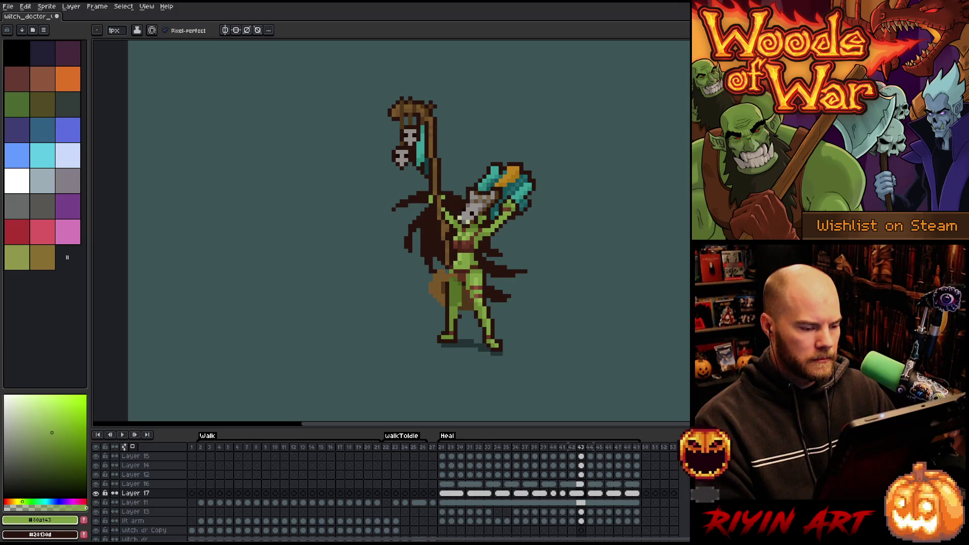
pyautogui.click(443, 448)
pyautogui.press('Return')
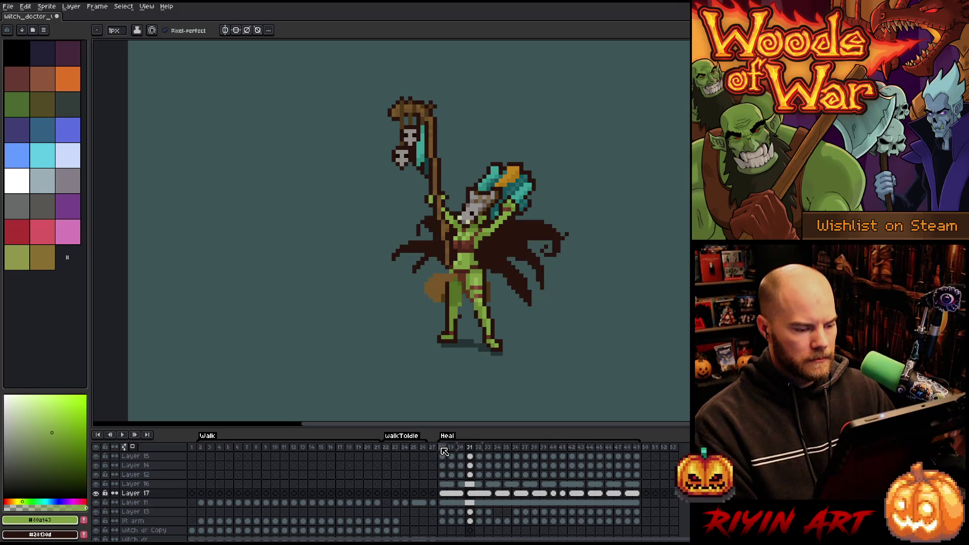
pyautogui.click(451, 504)
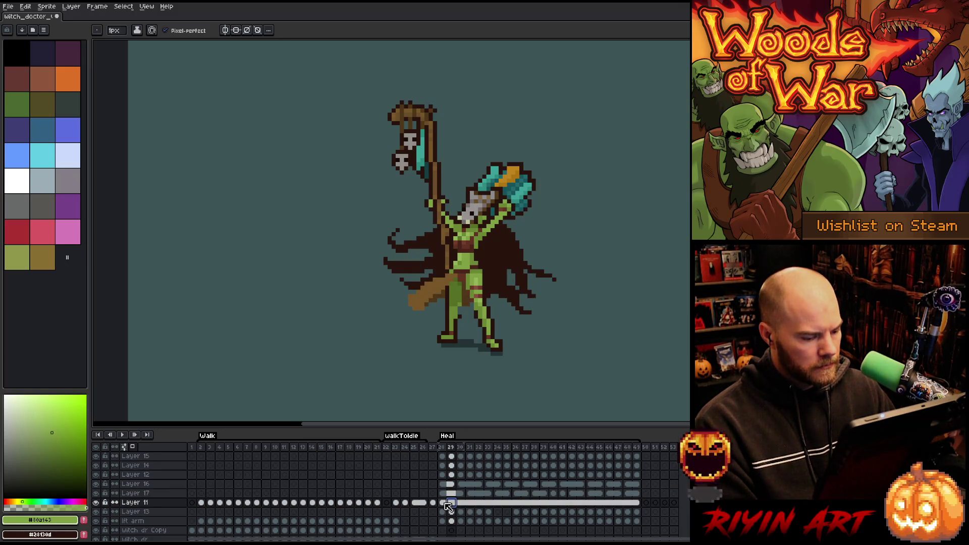
# - Play from frame 29, unlink Layer 11's frame 38 cel, and marquee-select the head and raised arm
pyautogui.press('Return')
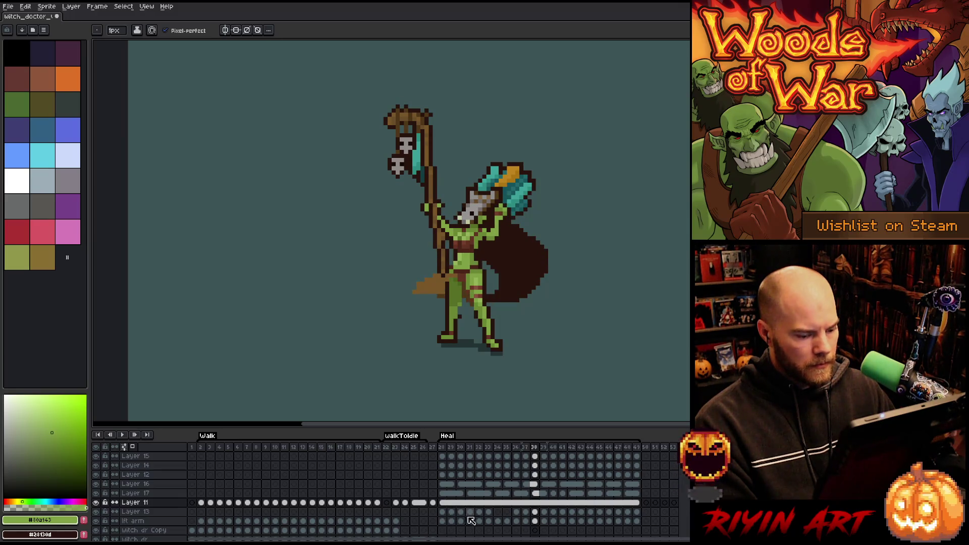
pyautogui.rightClick(535, 503)
pyautogui.click(543, 519)
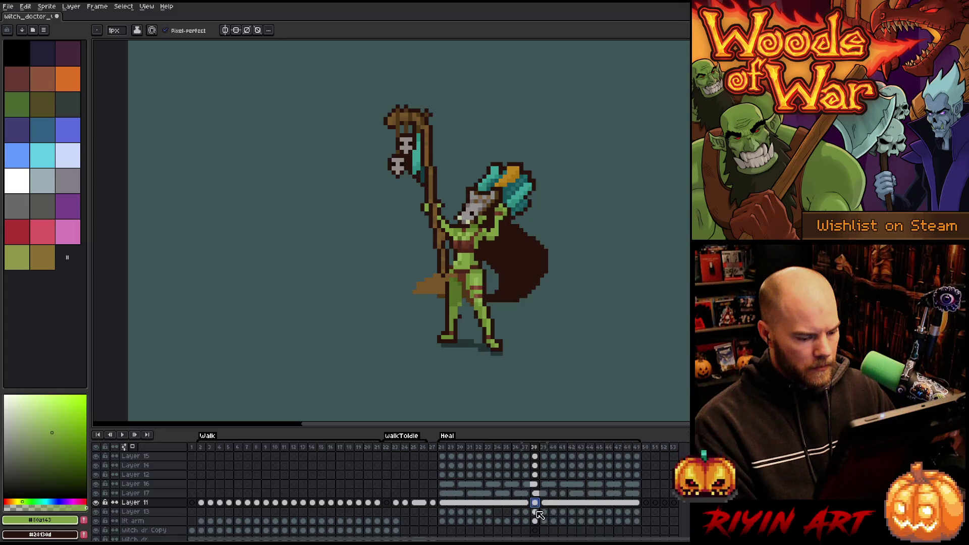
pyautogui.press('m')
pyautogui.moveTo(593, 110)
pyautogui.mouseDown()
pyautogui.moveTo(545, 153)
pyautogui.moveTo(346, 247)
pyautogui.moveTo(341, 262)
pyautogui.mouseUp()
# - Widen the selection around the upper body and shift it down one pixel on frame 38
pyautogui.moveTo(468, 185); pyautogui.dragTo(468, 189)
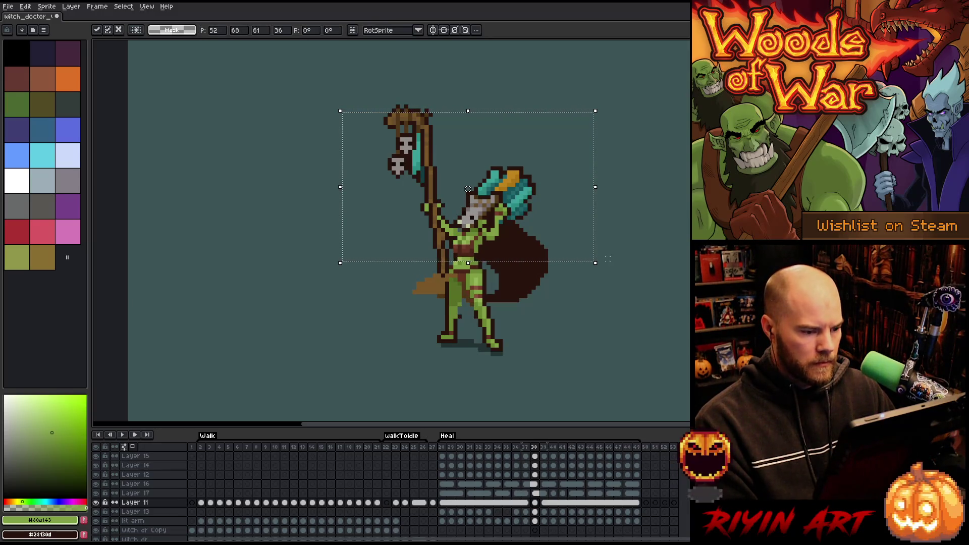
pyautogui.moveTo(468, 189); pyautogui.dragTo(468, 185)
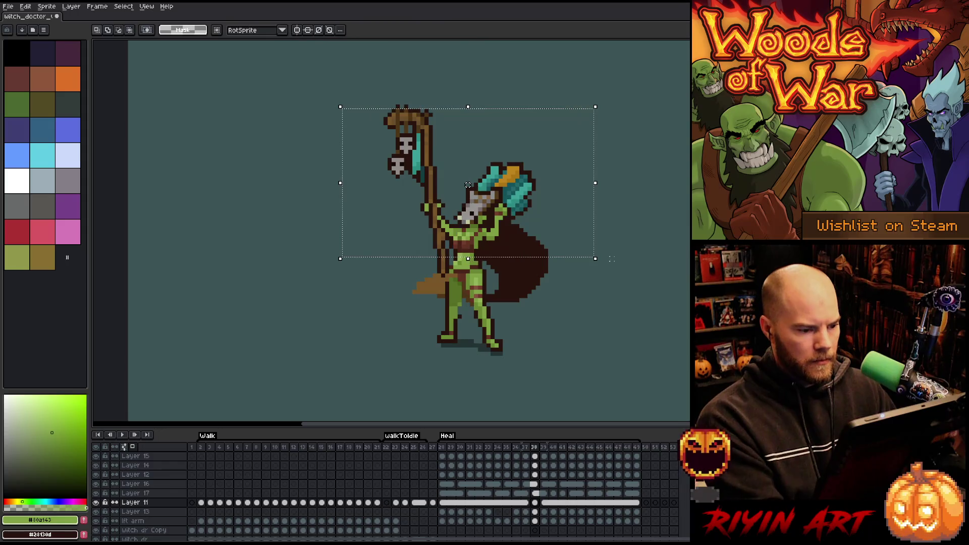
pyautogui.moveTo(642, 82); pyautogui.dragTo(240, 279)
pyautogui.press('Down')
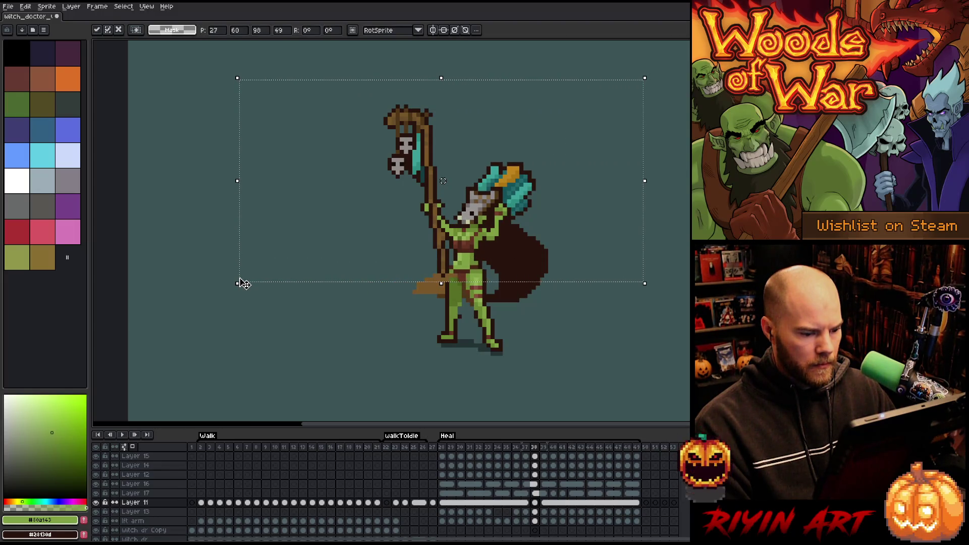
pyautogui.press('Down')
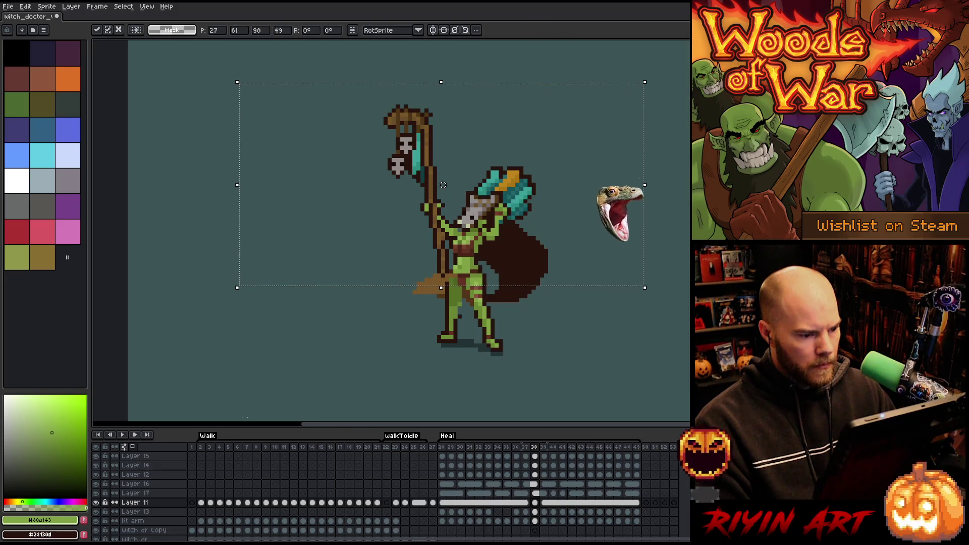
pyautogui.press('Up')
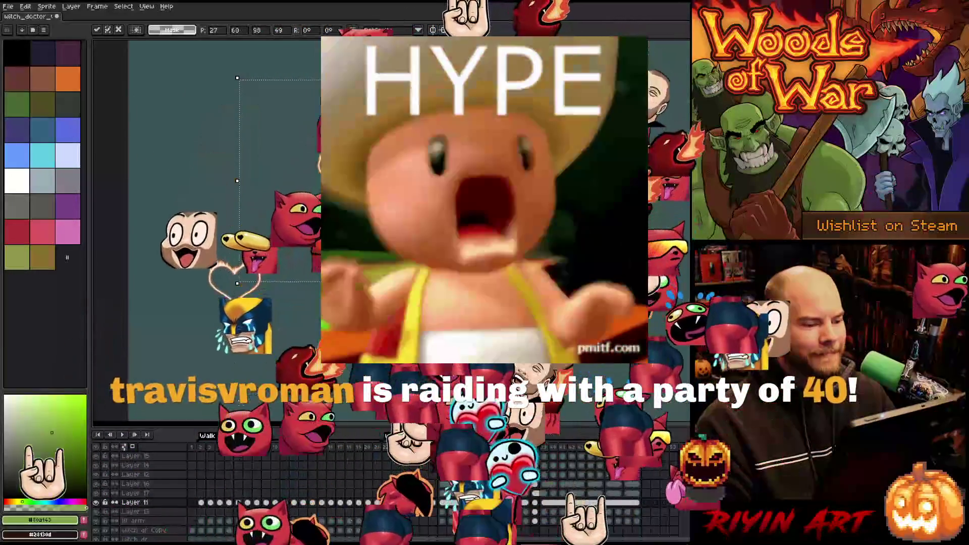
# - Lower the selected upper body one pixel on the unlinked frame 39 cel and commit the move
pyautogui.press('Down')
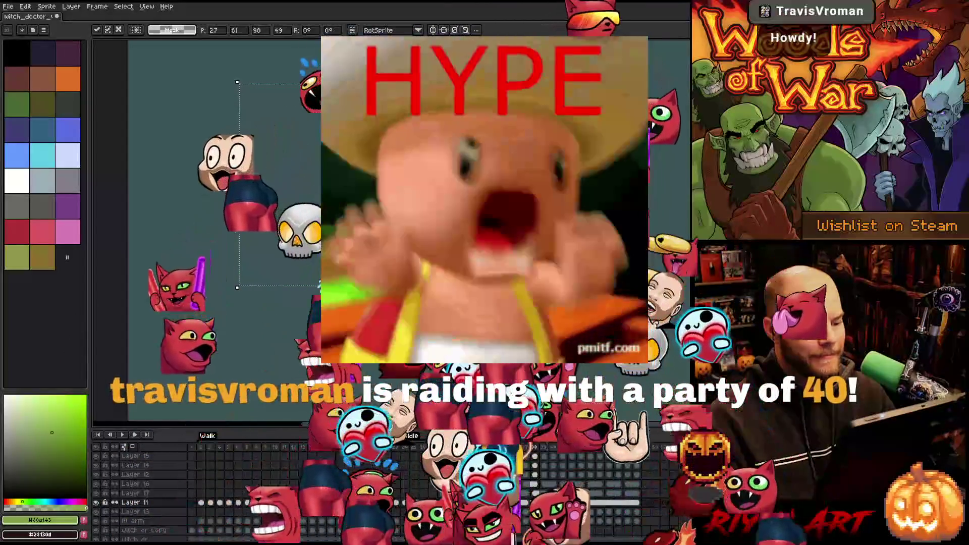
pyautogui.rightClick(545, 502)
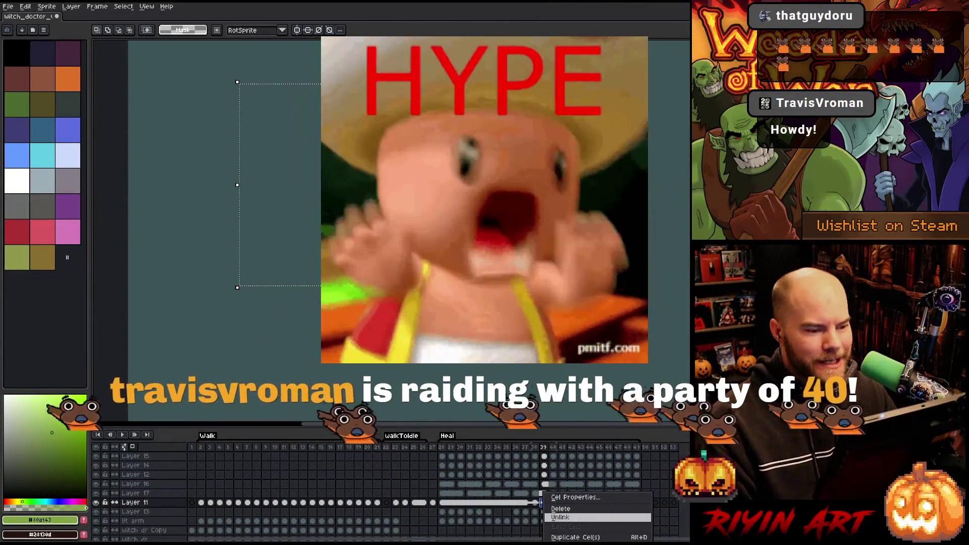
pyautogui.click(560, 518)
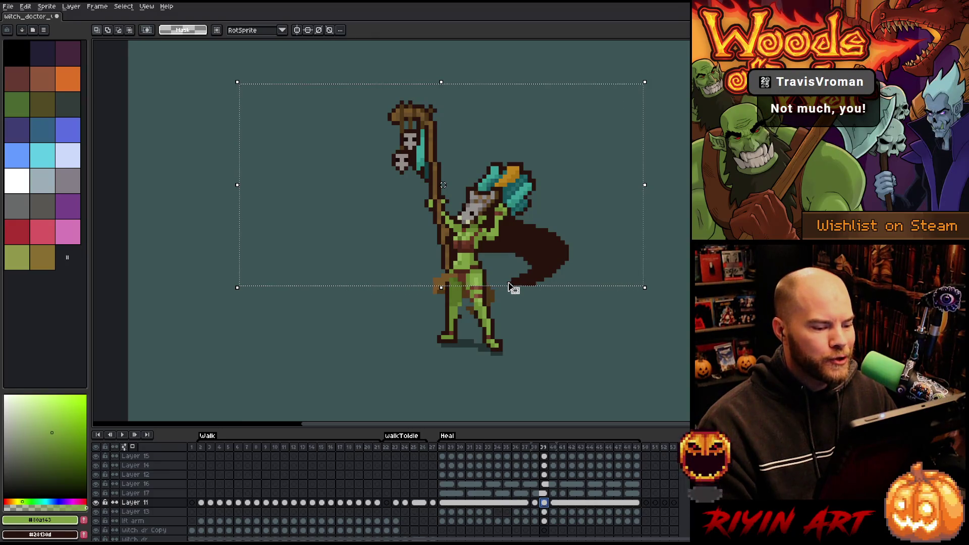
pyautogui.click(530, 290)
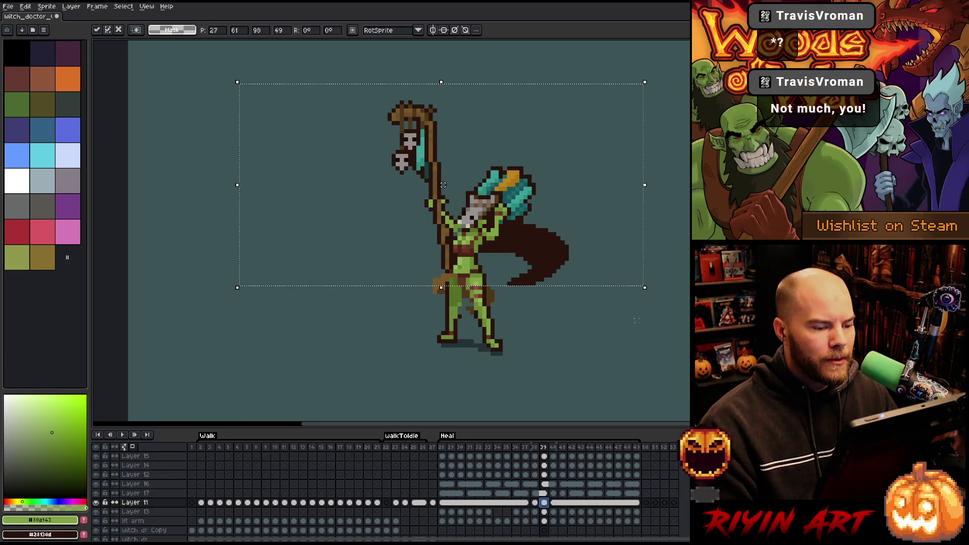
pyautogui.press('Return')
pyautogui.press('Return')
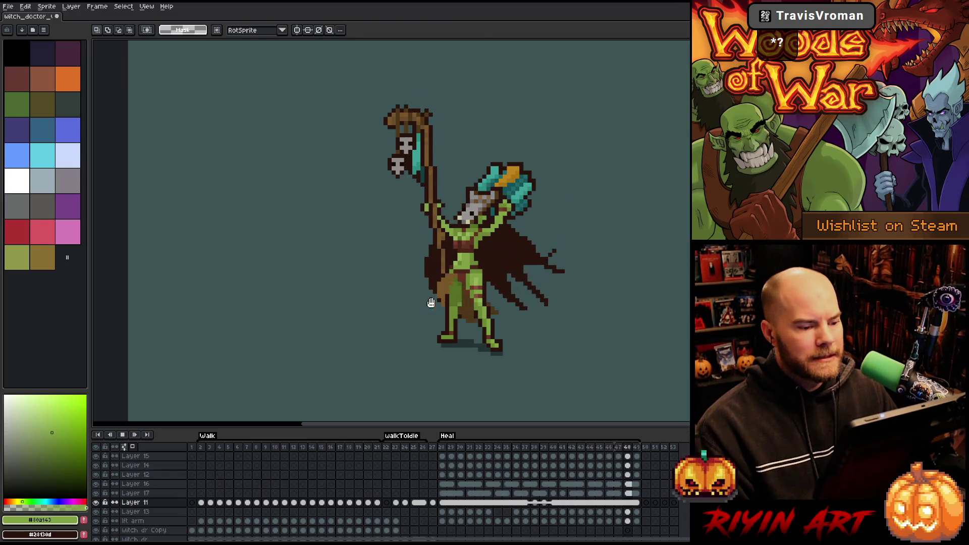
# - Save the sprite with Ctrl+S and zoom the canvas in while the Walk animation plays
pyautogui.hotkey('ctrl', 's')
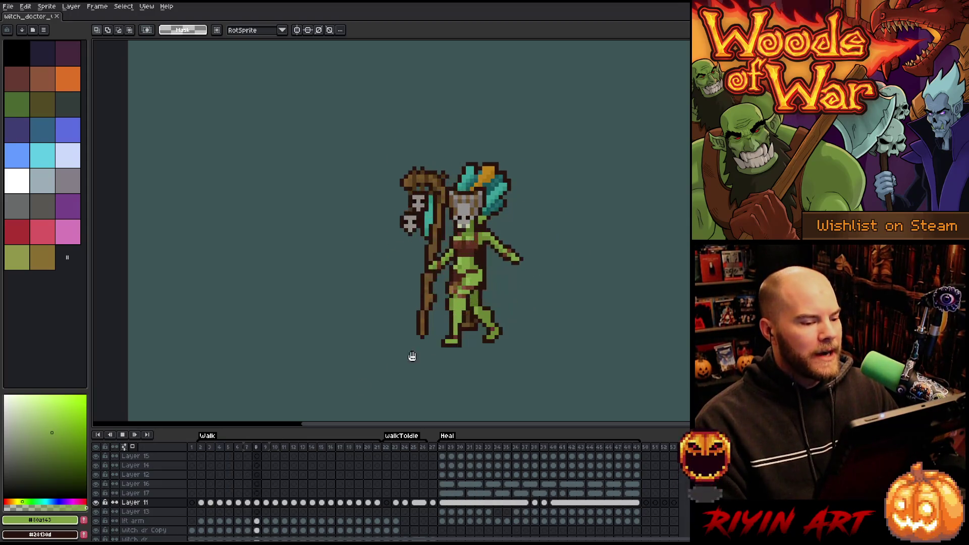
pyautogui.scroll(2, 393, 369)
pyautogui.scroll(-1, 511, 293)
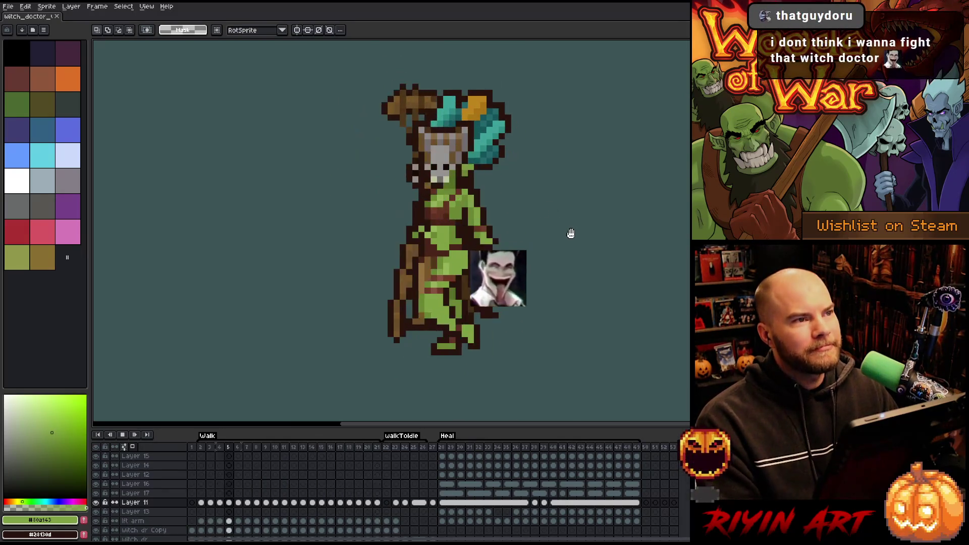
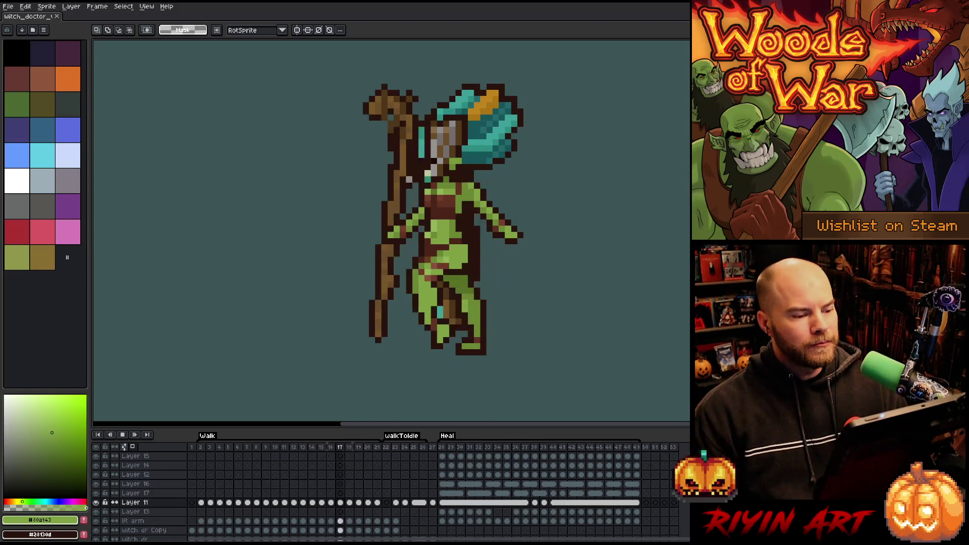
# - Play the Heal animation and frame the witch doctor sprite on the canvas
pyautogui.click(444, 447)
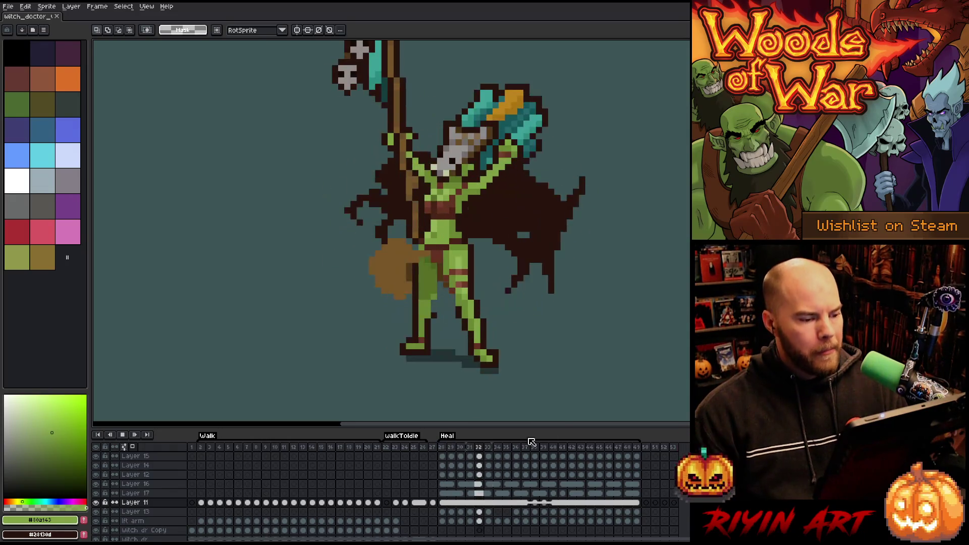
pyautogui.moveTo(465, 143); pyautogui.dragTo(566, 183)
pyautogui.scroll(-2, 606, 165)
pyautogui.scroll(3, 638, 182)
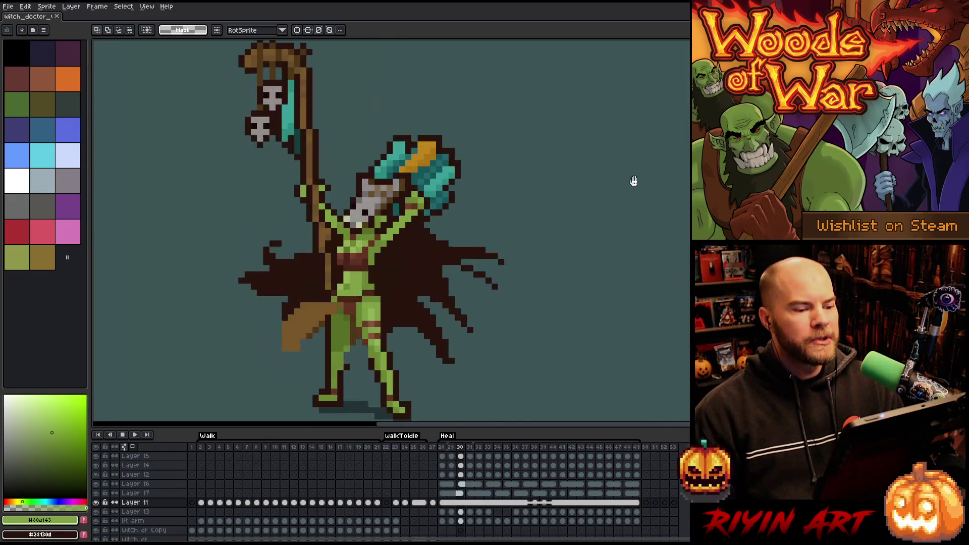
pyautogui.scroll(-2, 567, 178)
pyautogui.scroll(1, 568, 176)
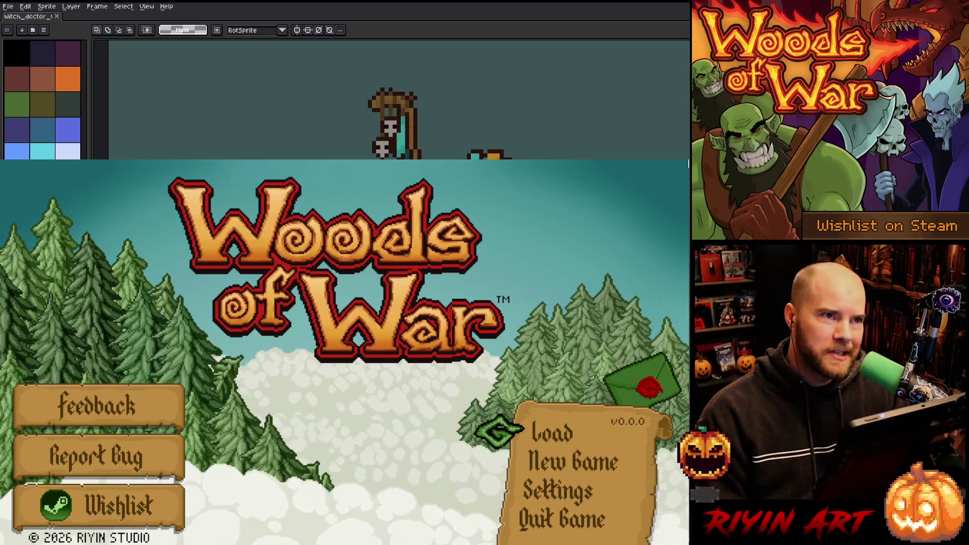
# - Close the Woods of War game window with Alt+F4 to get back to Aseprite
pyautogui.hotkey('alt', 'F4')
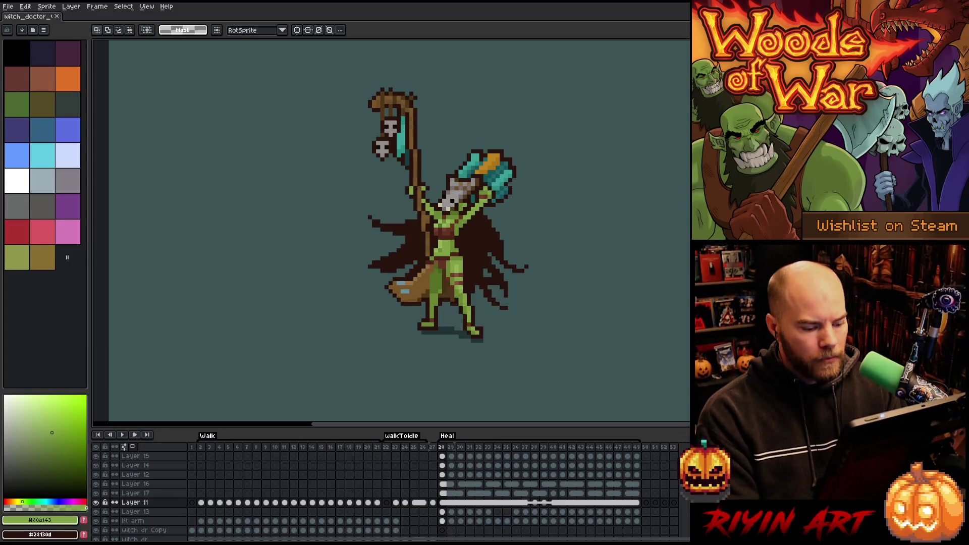
# - On Layer 11 frame 38, select the upper body and staff, comparing with frame 39
pyautogui.click(537, 503)
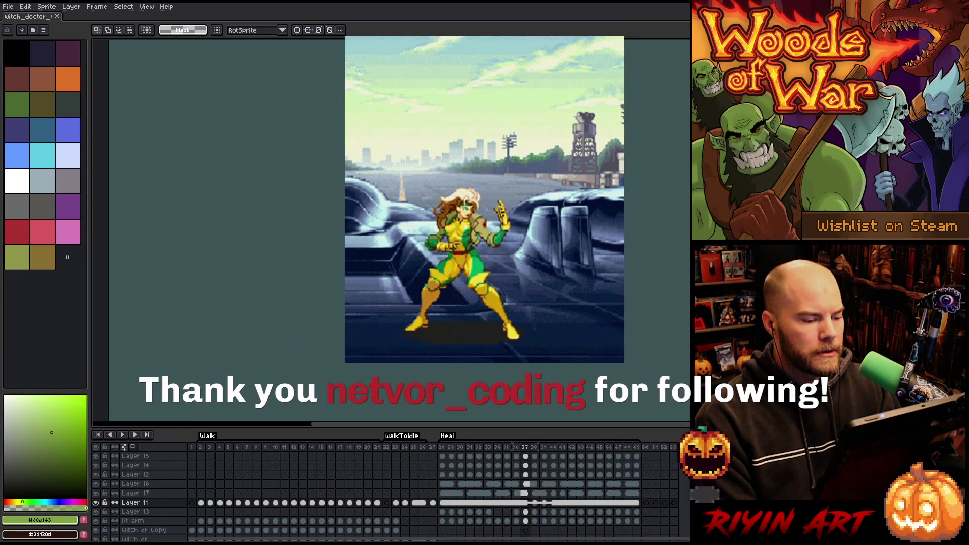
pyautogui.press('.')
pyautogui.hotkey('ctrl', 'v')
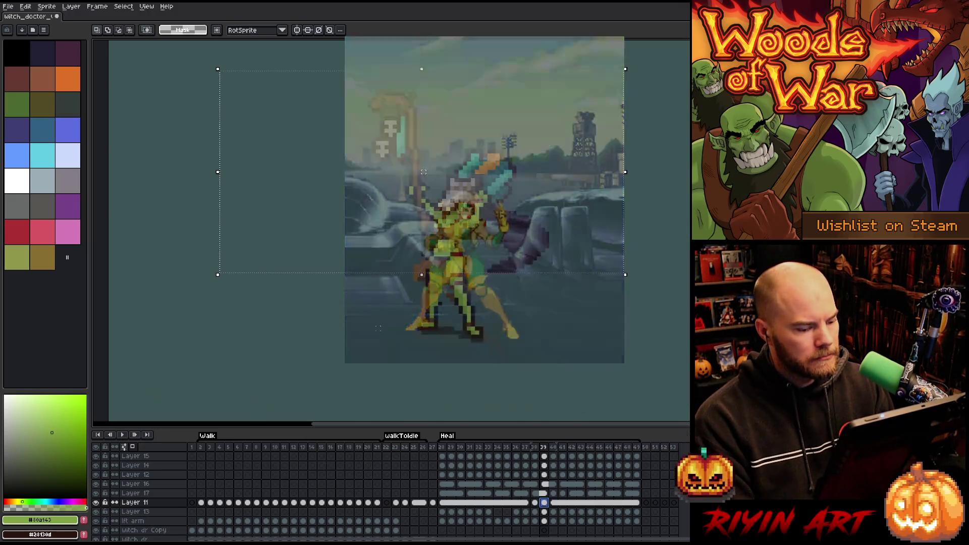
pyautogui.press(',')
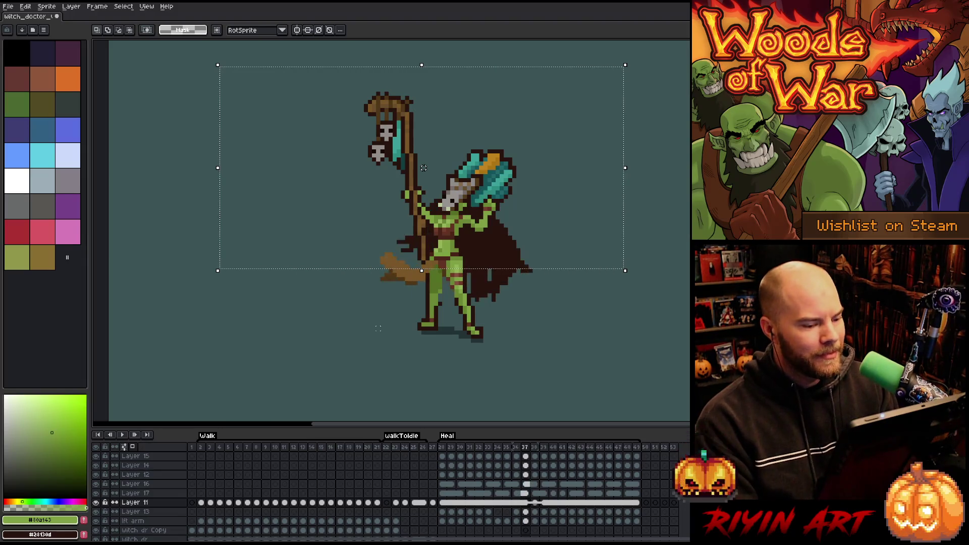
pyautogui.press('.')
pyautogui.press(',')
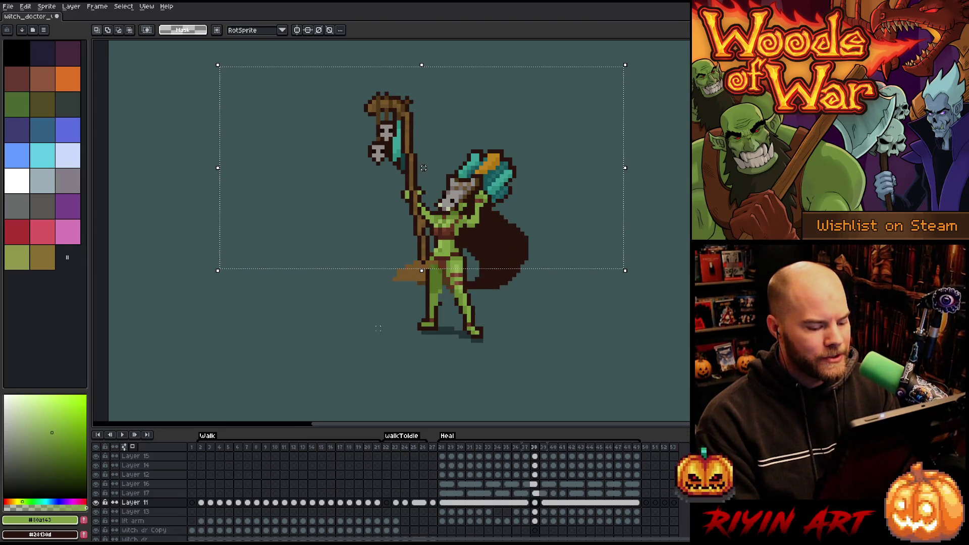
pyautogui.scroll(-1, 424, 167)
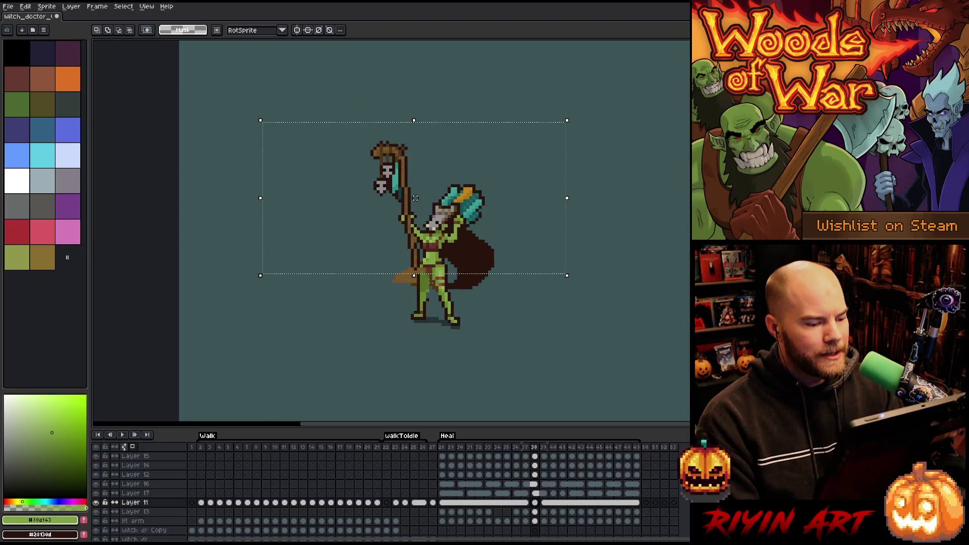
pyautogui.scroll(2, 444, 212)
pyautogui.scroll(-2, 454, 232)
pyautogui.scroll(1, 469, 254)
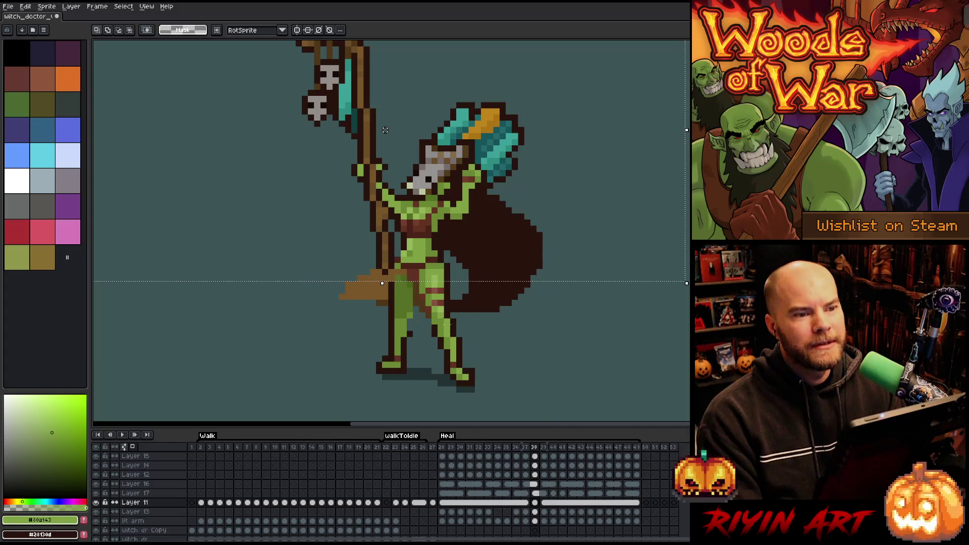
pyautogui.press('Left')
pyautogui.press('Right')
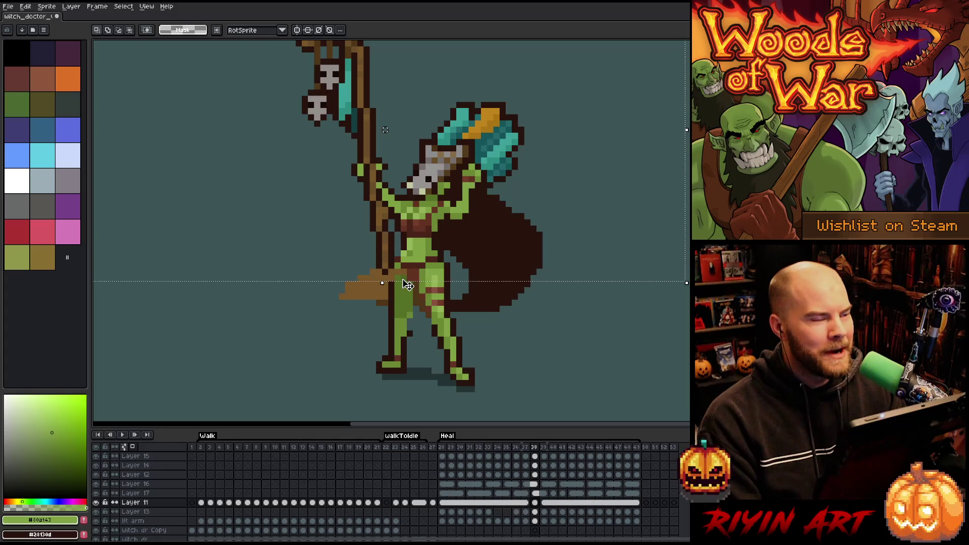
pyautogui.scroll(-1, 442, 284)
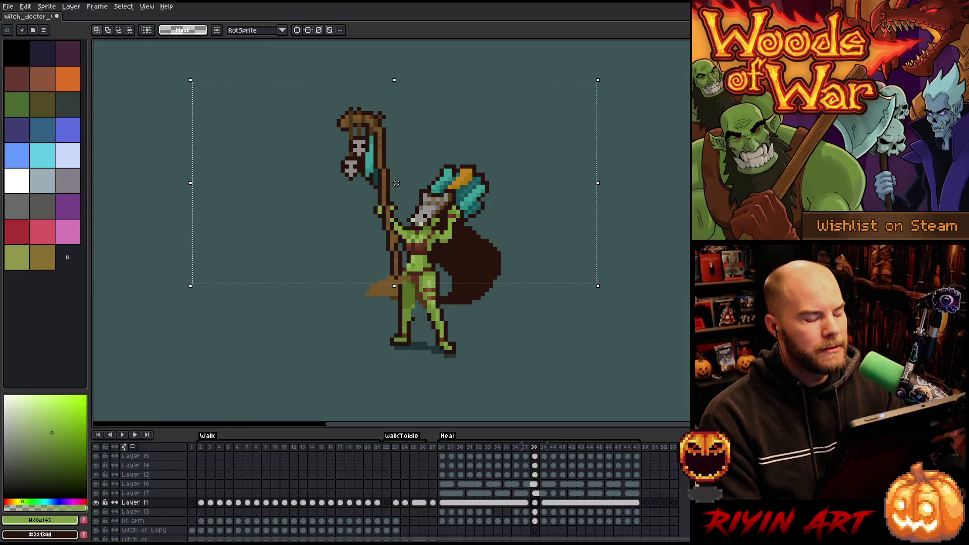
pyautogui.scroll(1, 397, 183)
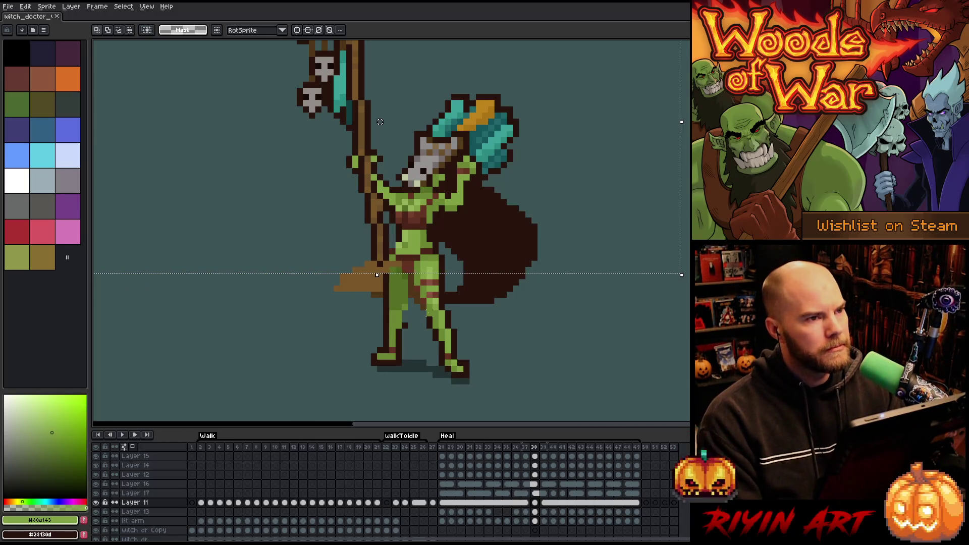
pyautogui.scroll(-1, 381, 122)
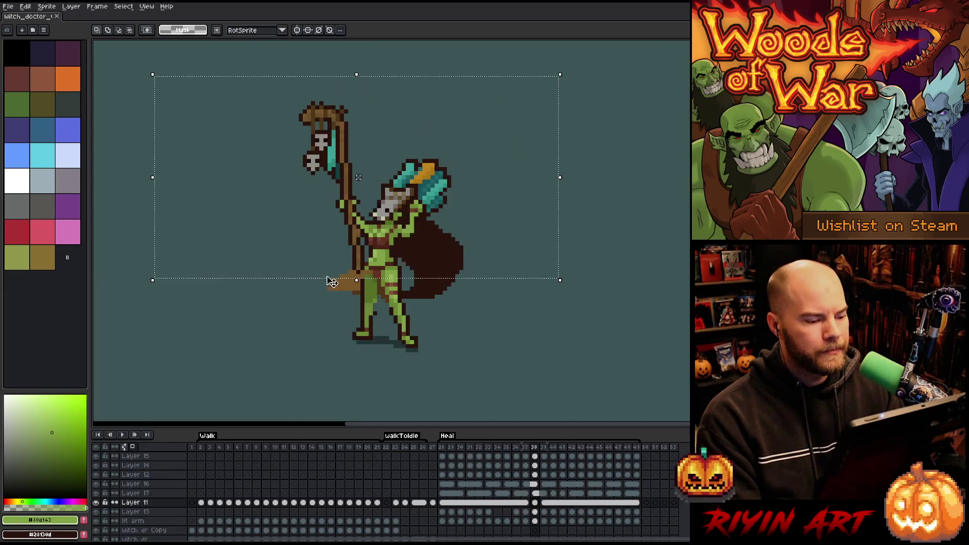
pyautogui.scroll(1, 364, 147)
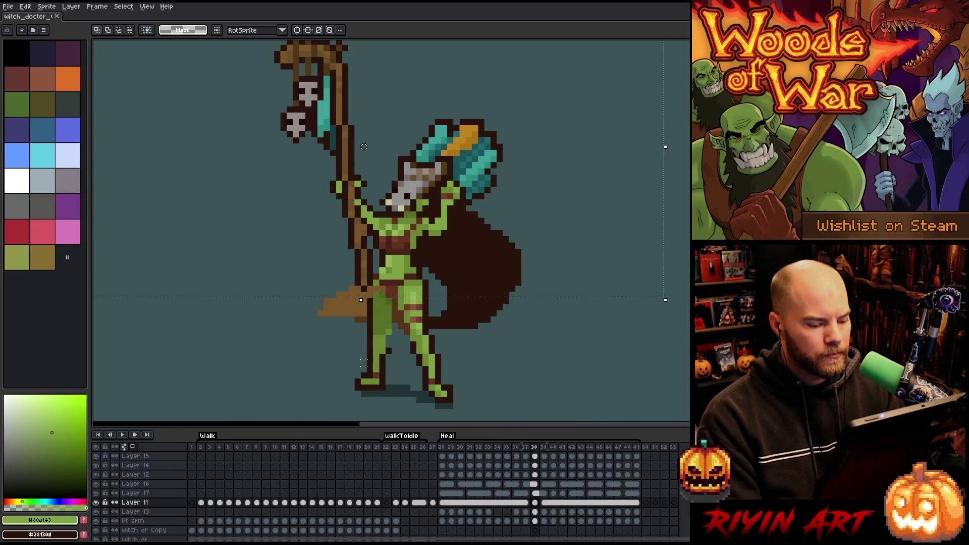
pyautogui.press('Right')
pyautogui.press('Left')
pyautogui.press('Left')
pyautogui.press('Right')
pyautogui.press('Right')
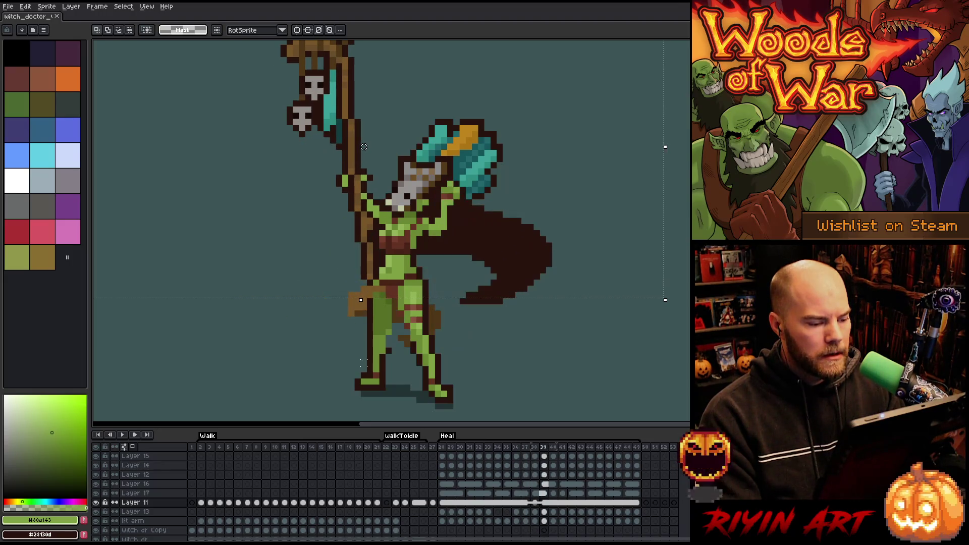
pyautogui.press('Left')
pyautogui.press('Left')
pyautogui.press('Right')
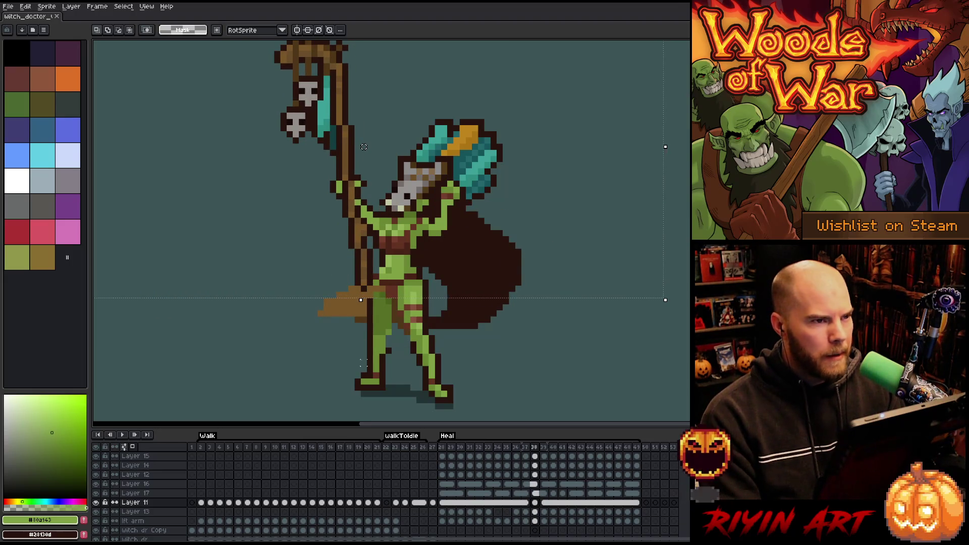
pyautogui.press('Right')
pyautogui.press('Left')
pyautogui.press('Left')
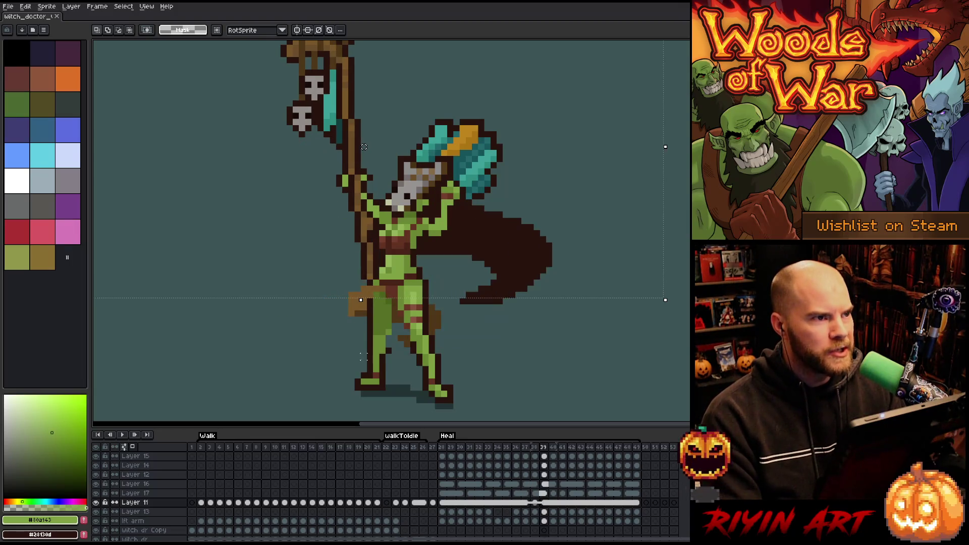
pyautogui.press('Right')
pyautogui.press('Right')
pyautogui.press('Left')
pyautogui.press('Left')
pyautogui.press('Right')
pyautogui.press('Right')
pyautogui.press('Left')
pyautogui.press('Right')
pyautogui.press('Left')
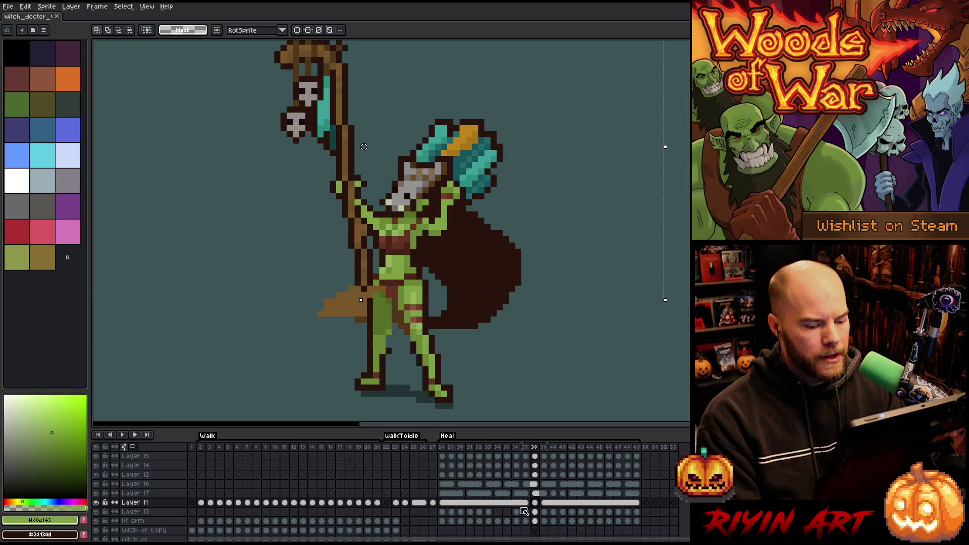
pyautogui.press('Right')
pyautogui.press('Left')
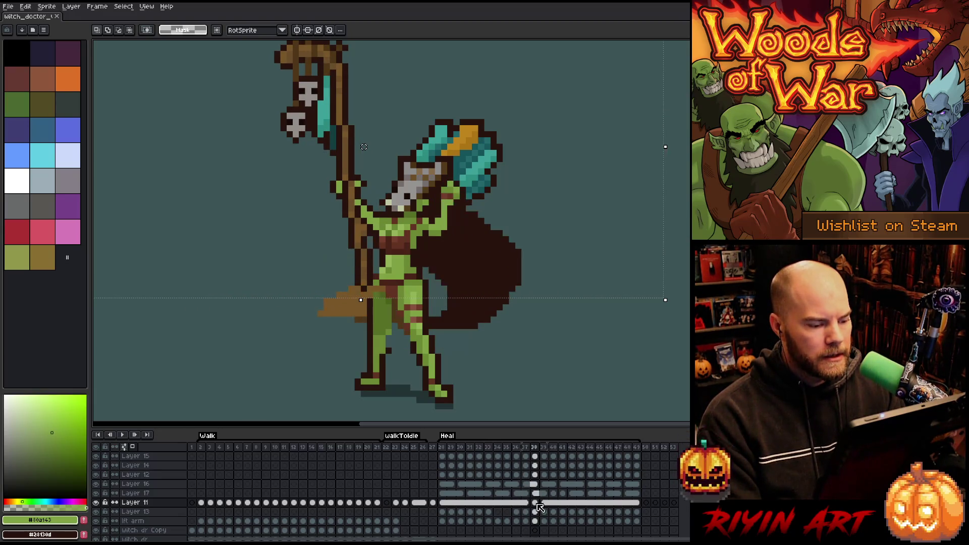
pyautogui.scroll(-2, 555, 177)
pyautogui.scroll(1, 556, 176)
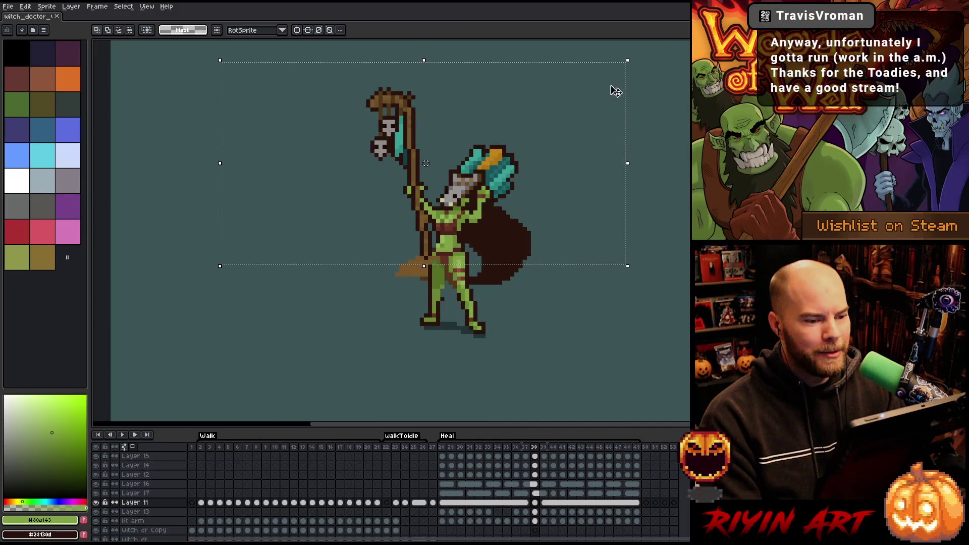
# - Move the head and hat down two pixels on frame 38, commit, and compare with frame 39
pyautogui.moveTo(626, 71)
pyautogui.mouseDown()
pyautogui.moveTo(238, 244)
pyautogui.moveTo(232, 295)
pyautogui.mouseUp()
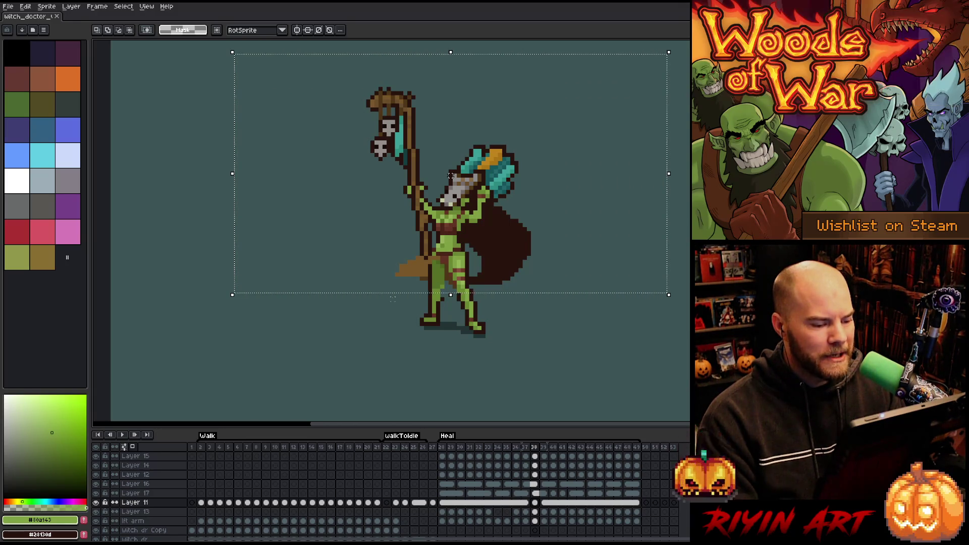
pyautogui.moveTo(450, 175); pyautogui.dragTo(451, 179)
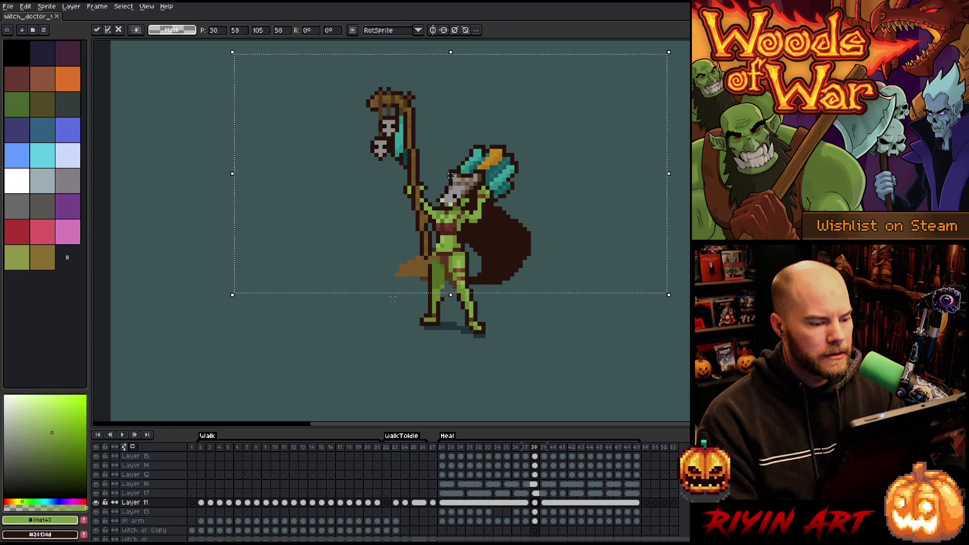
pyautogui.moveTo(451, 175); pyautogui.dragTo(451, 179)
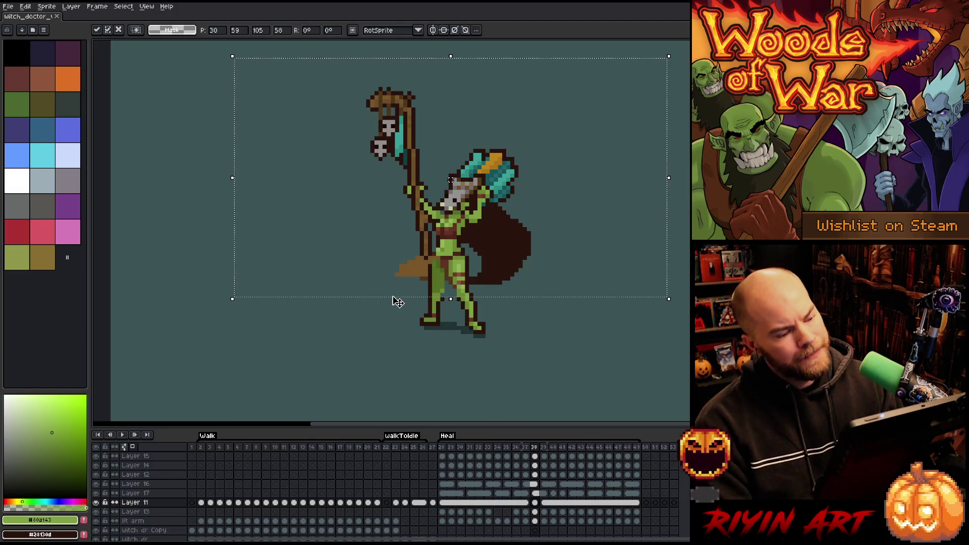
pyautogui.click(545, 503)
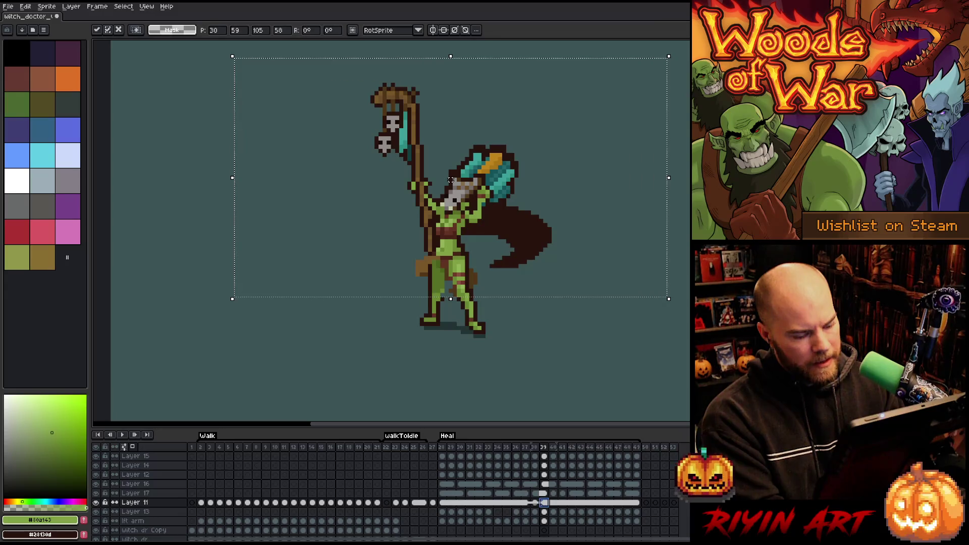
pyautogui.press('Return')
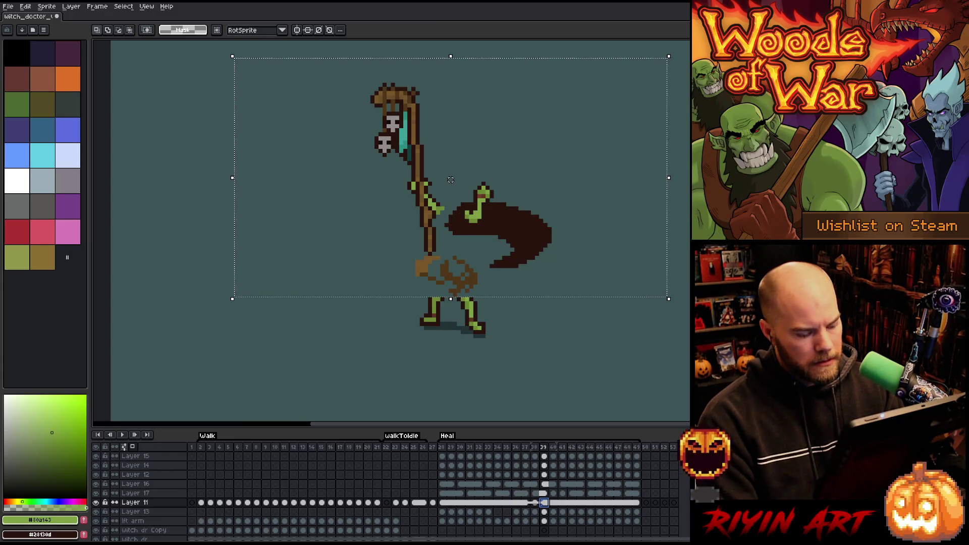
pyautogui.hotkey('ctrl', 'd')
pyautogui.press(',')
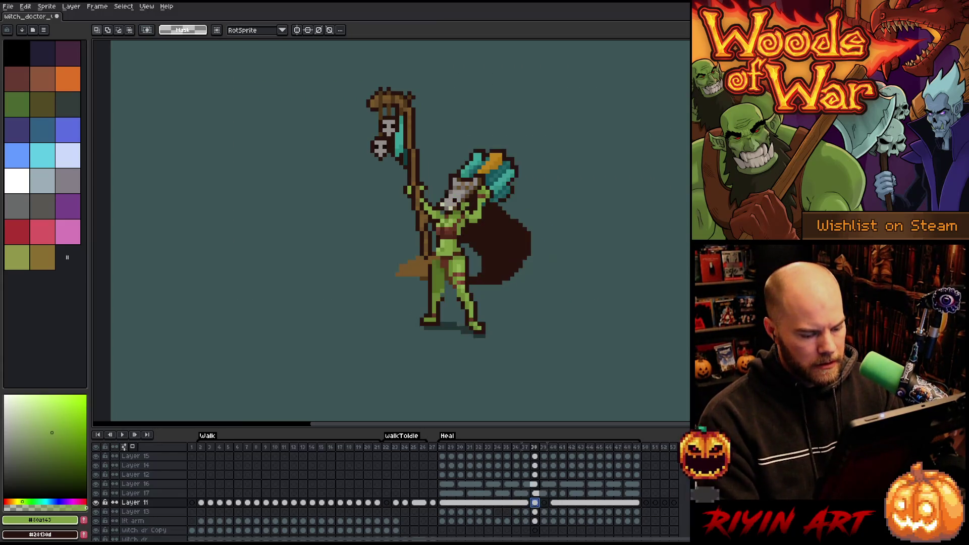
pyautogui.press('.')
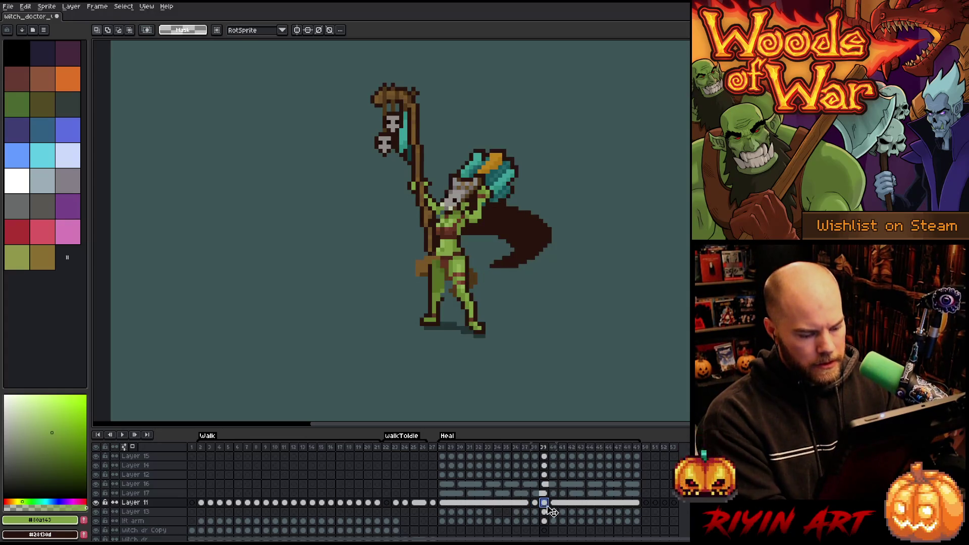
# - Clear the witch doctor's body from Layer 11's frame 39 cel
pyautogui.rightClick(554, 503)
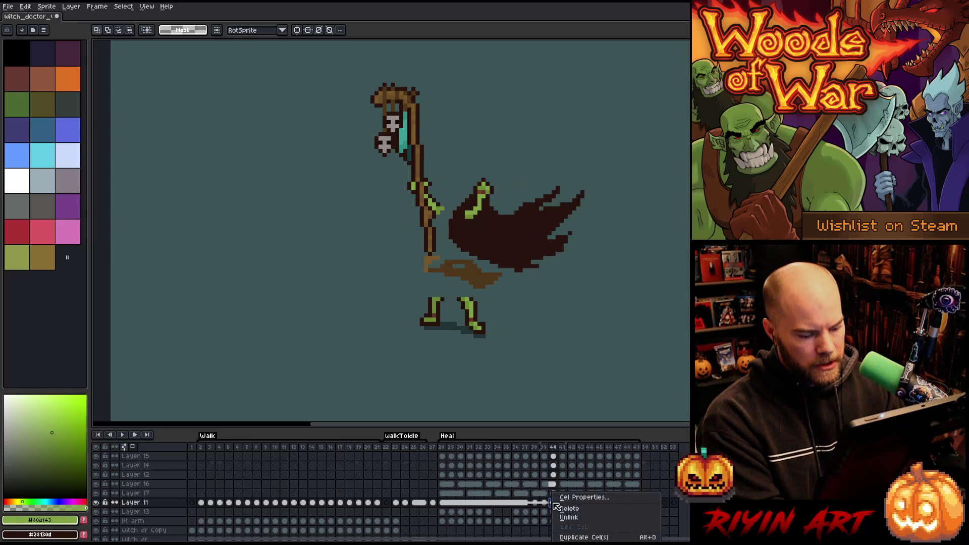
pyautogui.press('Escape')
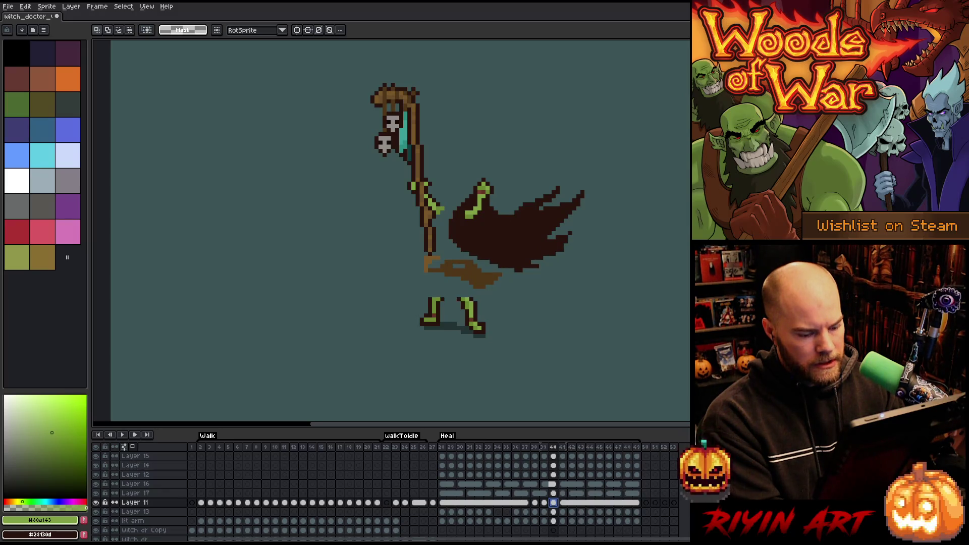
pyautogui.press('Left')
pyautogui.hotkey('ctrl', 'a')
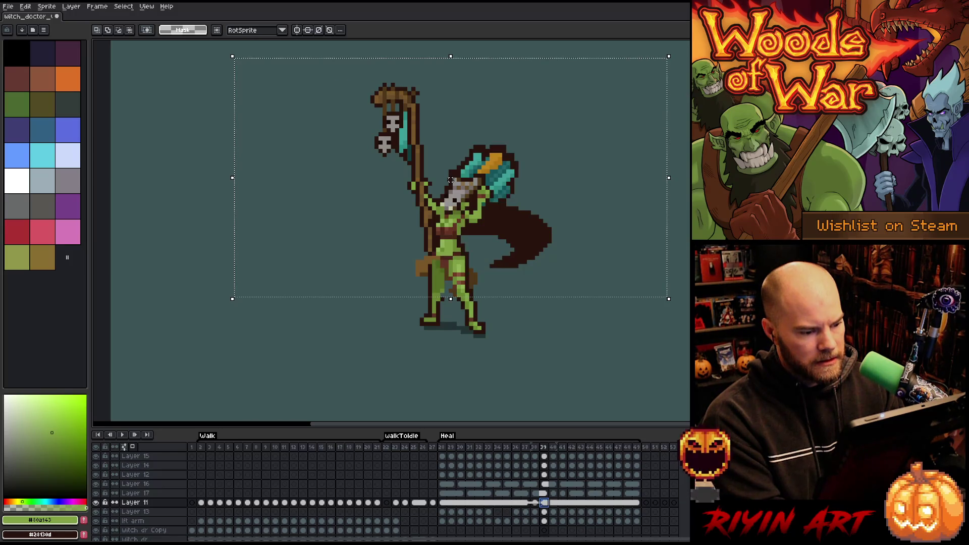
pyautogui.hotkey('ctrl', 'd')
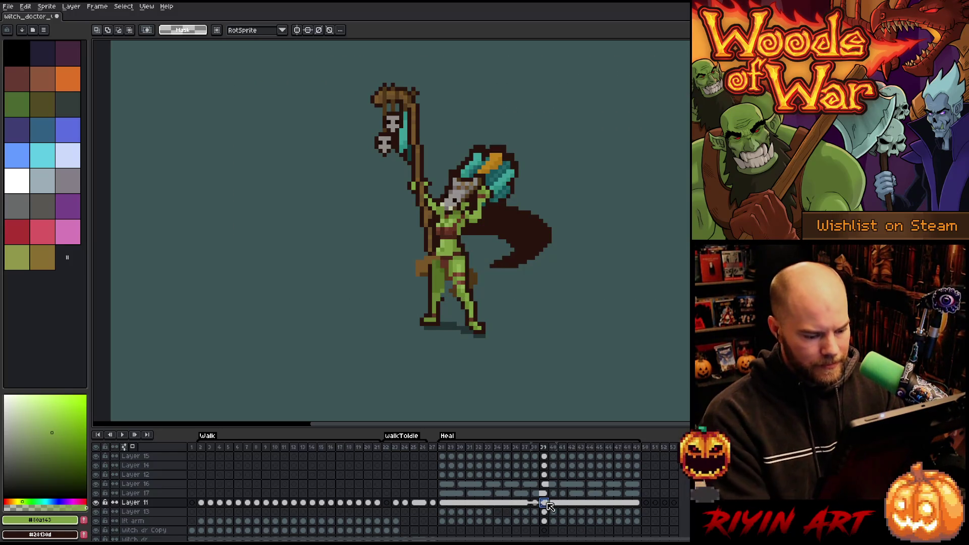
pyautogui.press('Delete')
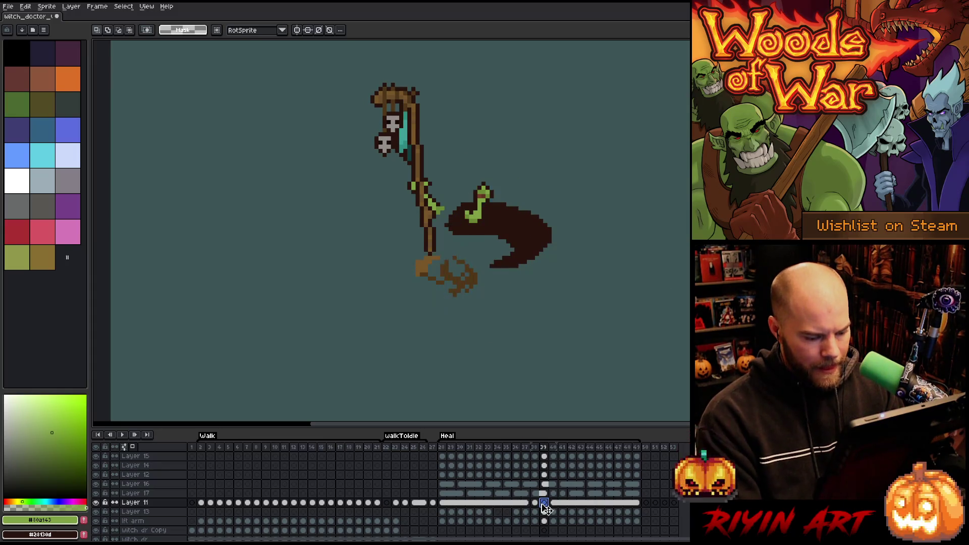
# - Play the staff-raising frames to review the motion, stopping on the frame 39 body cel
pyautogui.press('Left')
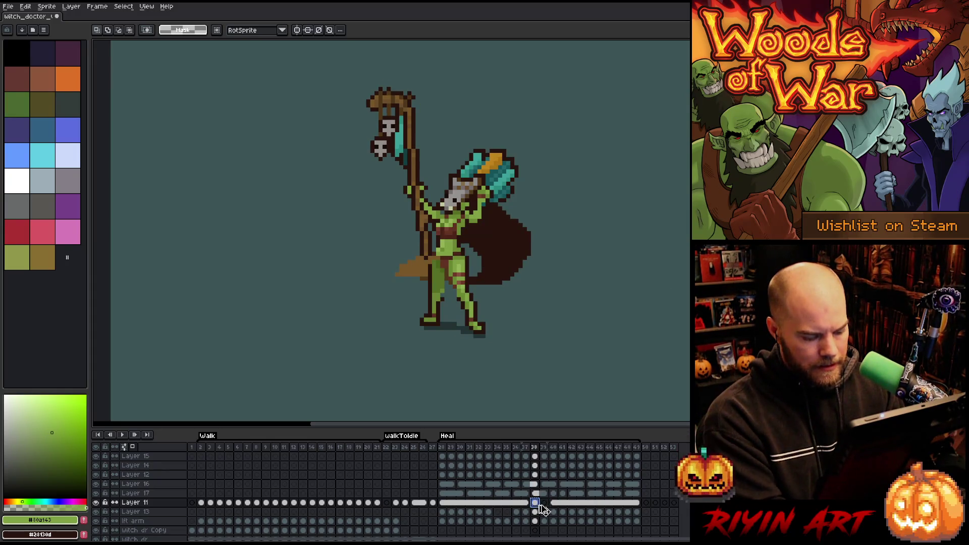
pyautogui.click(547, 507)
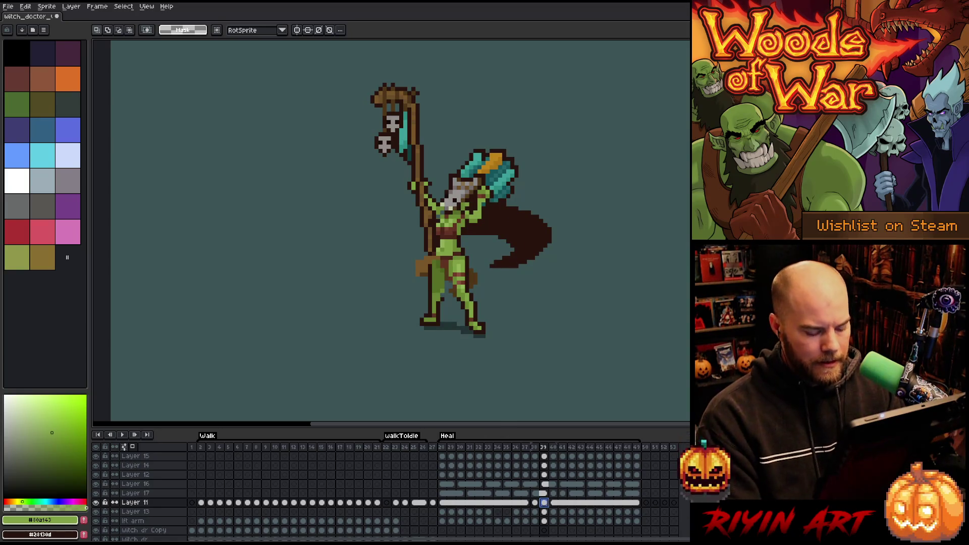
pyautogui.press('Return')
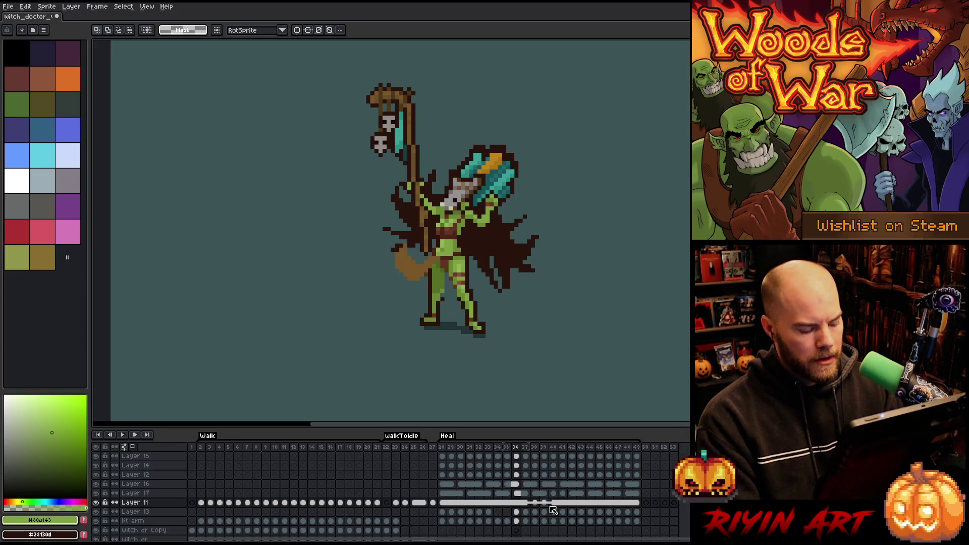
pyautogui.click(544, 502)
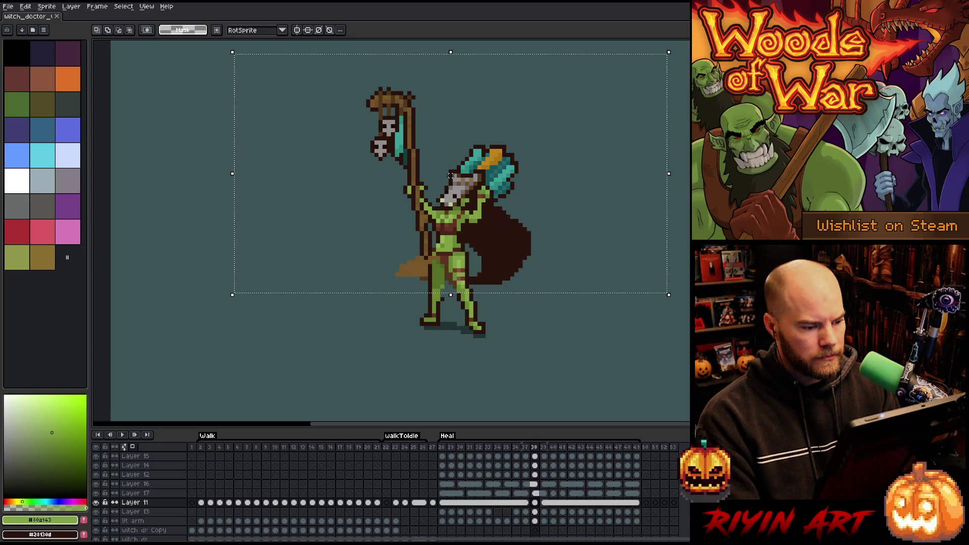
# - Nudge the headdress down one pixel on frame 38 and restore the body on frame 39
pyautogui.press('Down')
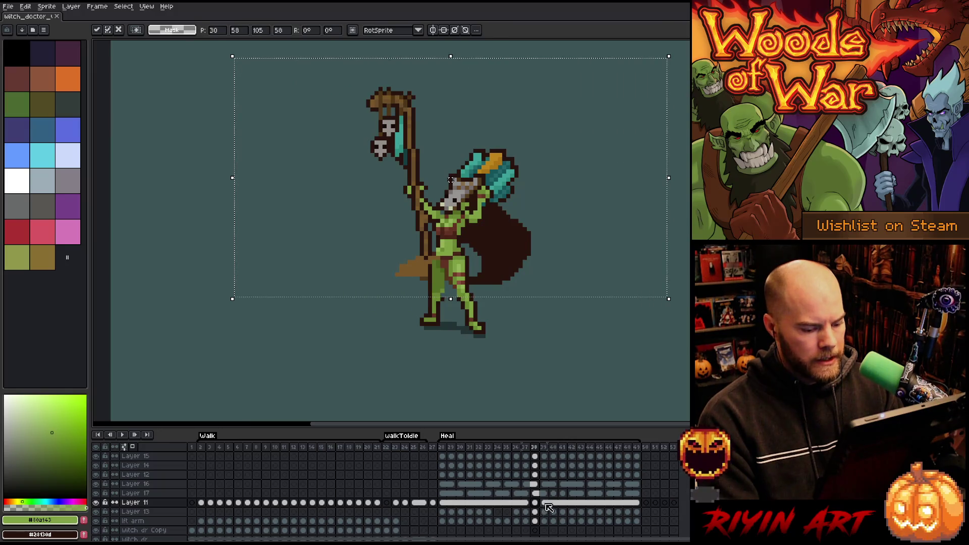
pyautogui.click(546, 503)
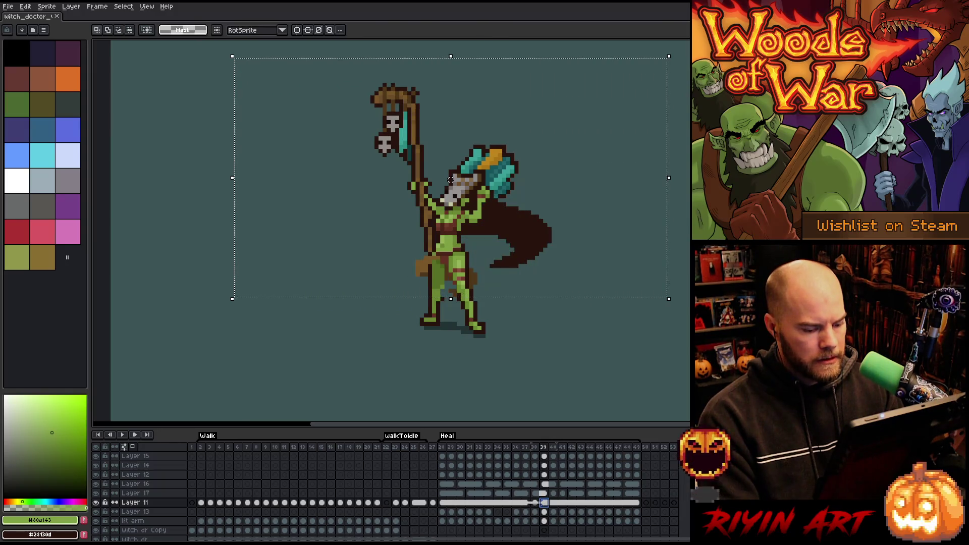
pyautogui.press('Delete')
pyautogui.click(536, 504)
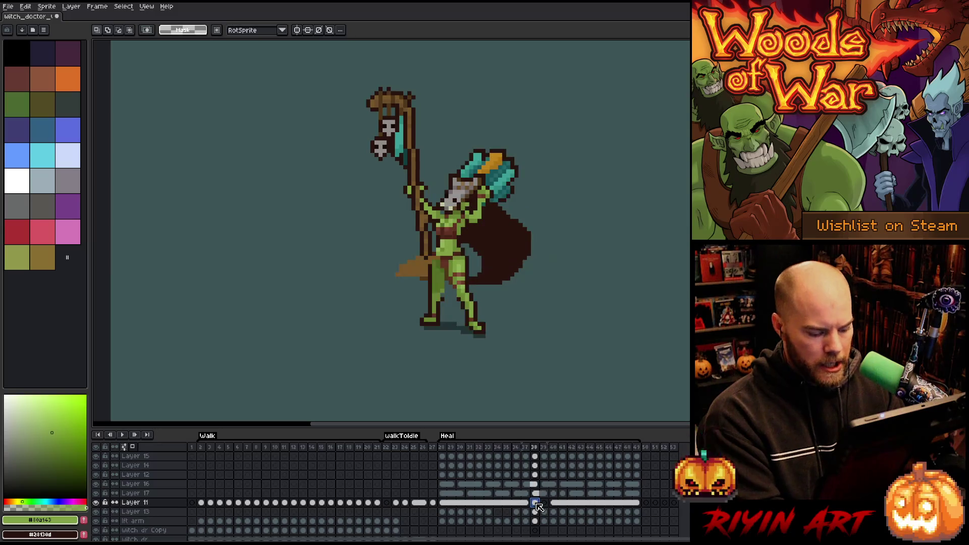
pyautogui.click(544, 504)
pyautogui.hotkey('ctrl', 'v')
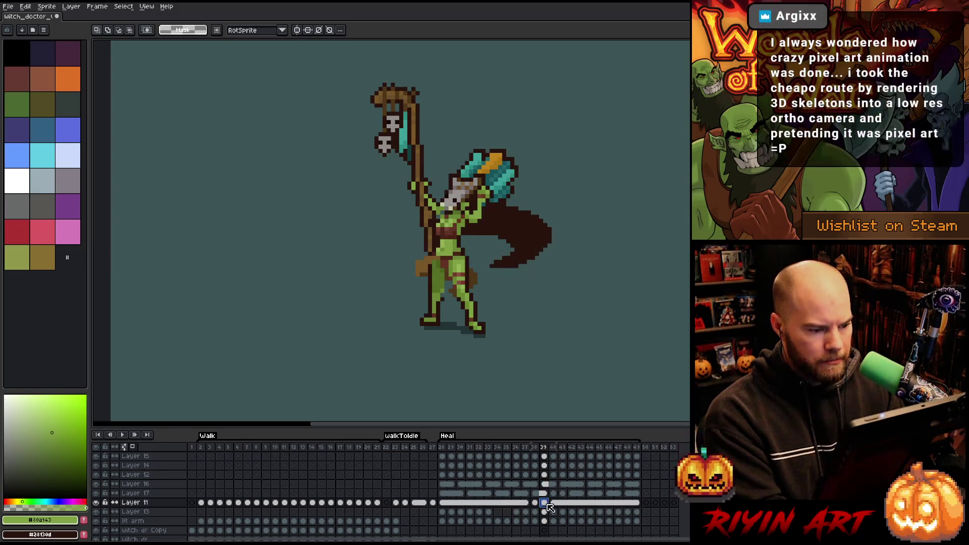
# - Compare frames 37–39, then lower the head and headdress on frame 39
pyautogui.press('Left')
pyautogui.press('Right')
pyautogui.press('Left')
pyautogui.press('Left')
pyautogui.press('Right')
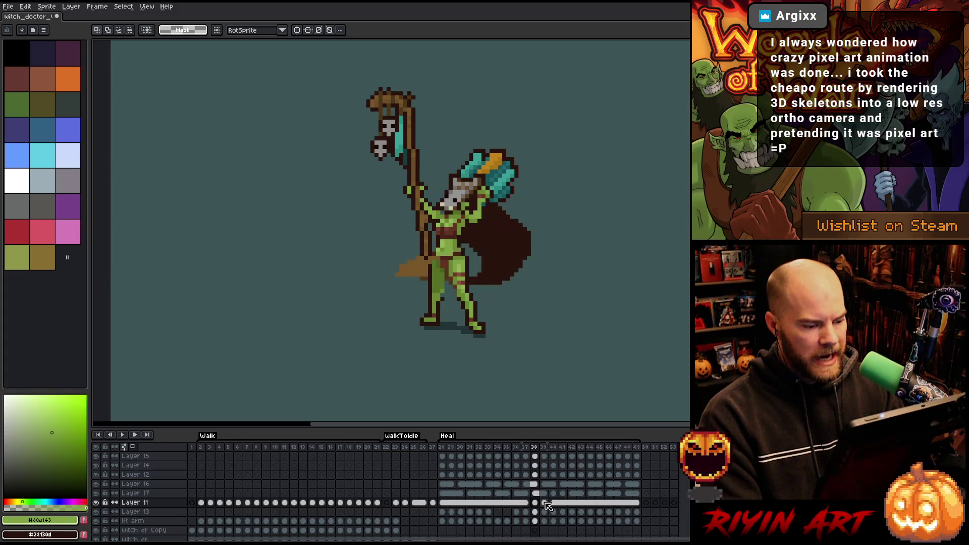
pyautogui.press('Right')
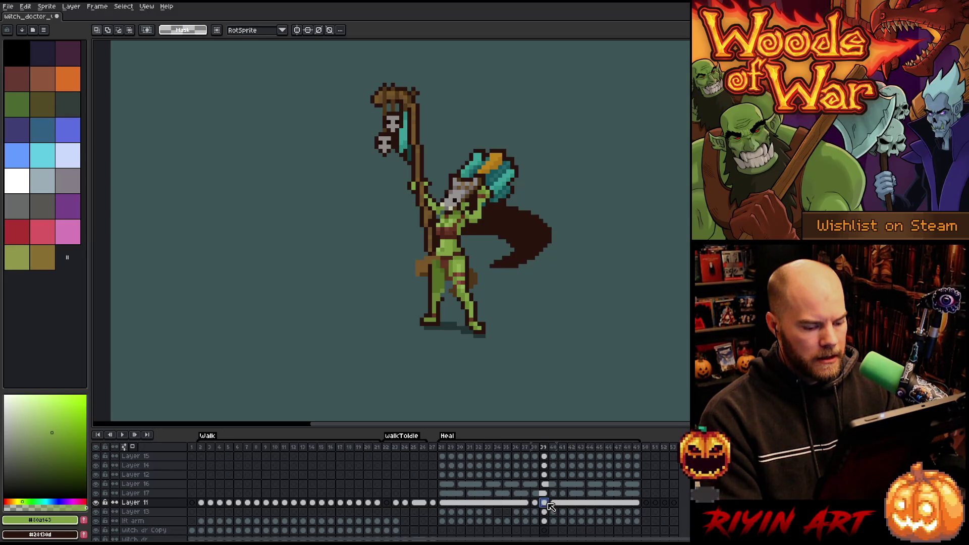
pyautogui.moveTo(572, 105)
pyautogui.mouseDown()
pyautogui.moveTo(424, 180)
pyautogui.moveTo(320, 268)
pyautogui.mouseUp()
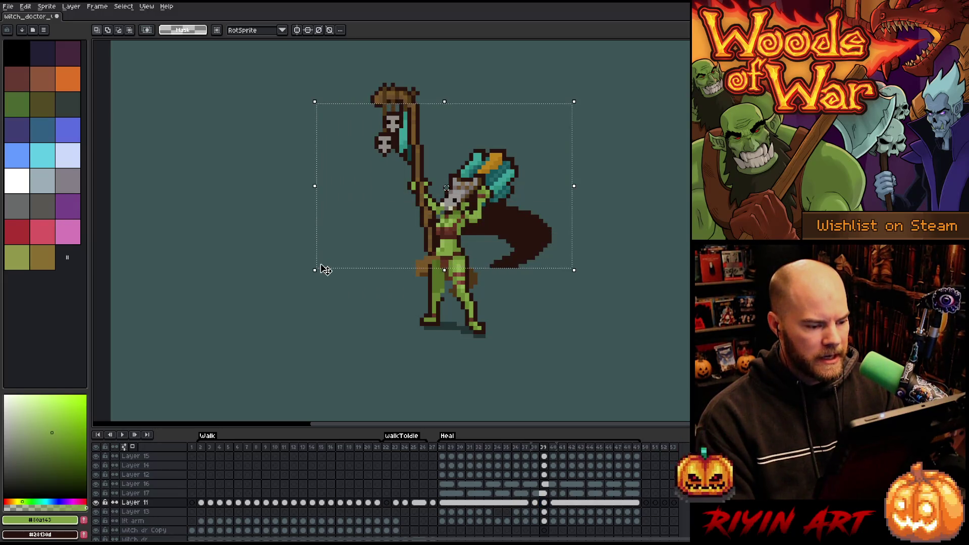
pyautogui.hotkey('ctrl', 'z')
pyautogui.hotkey('ctrl', 'd')
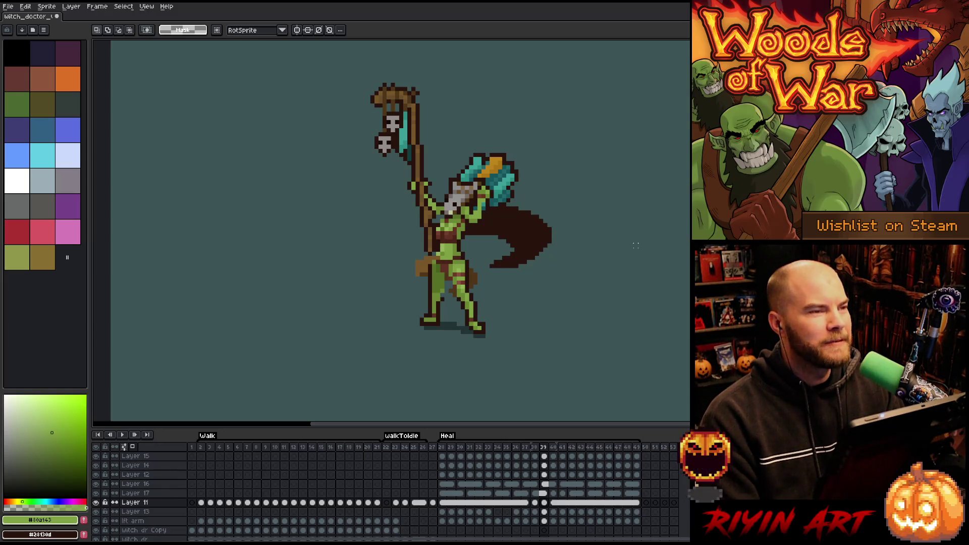
# - Flip back and forth through frames 37–40 to compare the lowered head poses
pyautogui.press('Left')
pyautogui.press('Left')
pyautogui.press('Right')
pyautogui.press('Right')
pyautogui.press('Left')
pyautogui.press('Left')
pyautogui.press('Right')
pyautogui.press('Right')
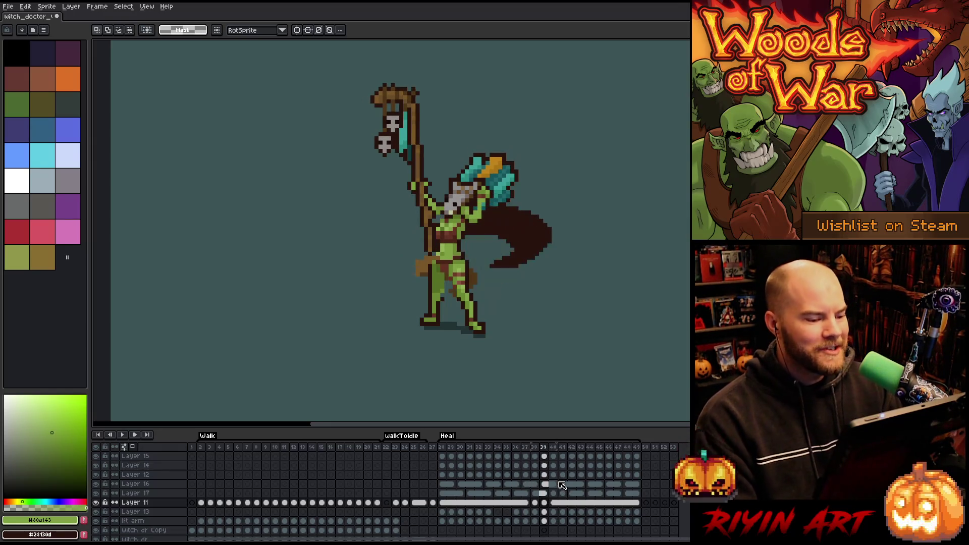
pyautogui.press('Left')
pyautogui.press('Right')
pyautogui.press('Right')
pyautogui.press('Left')
pyautogui.press('Left')
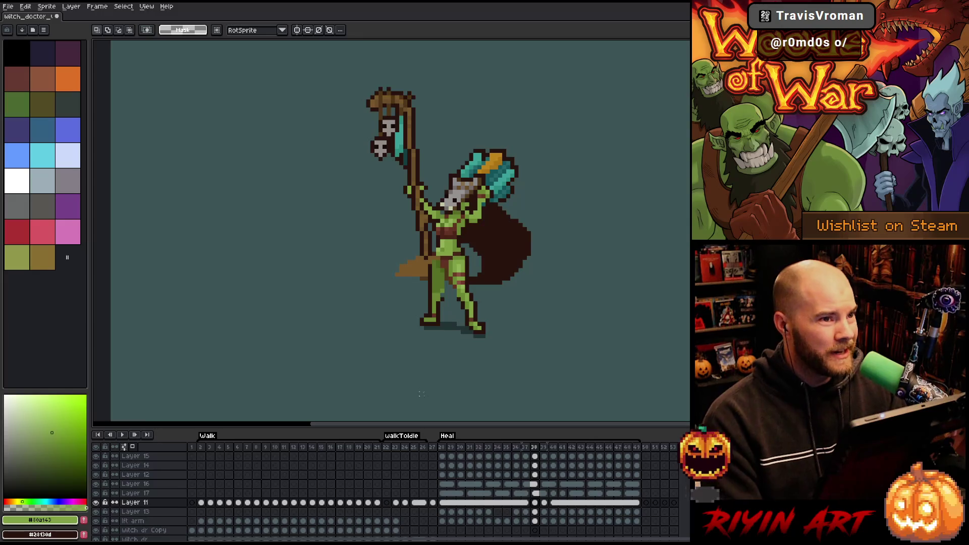
pyautogui.press('Right')
pyautogui.press('Left')
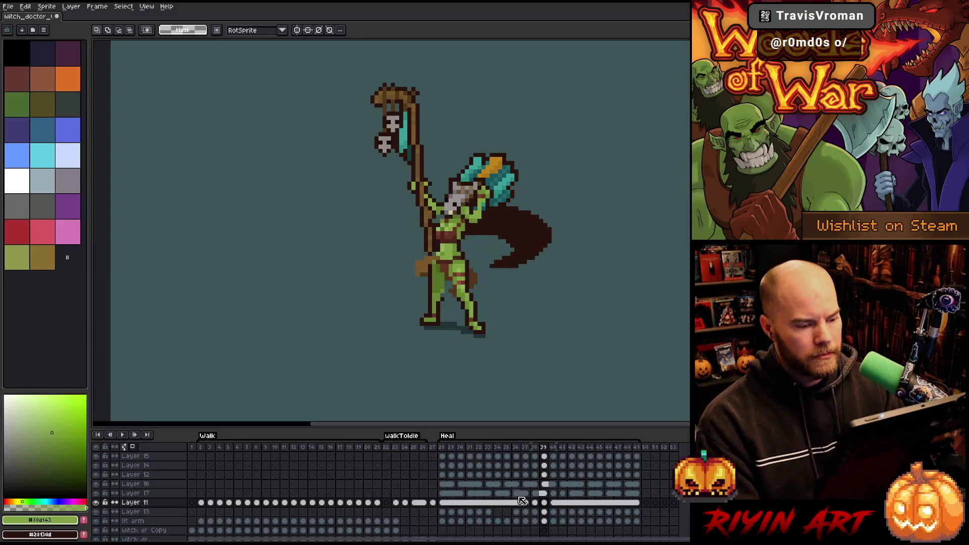
pyautogui.press('Right')
pyautogui.press('Left')
pyautogui.press('Right')
pyautogui.press('Left')
pyautogui.press('Right')
pyautogui.press('Left')
pyautogui.press('Right')
pyautogui.press('Left')
pyautogui.press('Right')
pyautogui.press('Left')
pyautogui.press('Right')
pyautogui.press('Left')
pyautogui.press('Left')
pyautogui.press('Right')
pyautogui.press('Right')
pyautogui.press('Left')
pyautogui.press('Left')
pyautogui.press('Right')
pyautogui.press('Right')
pyautogui.press('Right')
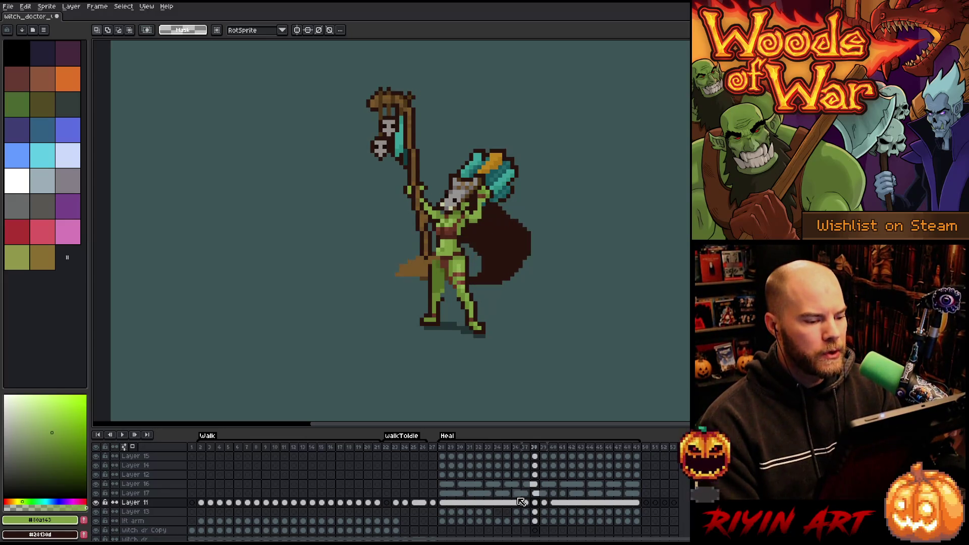
pyautogui.press('Left')
pyautogui.press('Left')
pyautogui.press('Right')
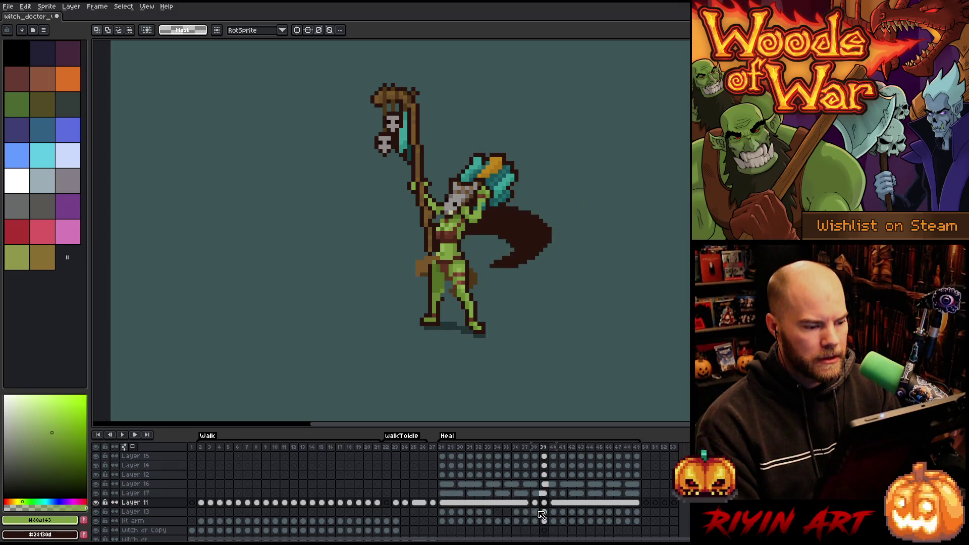
pyautogui.press('Right')
pyautogui.press('Left')
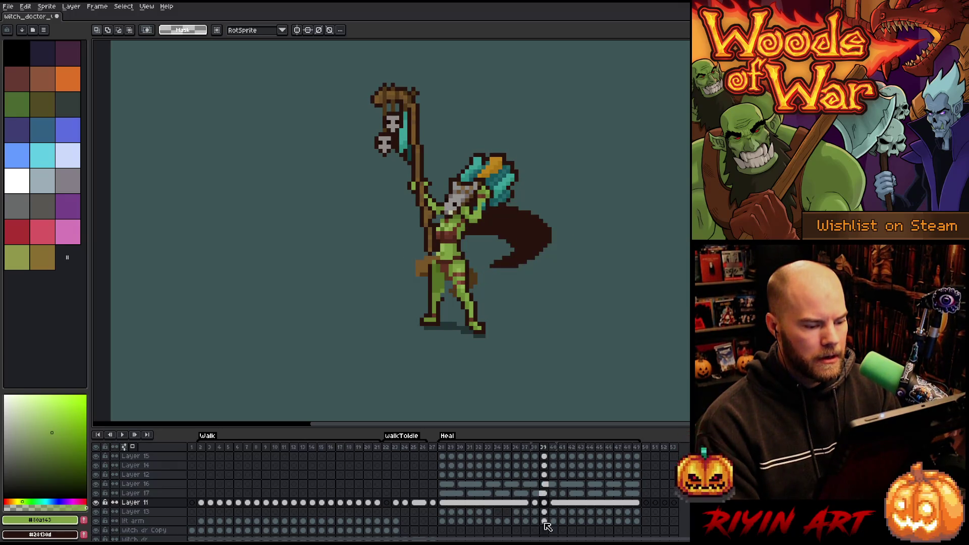
pyautogui.press('Right')
pyautogui.press('Left')
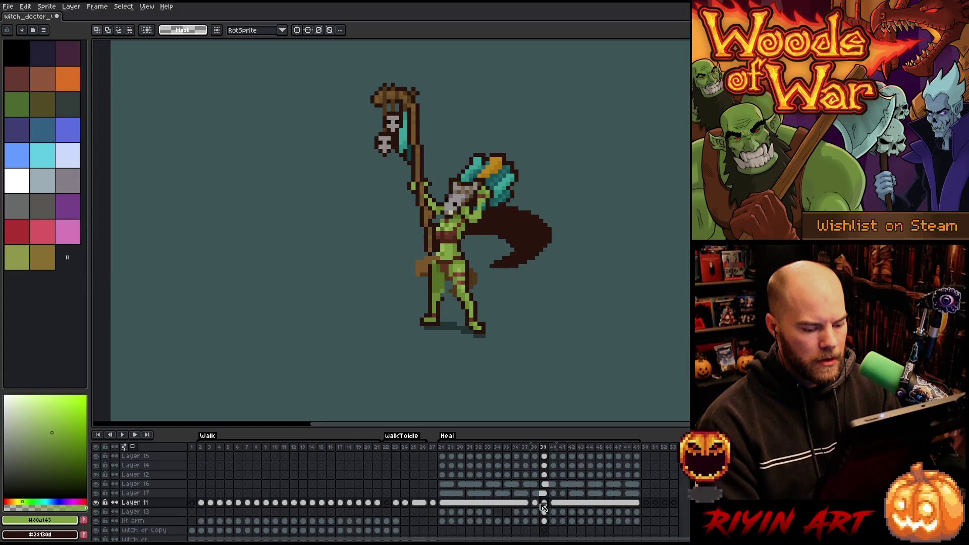
# - Play the Heal animation to review the adjusted frames 38–40
pyautogui.press('Return')
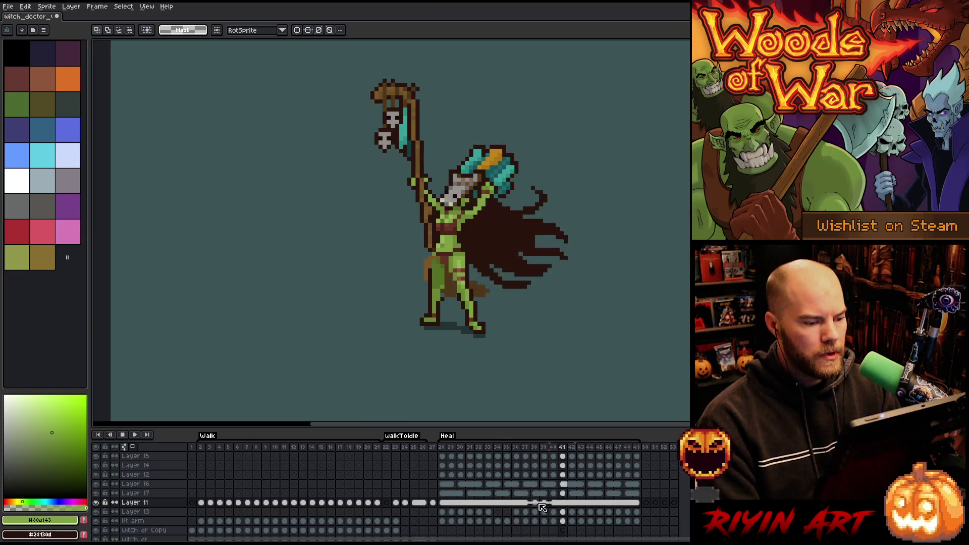
pyautogui.press('Return')
pyautogui.click(537, 504)
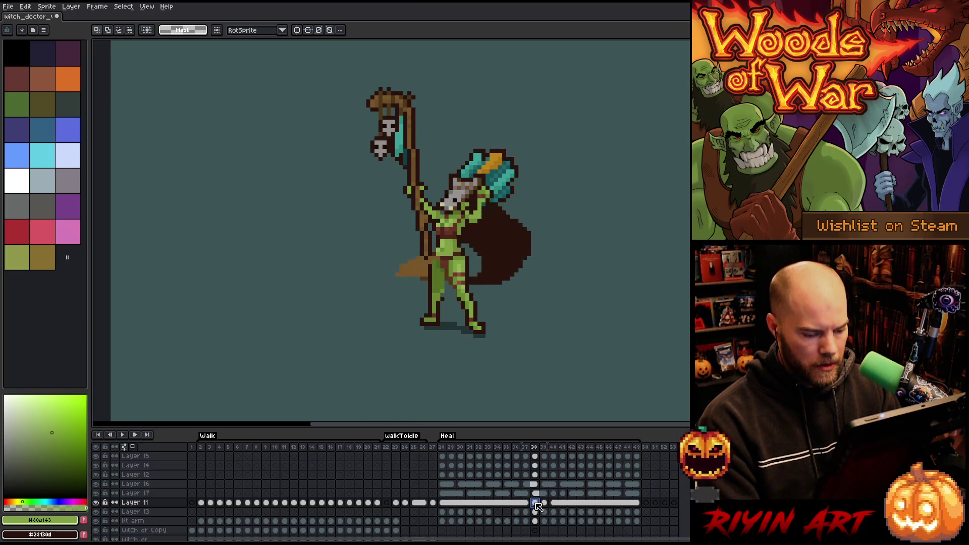
pyautogui.click(555, 506)
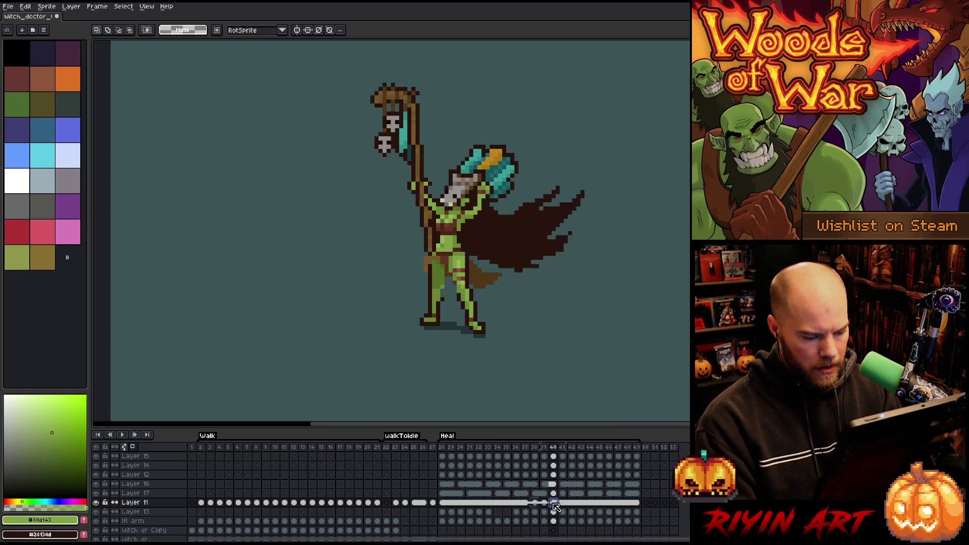
pyautogui.press('Return')
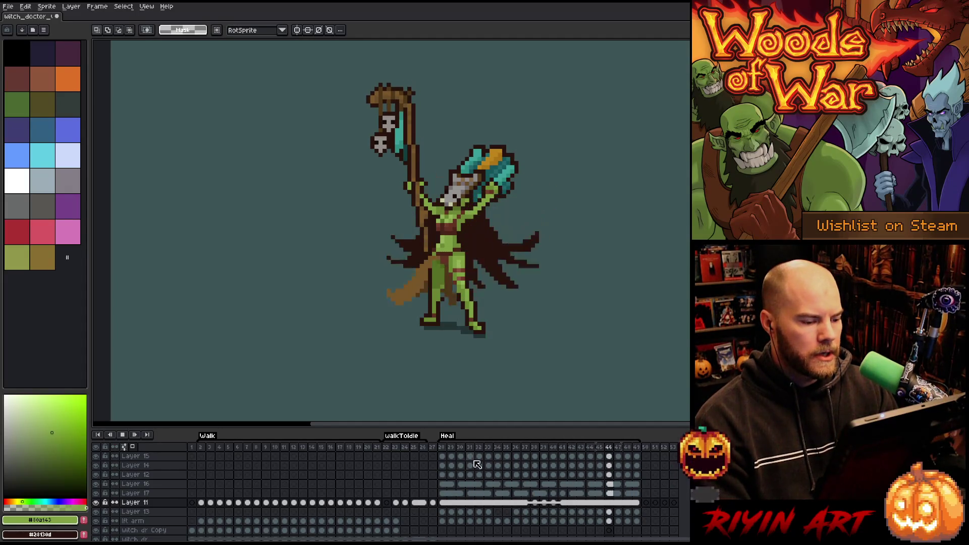
# - Stop playback, replay briefly, then step through frames 39–41 and settle on frame 40
pyautogui.press('Return')
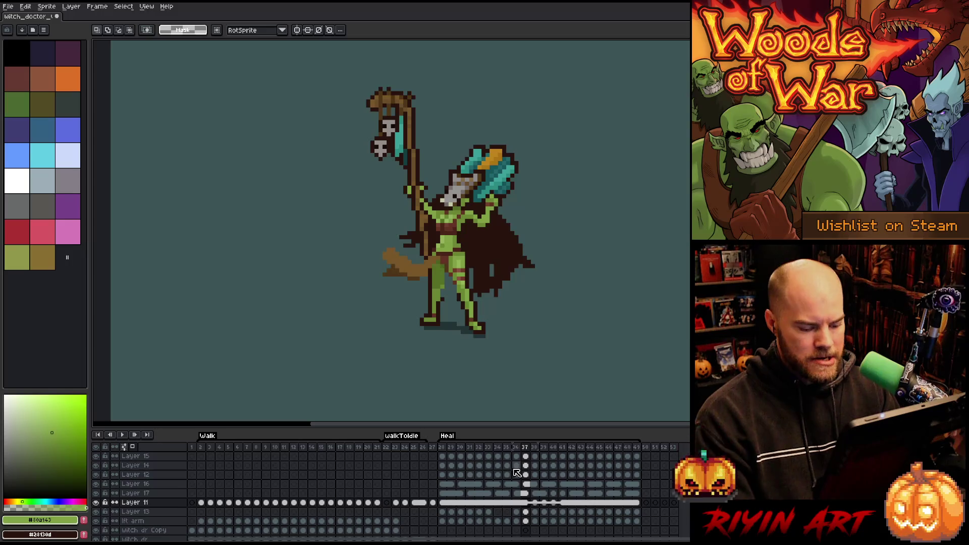
pyautogui.press('Right')
pyautogui.press('Right')
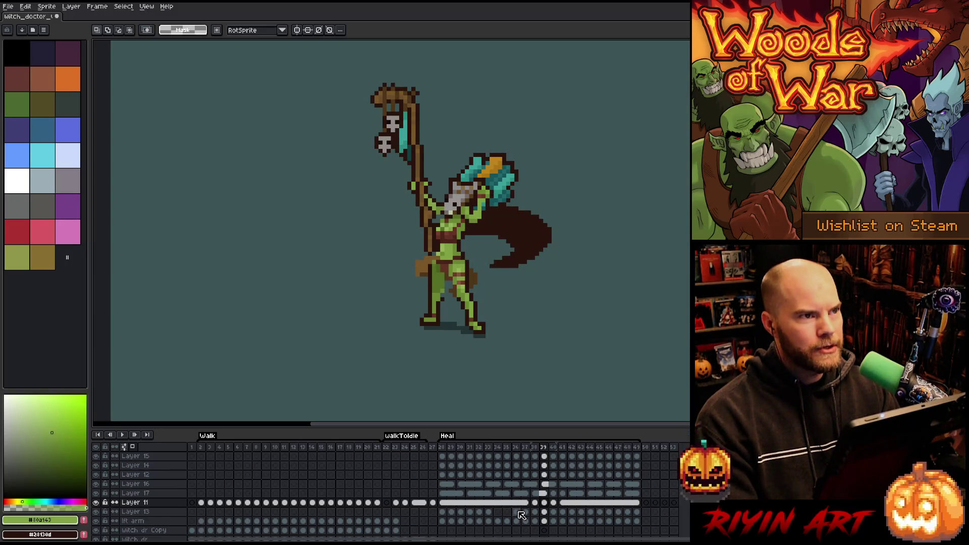
pyautogui.press('Right')
pyautogui.press('Right')
pyautogui.press('Right')
pyautogui.press('Return')
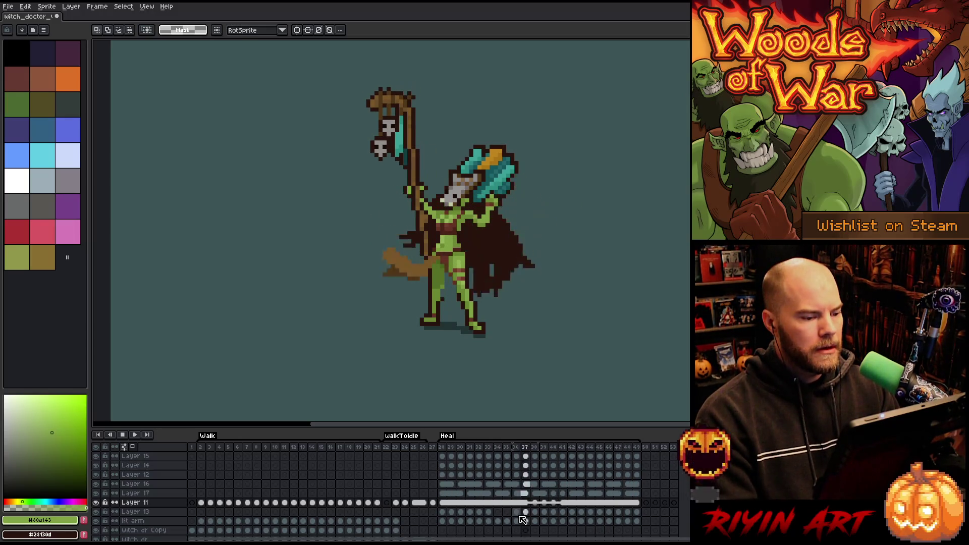
pyautogui.press('Return')
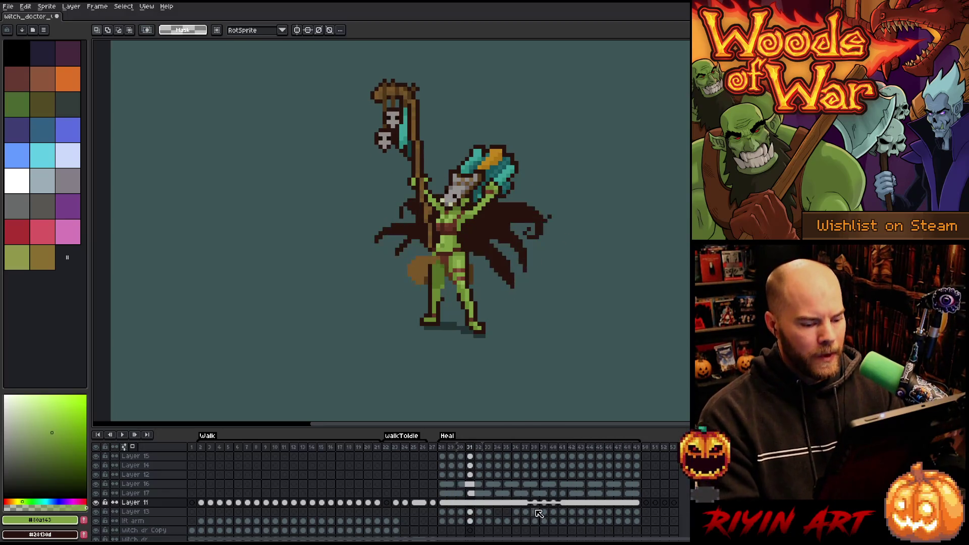
pyautogui.press('Right')
pyautogui.press('Right')
pyautogui.press('Right')
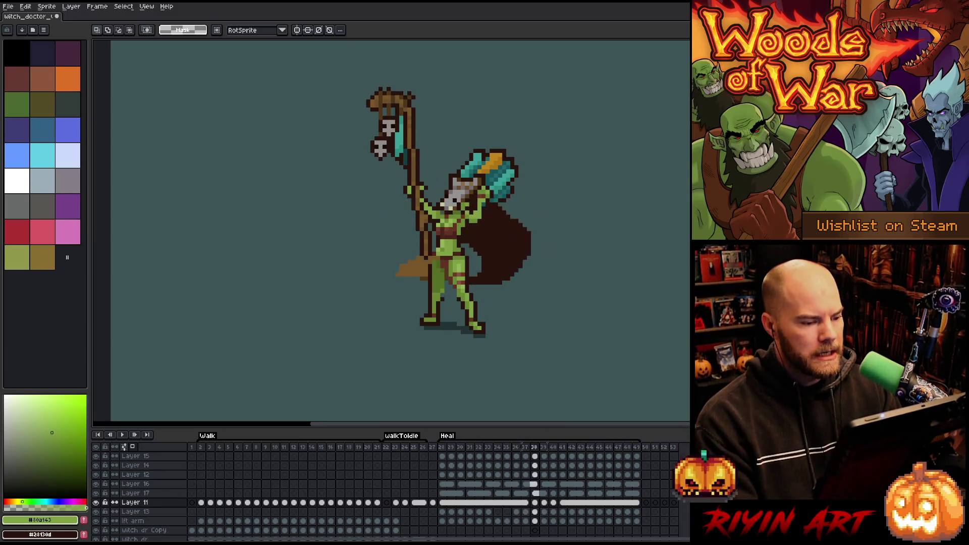
pyautogui.press('Right')
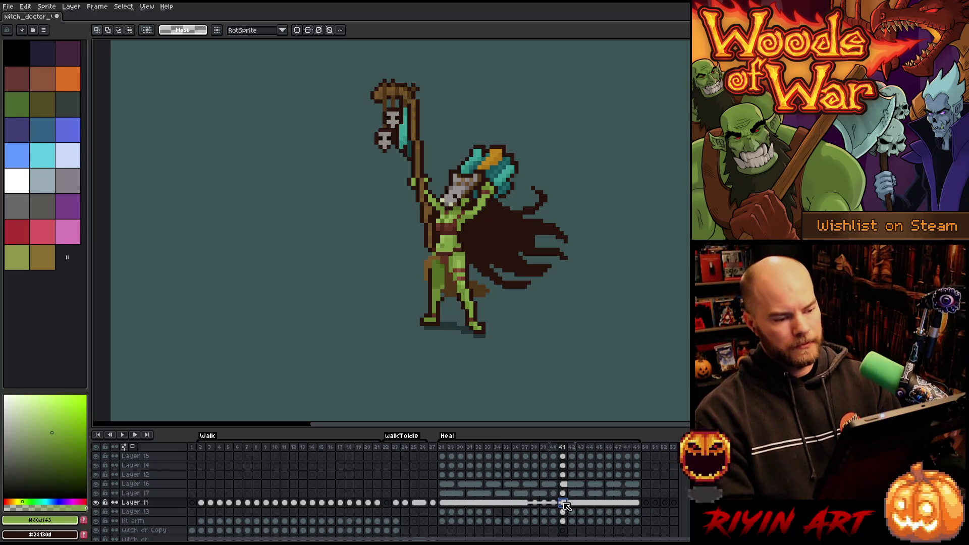
pyautogui.press('Left')
pyautogui.press('Left')
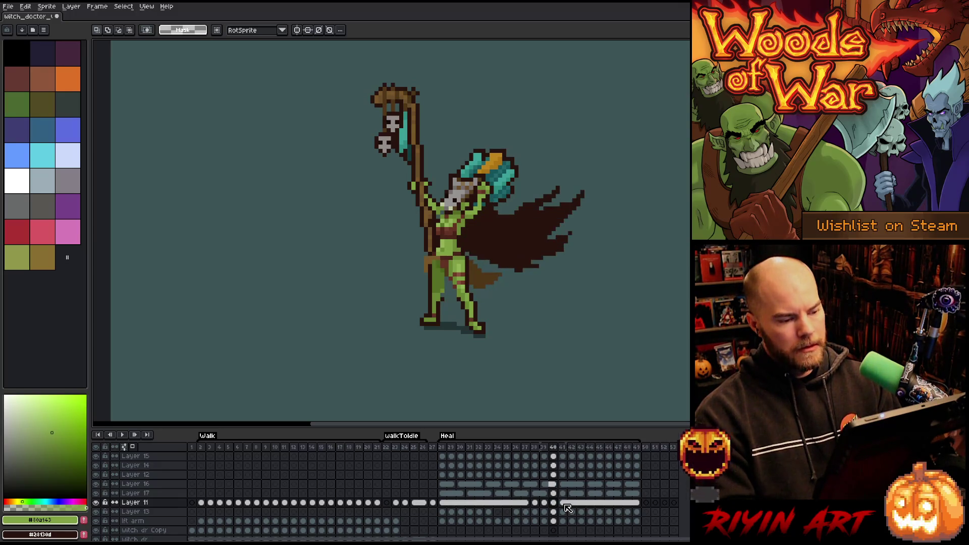
pyautogui.press('Left')
pyautogui.press('Right')
pyautogui.press('Right')
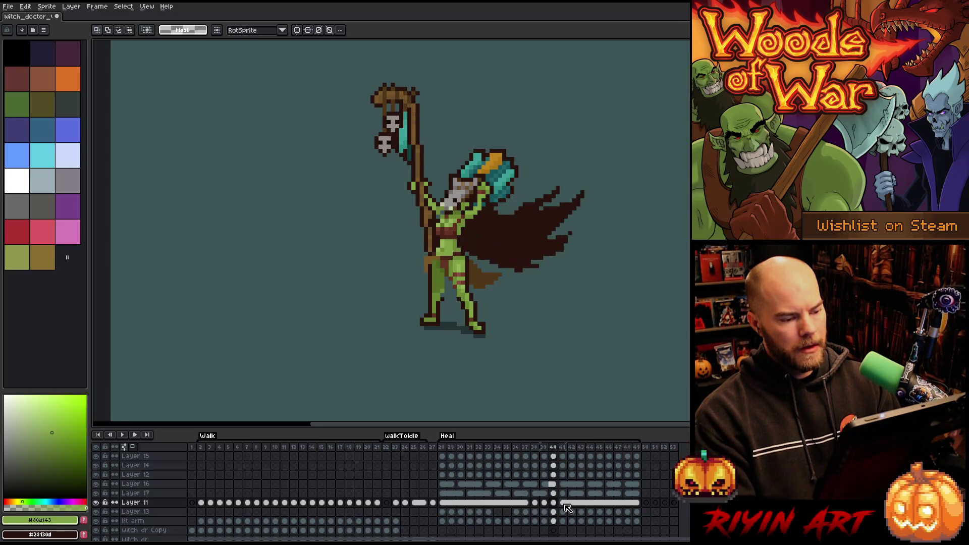
pyautogui.scroll(5, 430, 229)
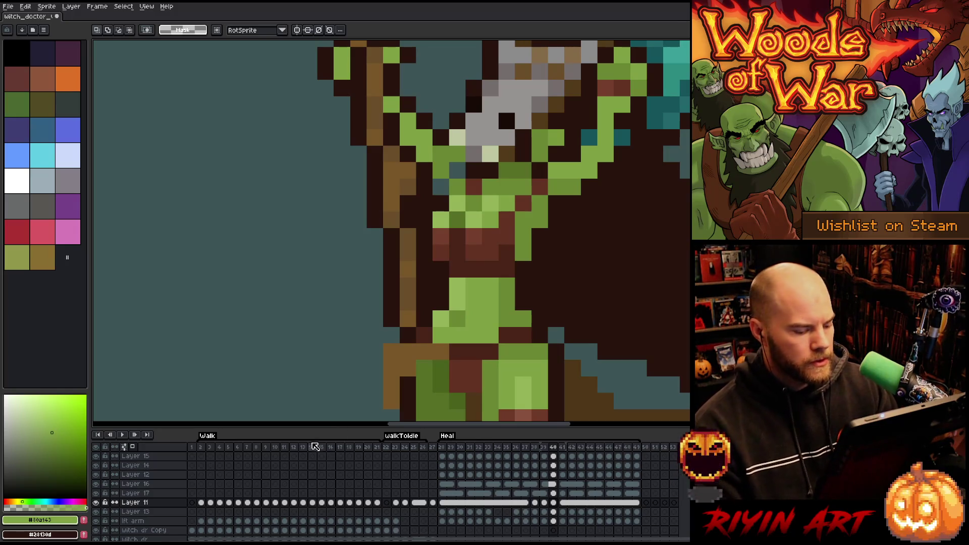
# - Study the torso across Walk frames 7–15, then jump back to Heal frame 38
pyautogui.click(247, 446)
pyautogui.press('Right')
pyautogui.press('Right')
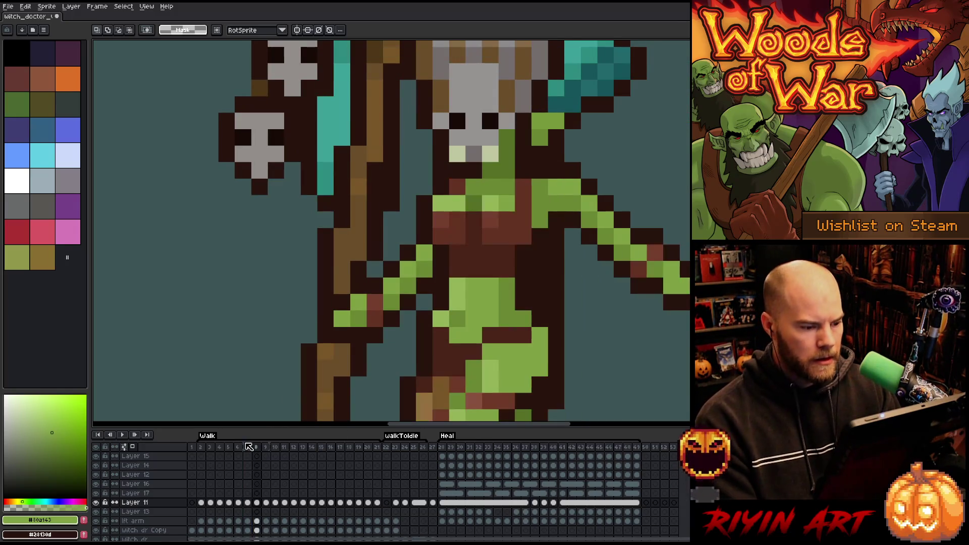
pyautogui.press('Right')
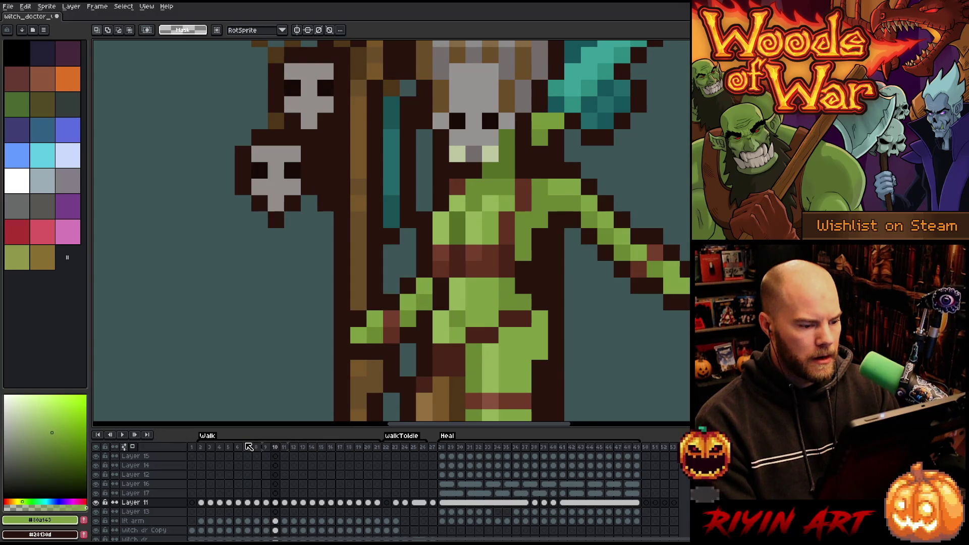
pyautogui.press('Left')
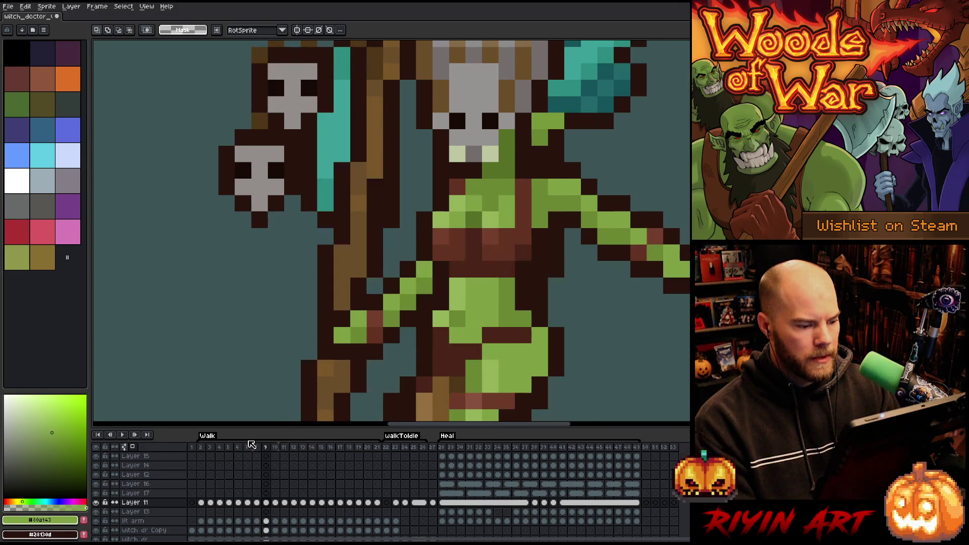
pyautogui.press('Right')
pyautogui.press('Right')
pyautogui.press('Left')
pyautogui.press('Left')
pyautogui.press('Left')
pyautogui.press('Right')
pyautogui.press('Right')
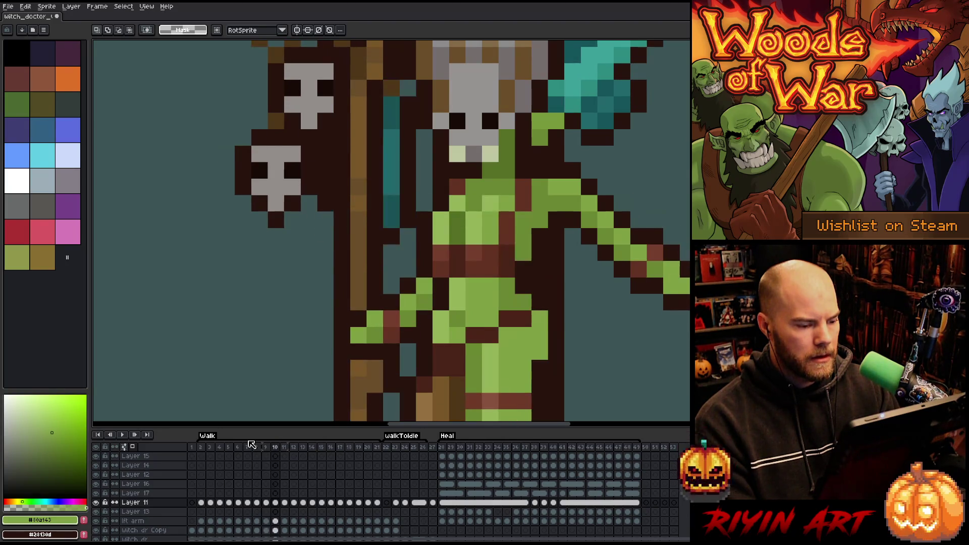
pyautogui.press('Left')
pyautogui.press('Right')
pyautogui.press('Left')
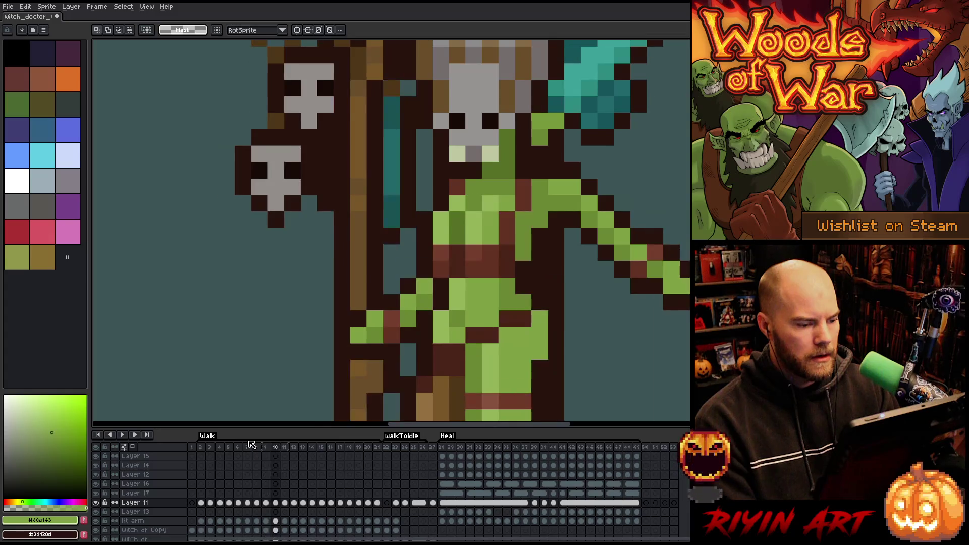
pyautogui.press('Right')
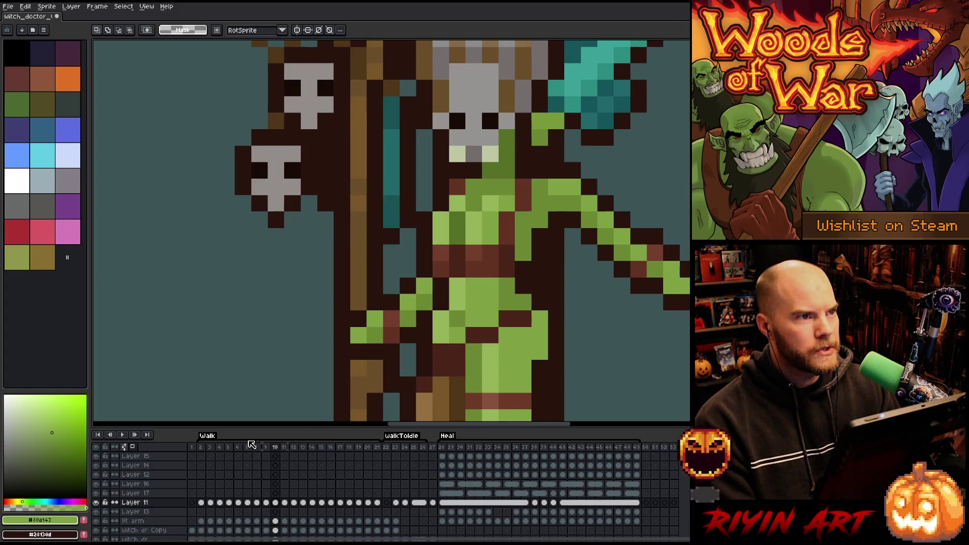
pyautogui.press('Right')
pyautogui.press('Right')
pyautogui.press('Right')
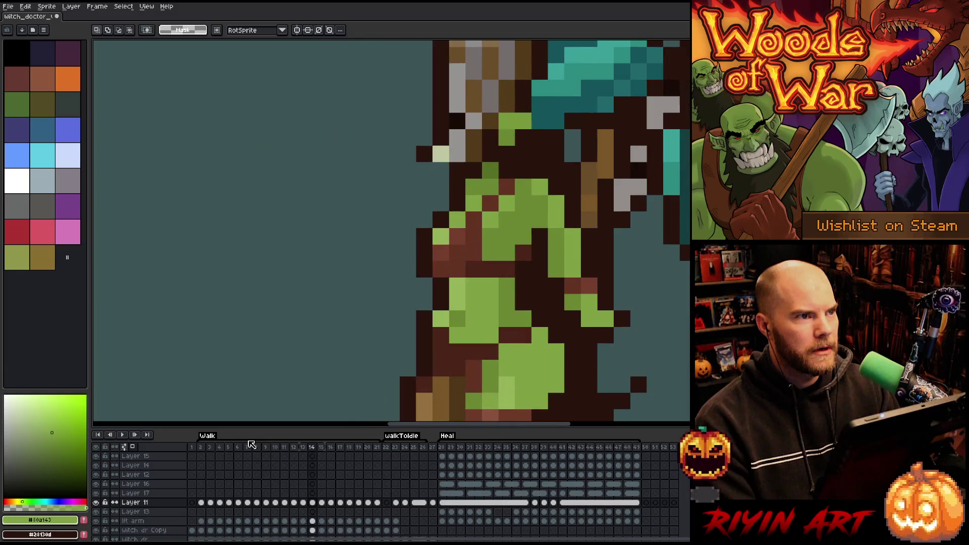
pyautogui.click(535, 447)
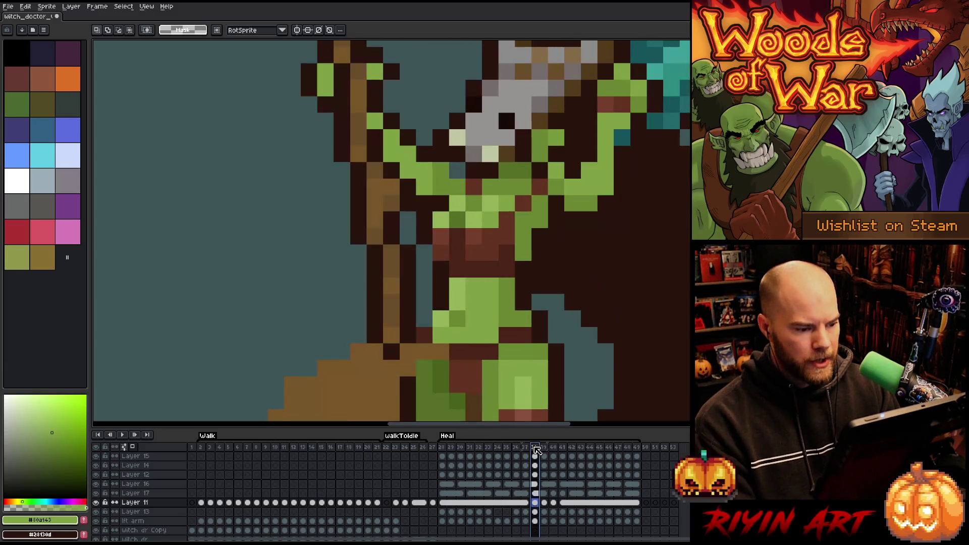
# - On frame 40, shift the chest wrap and belly pixels down one pixel and commit
pyautogui.press('Right')
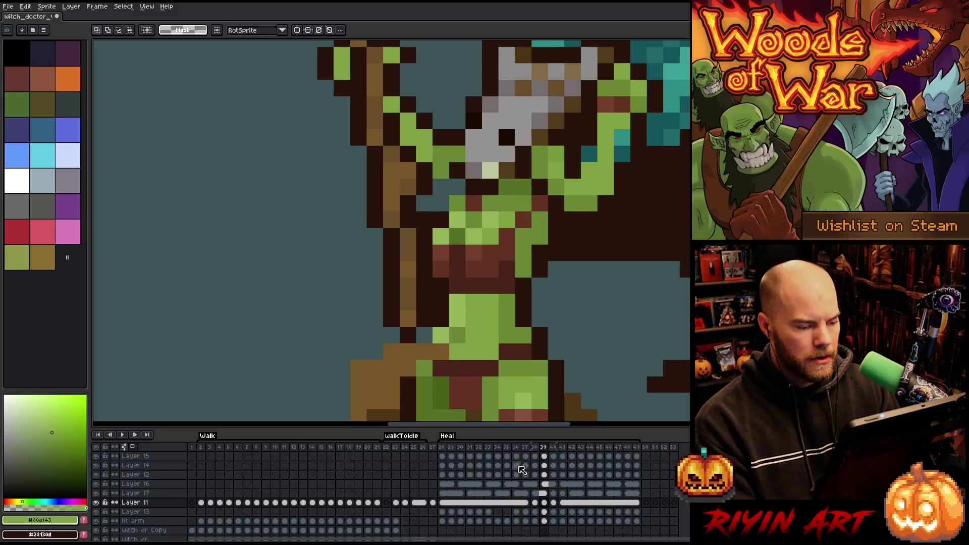
pyautogui.press('Right')
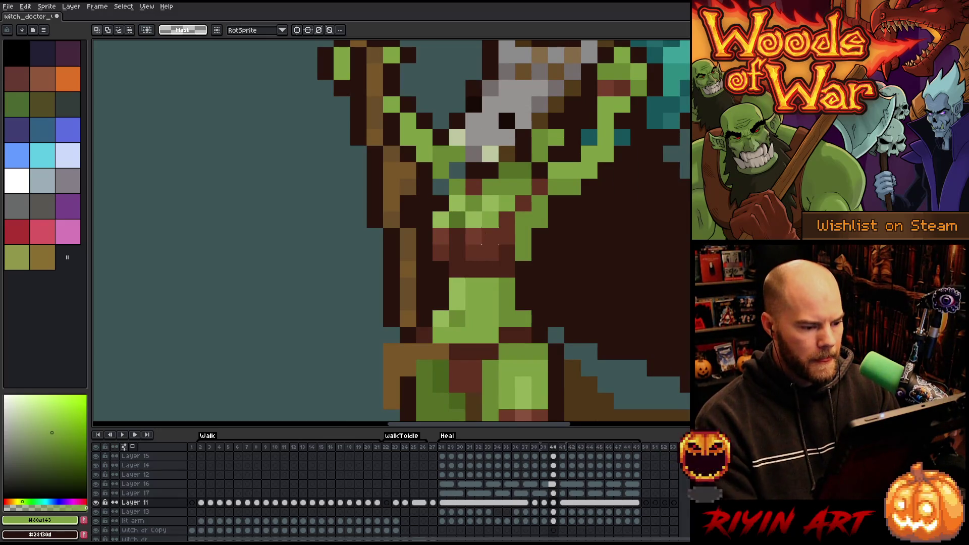
pyautogui.moveTo(489, 237)
pyautogui.mouseDown()
pyautogui.moveTo(508, 236)
pyautogui.moveTo(439, 252)
pyautogui.moveTo(449, 261)
pyautogui.mouseUp()
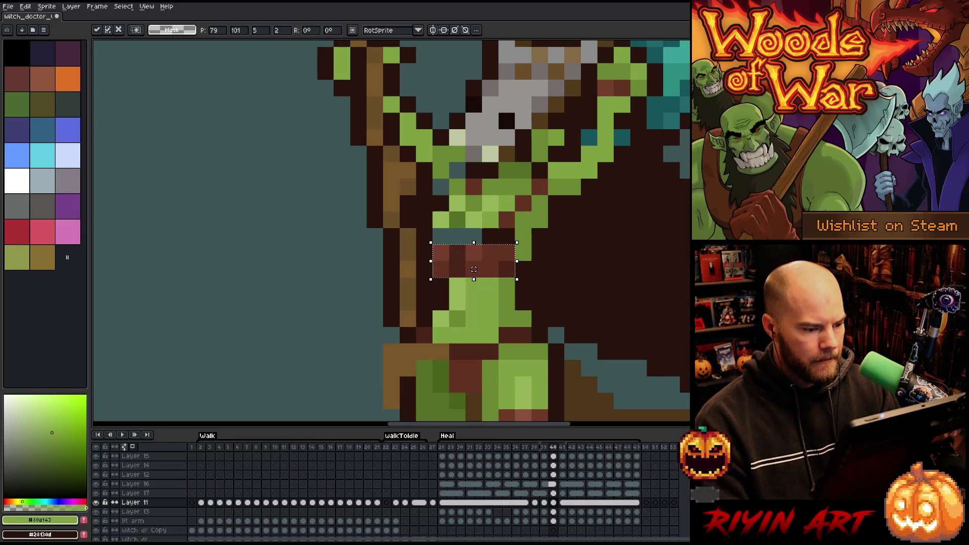
pyautogui.press('Return')
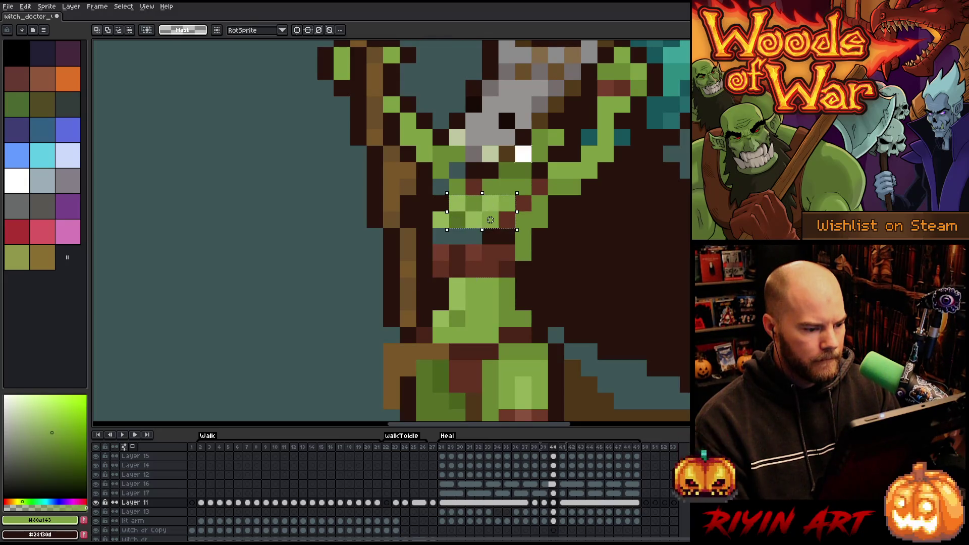
pyautogui.moveTo(517, 210)
pyautogui.mouseDown()
pyautogui.moveTo(430, 230)
pyautogui.moveTo(471, 246)
pyautogui.mouseUp()
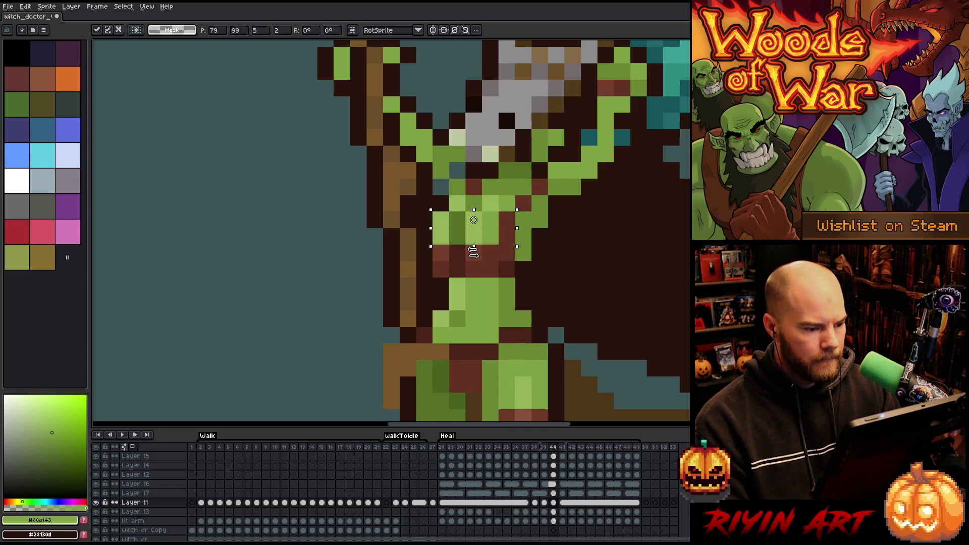
pyautogui.press('Return')
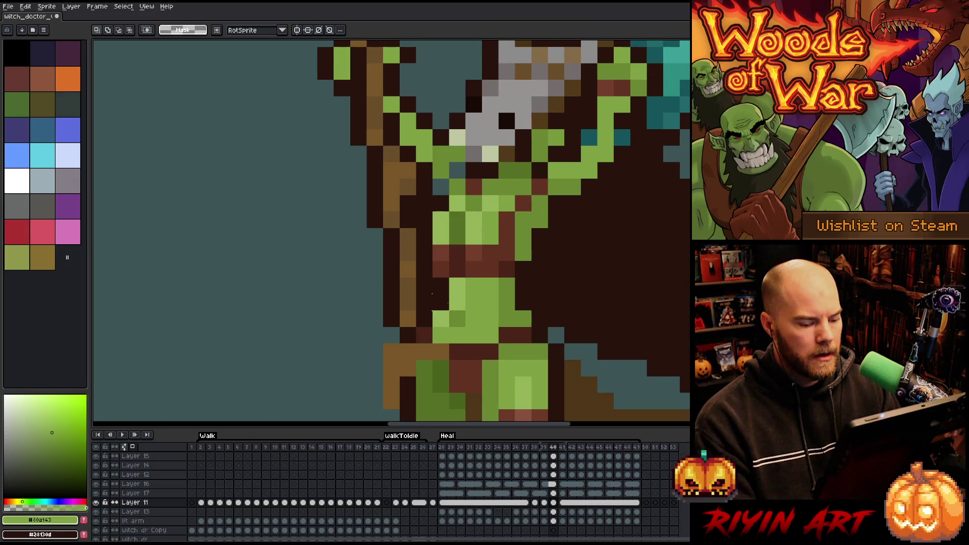
pyautogui.click(564, 504)
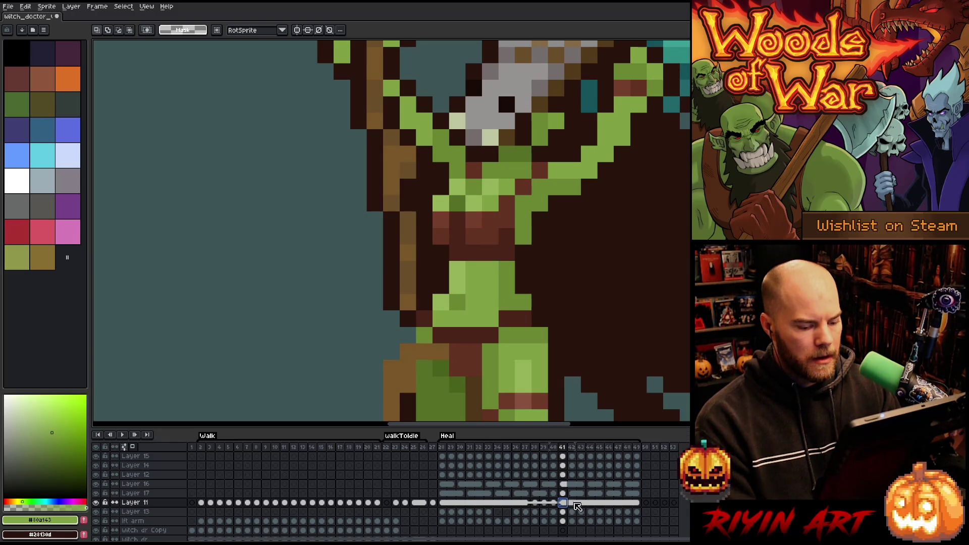
# - Unlink Layer 11's cels in frames 41–43
pyautogui.click(572, 503)
pyautogui.click(563, 504)
pyautogui.click(572, 504)
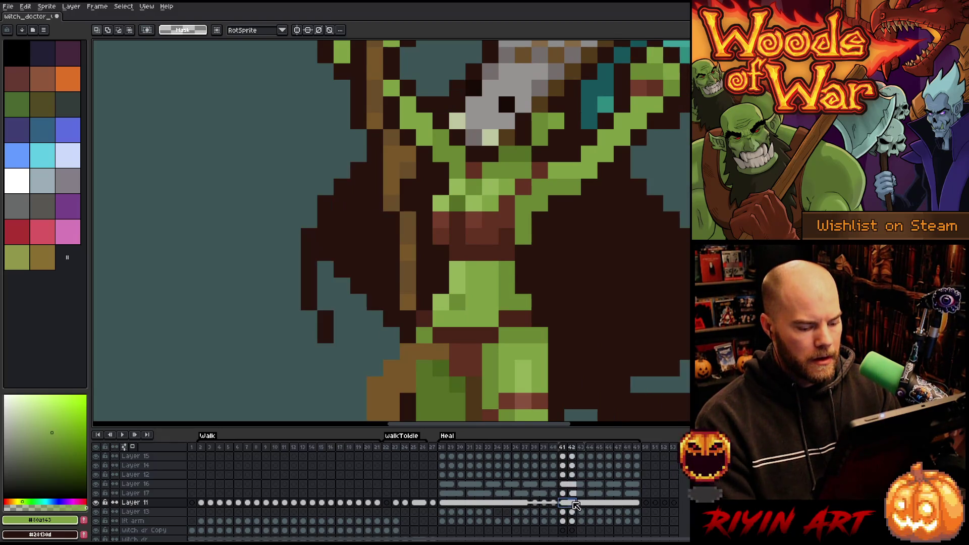
pyautogui.click(581, 503)
pyautogui.rightClick(581, 503)
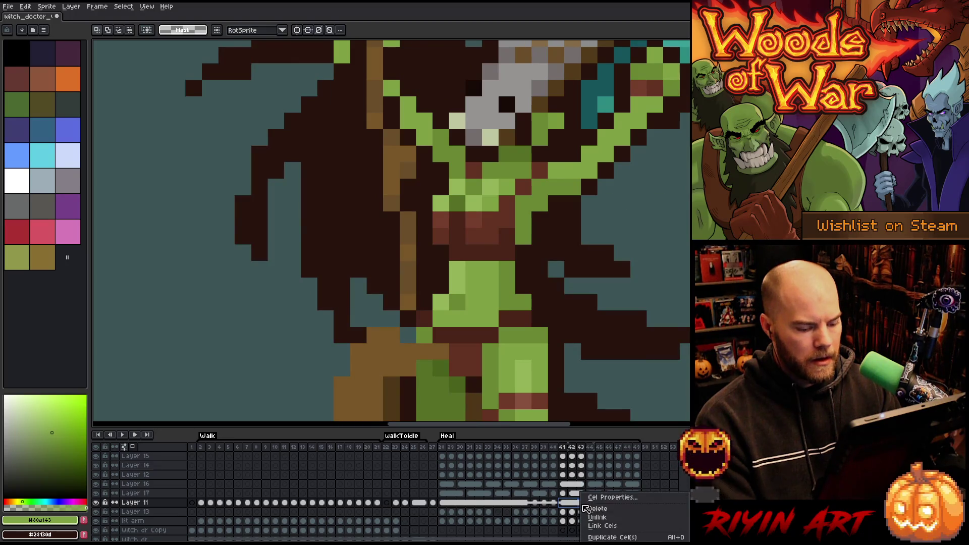
pyautogui.click(596, 518)
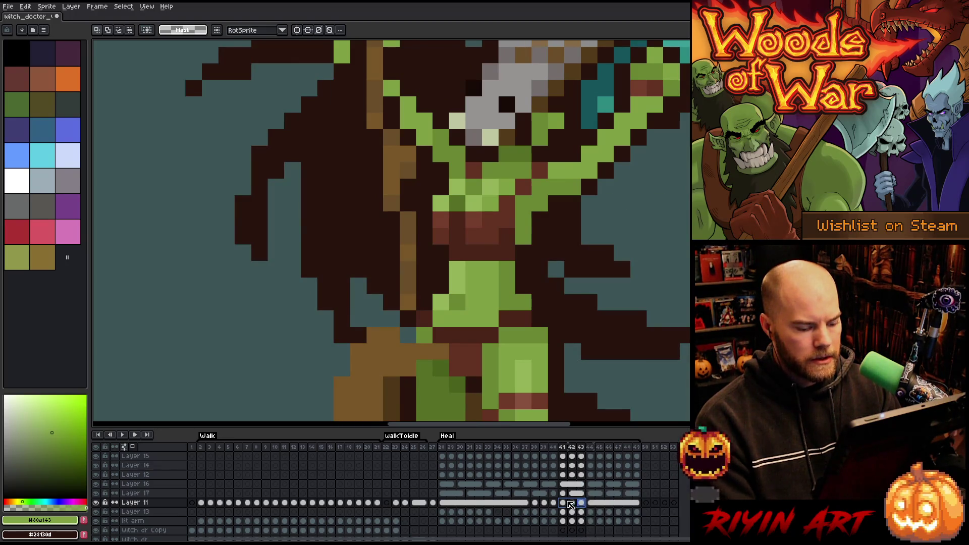
# - On frame 42, add a dark pixel below the face and lift the chest wrap pixels upward
pyautogui.press('Left')
pyautogui.press('Left')
pyautogui.press('Left')
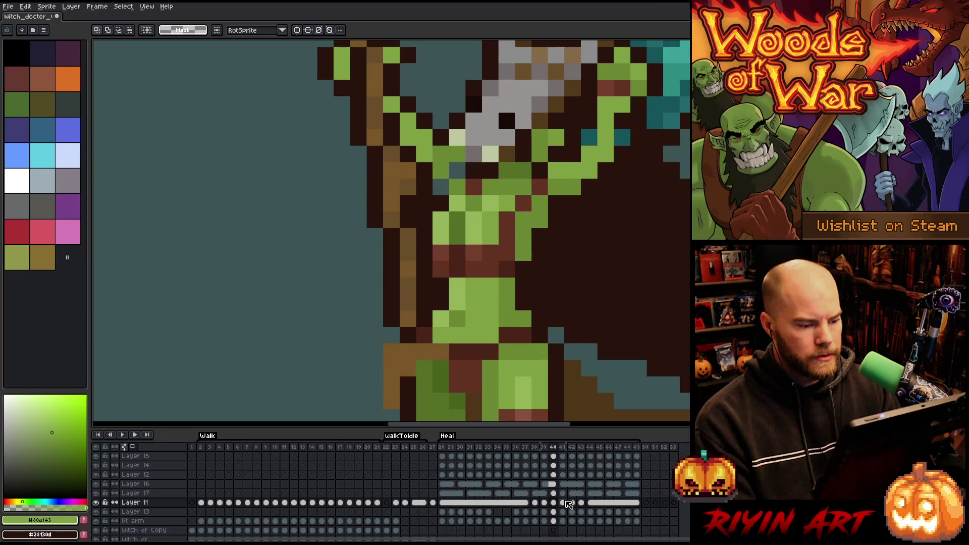
pyautogui.press('Right')
pyautogui.press('Right')
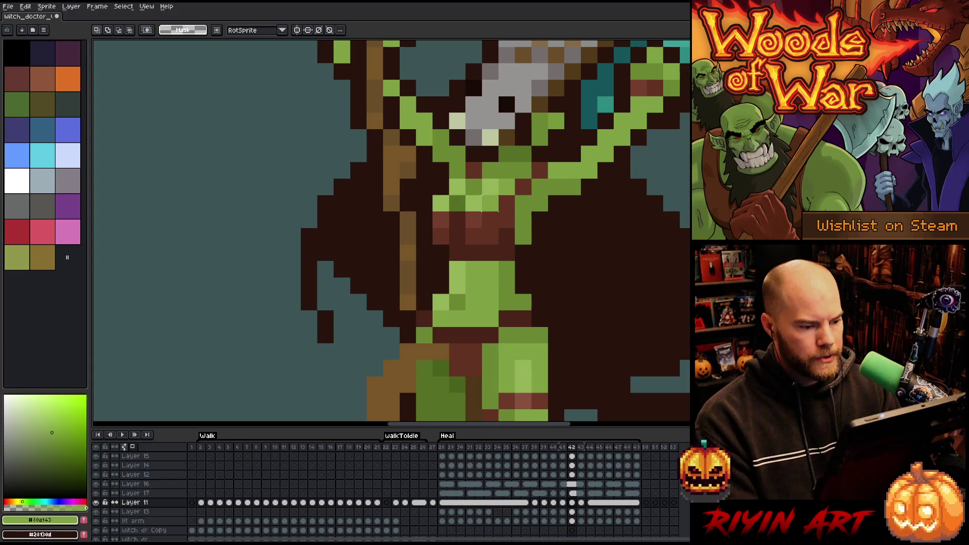
pyautogui.click(474, 203)
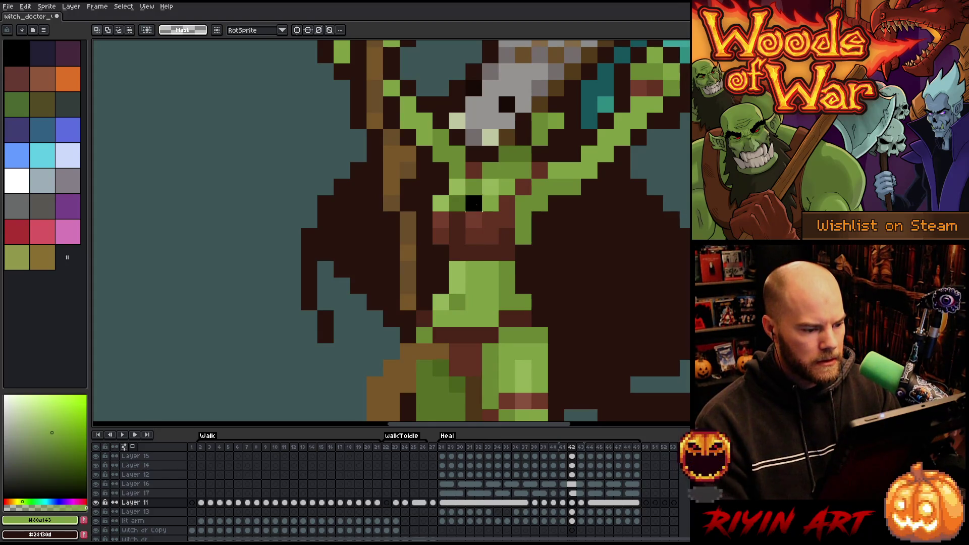
pyautogui.moveTo(482, 223)
pyautogui.mouseDown()
pyautogui.moveTo(472, 210)
pyautogui.moveTo(474, 220)
pyautogui.moveTo(444, 217)
pyautogui.moveTo(449, 237)
pyautogui.moveTo(474, 237)
pyautogui.moveTo(474, 204)
pyautogui.mouseUp()
pyautogui.hotkey('ctrl', 'z')
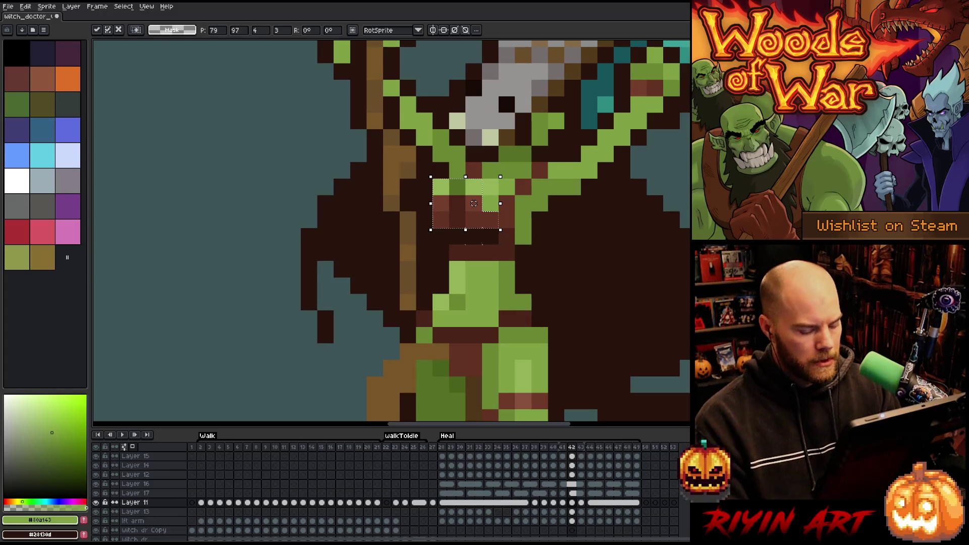
pyautogui.hotkey('ctrl', 'd')
pyautogui.press('i')
pyautogui.click(501, 247)
pyautogui.click(506, 220)
pyautogui.press('b')
pyautogui.keyDown('alt'); pyautogui.click(504, 237); pyautogui.keyUp('alt')
pyautogui.click(473, 237)
pyautogui.click(457, 237)
pyautogui.click(502, 268)
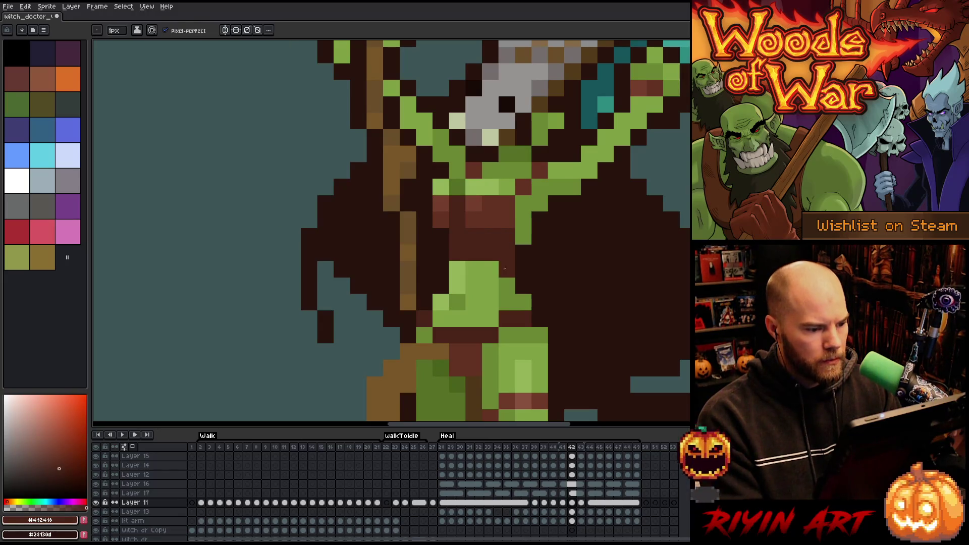
pyautogui.hotkey('ctrl', 'z')
pyautogui.click(489, 269)
pyautogui.press('Left')
pyautogui.click(473, 268)
pyautogui.hotkey('ctrl', 'z')
pyautogui.press('Right')
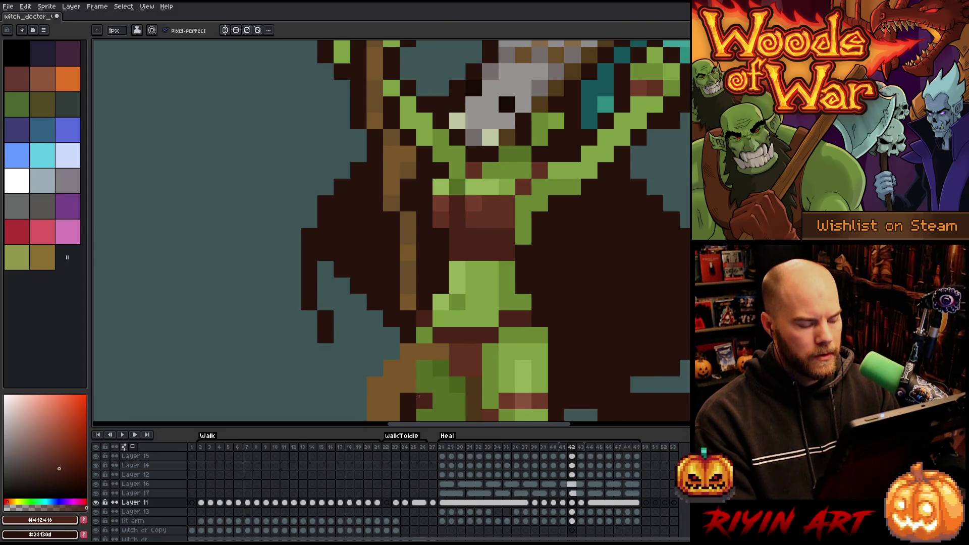
pyautogui.click(441, 285)
pyautogui.press('Right')
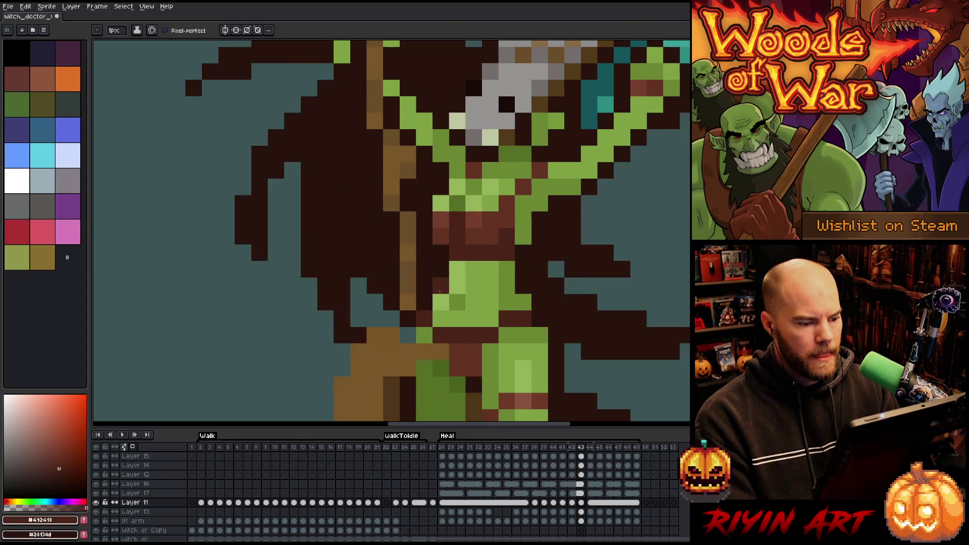
pyautogui.click(441, 302)
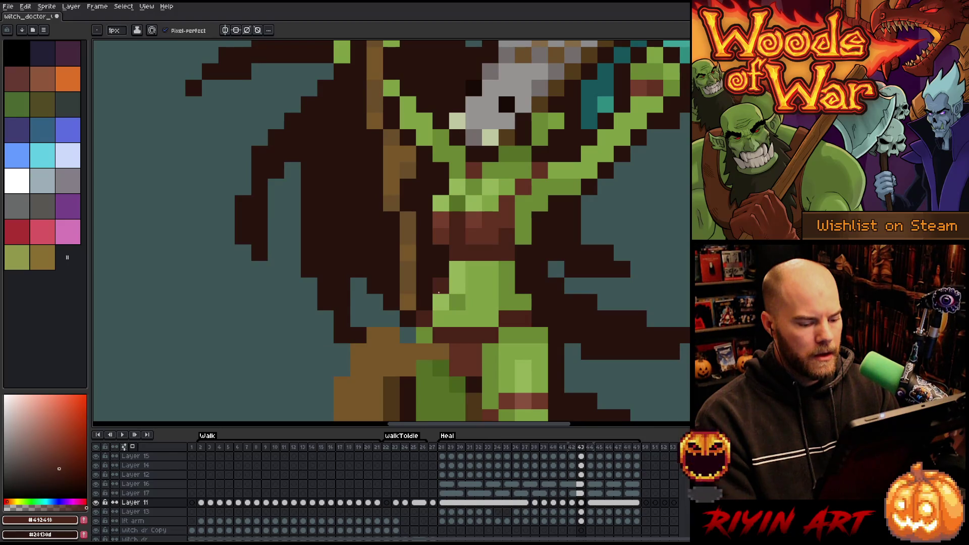
pyautogui.hotkey('ctrl', 'z')
pyautogui.click(427, 328)
pyautogui.press('Right')
pyautogui.press('Left')
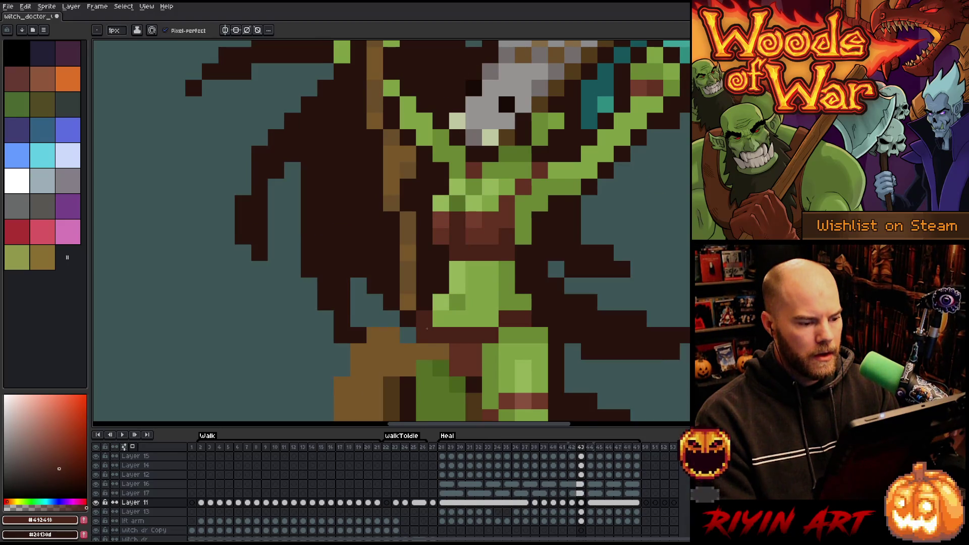
pyautogui.press('Left')
pyautogui.press('Right')
pyautogui.press('Left')
pyautogui.click(499, 451)
pyautogui.press('Return')
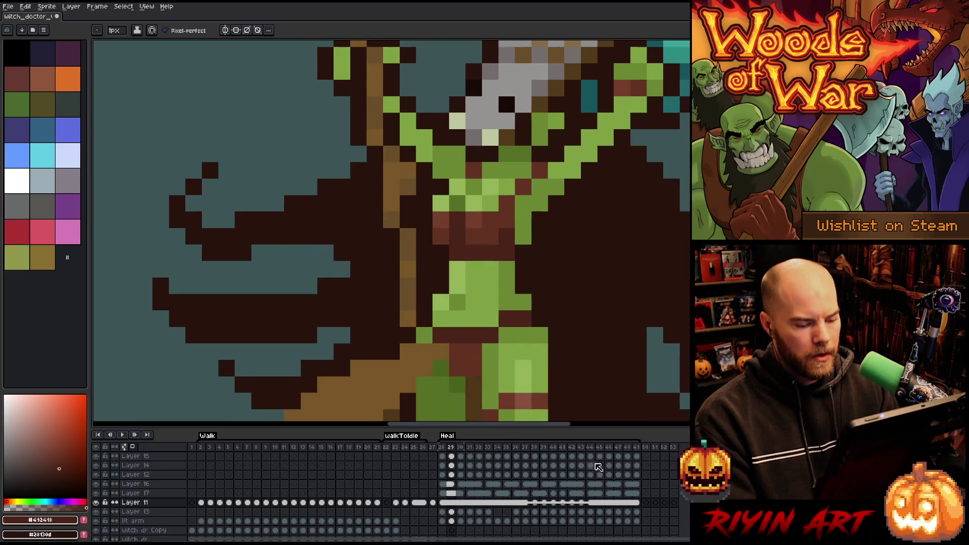
pyautogui.click(563, 450)
pyautogui.press('Right')
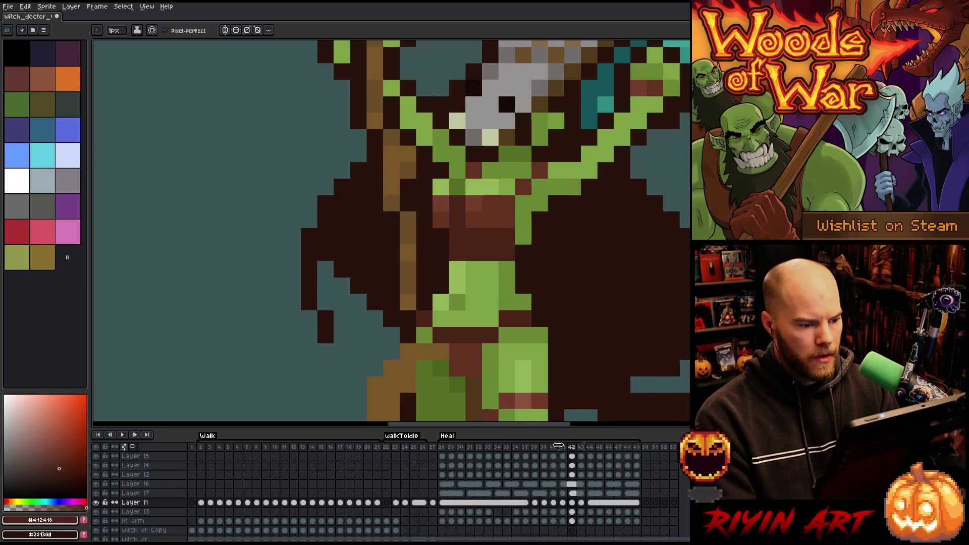
# - Flip between Heal frames 42, 43 and 44 to compare the cape's position
pyautogui.press('Left')
pyautogui.press('Right')
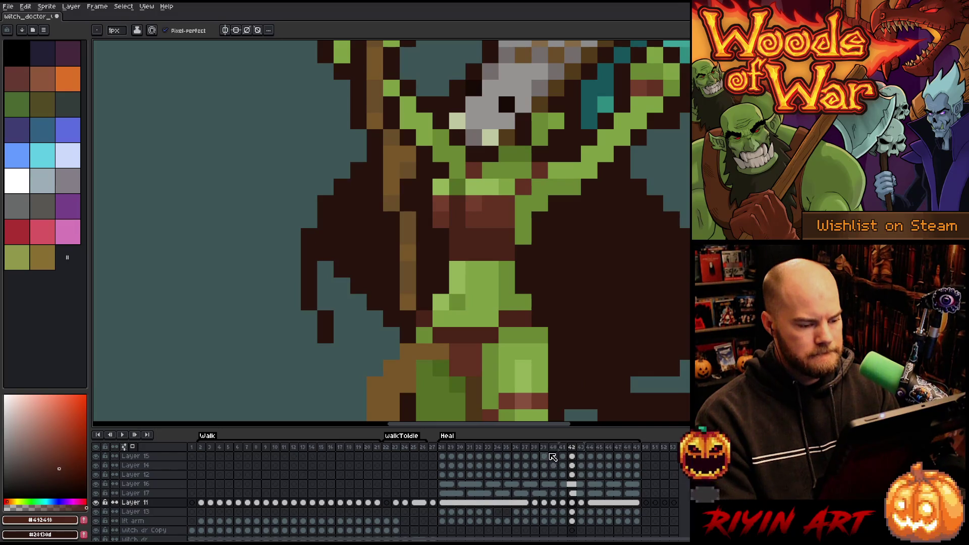
pyautogui.press('Right')
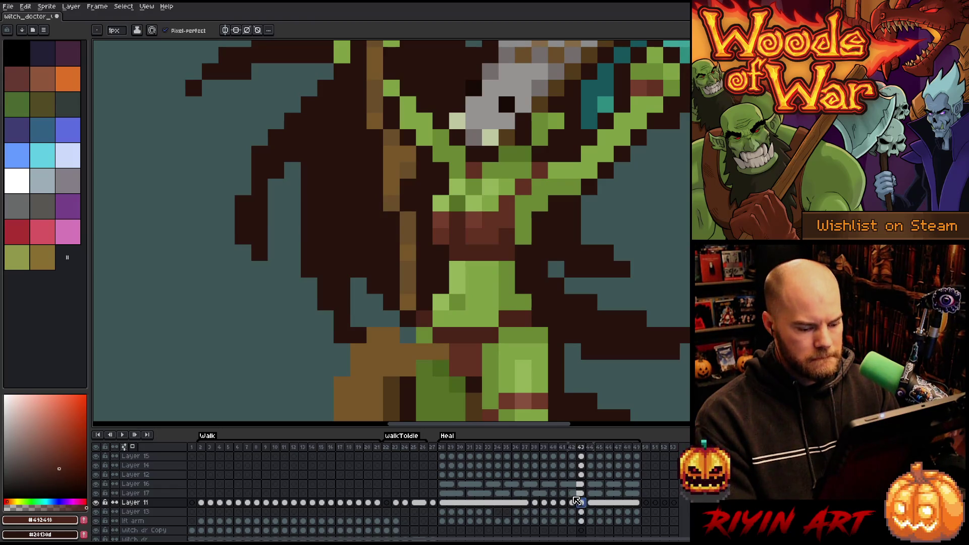
pyautogui.click(574, 504)
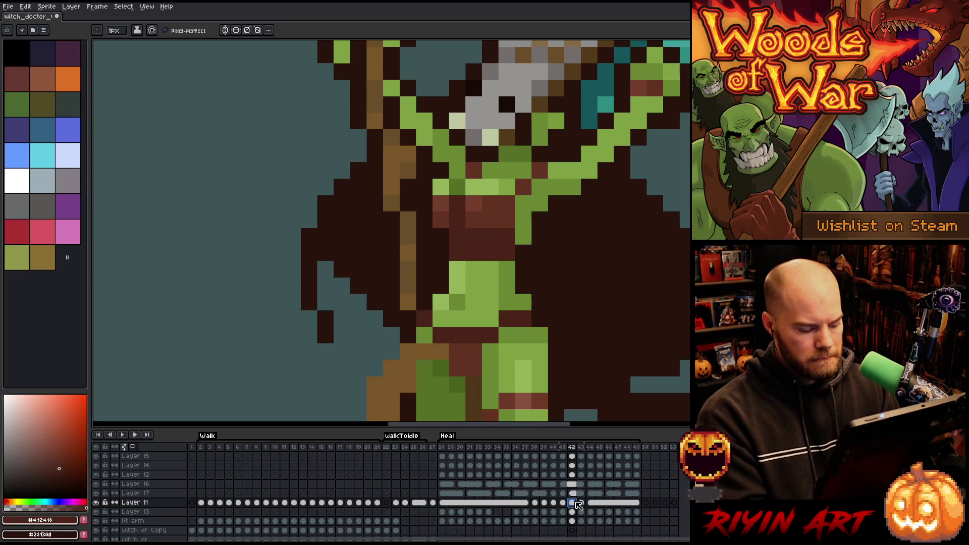
pyautogui.click(582, 504)
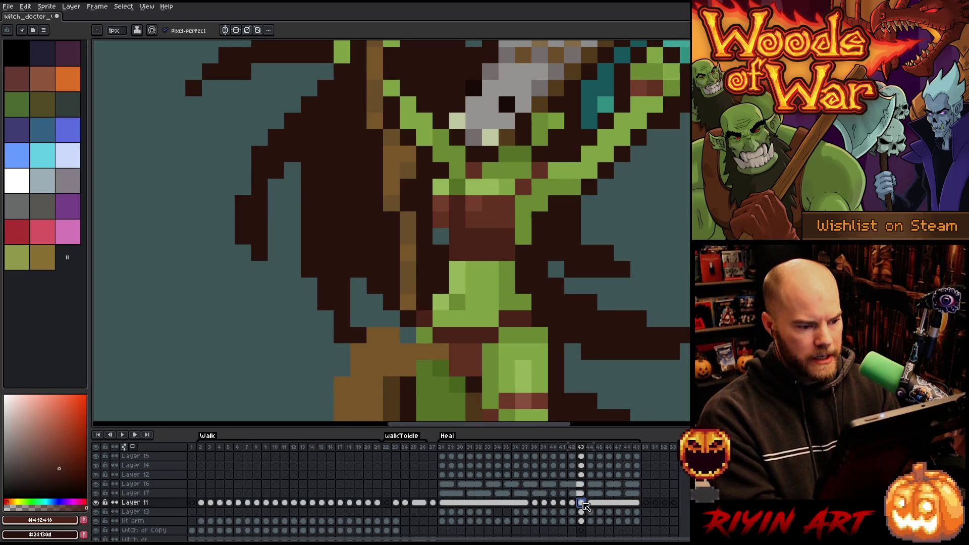
pyautogui.press('Right')
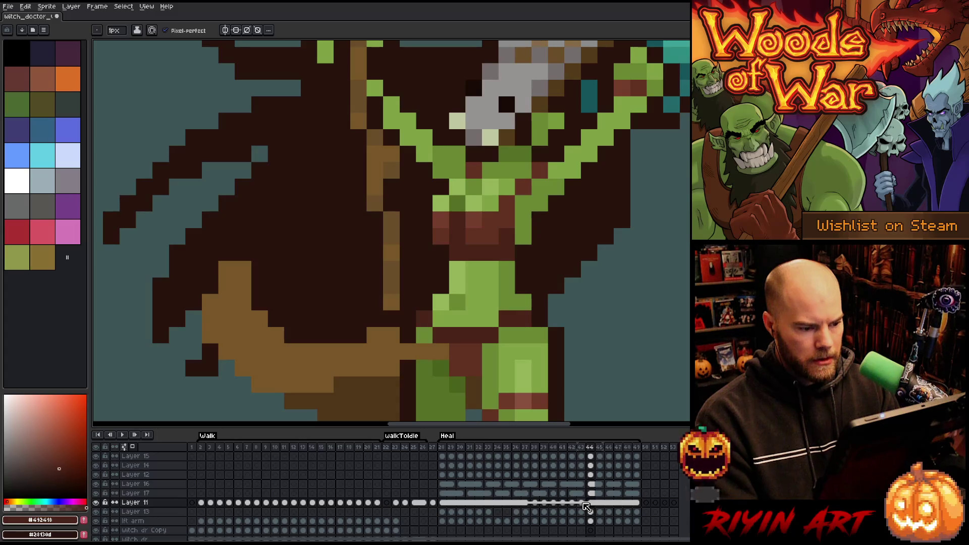
# - Play the animation to review the cape motion, then settle back on frame 43
pyautogui.press('Return')
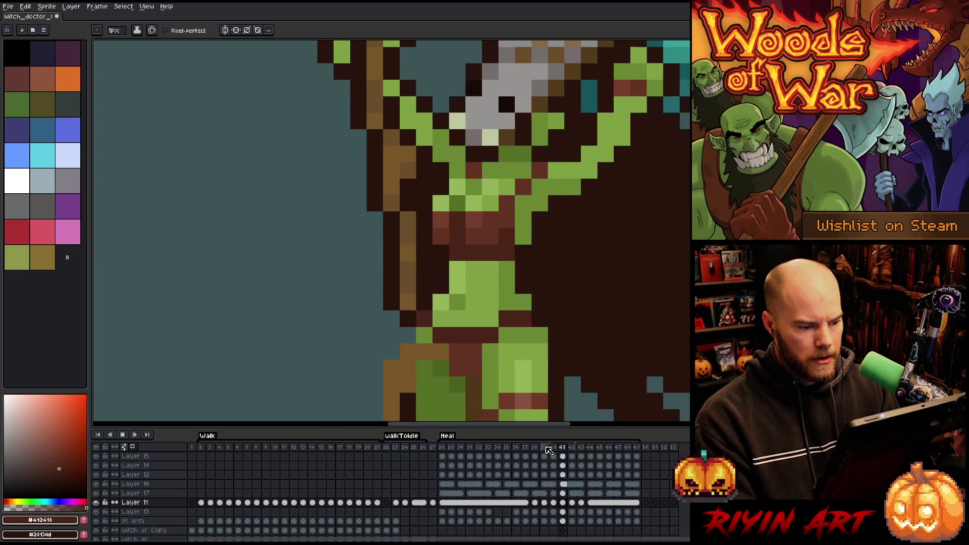
pyautogui.click(581, 503)
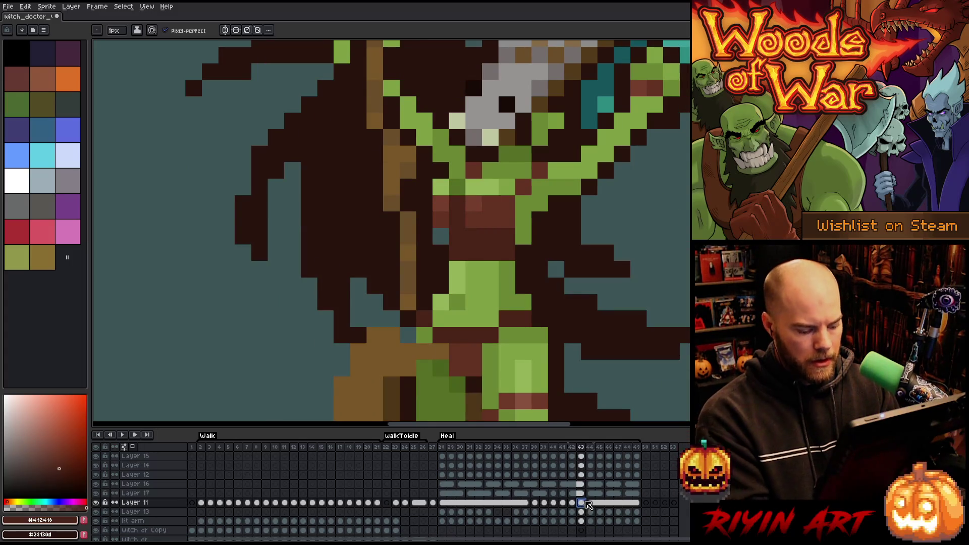
pyautogui.click(591, 503)
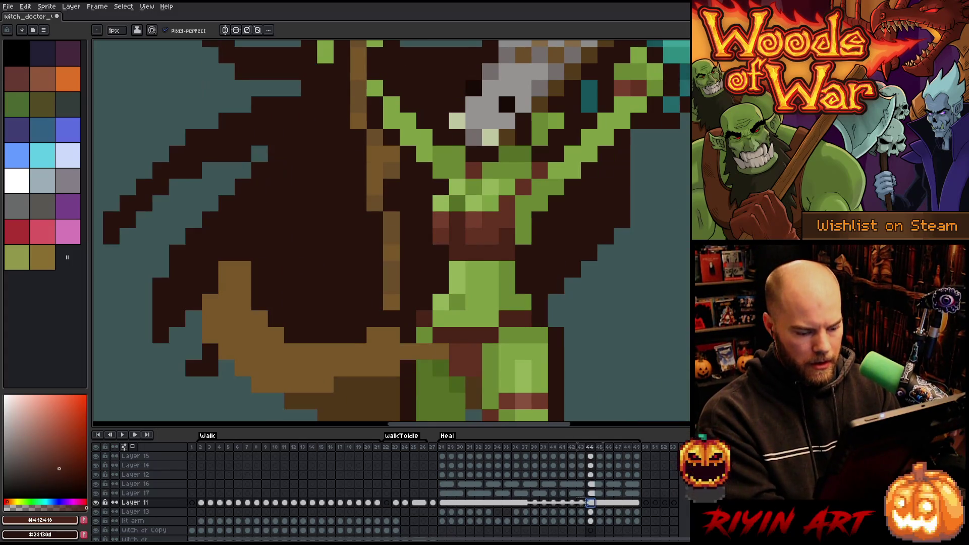
pyautogui.click(582, 503)
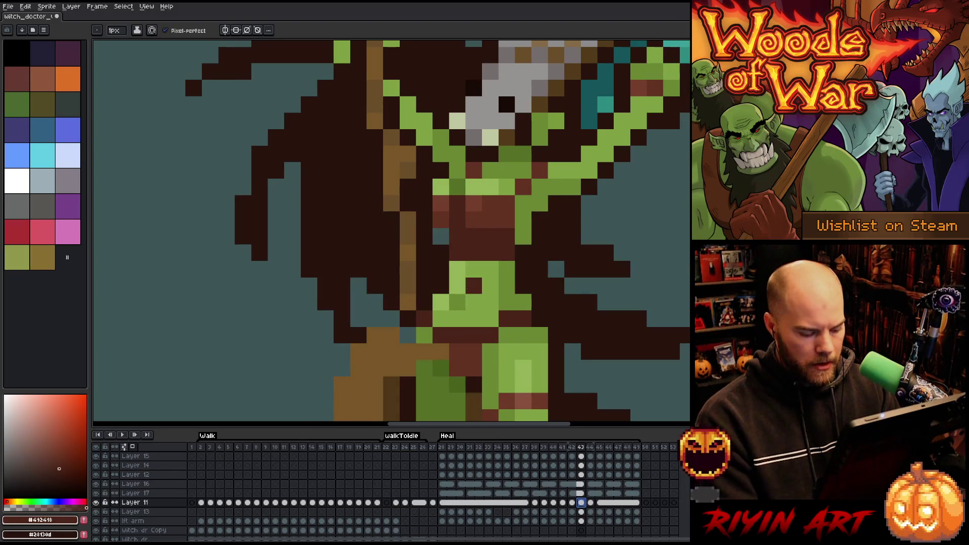
# - Paste dark-red pixels over the chest on frame 43 and nudge the wrap row up one pixel
pyautogui.press('m')
pyautogui.moveTo(498, 211); pyautogui.dragTo(465, 212)
pyautogui.hotkey('ctrl', 'v')
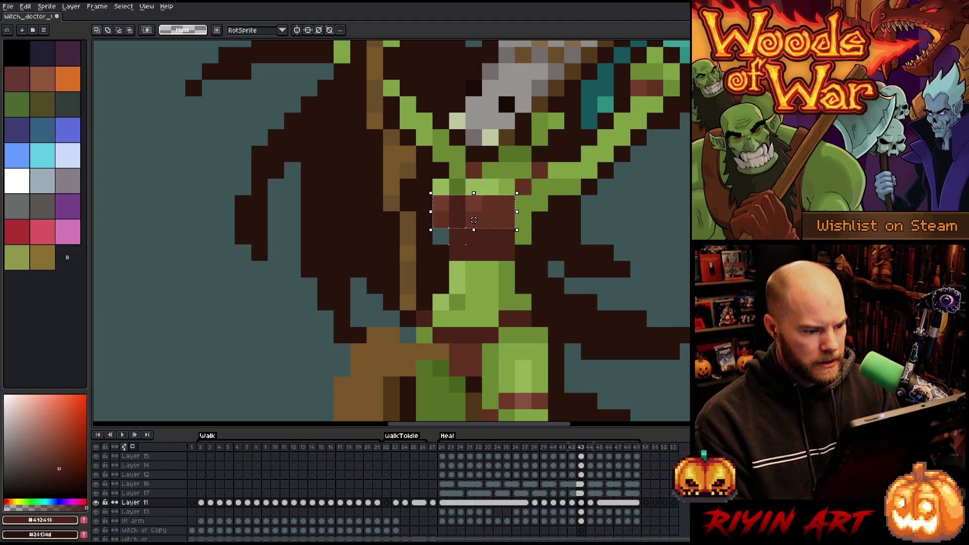
pyautogui.press('Return')
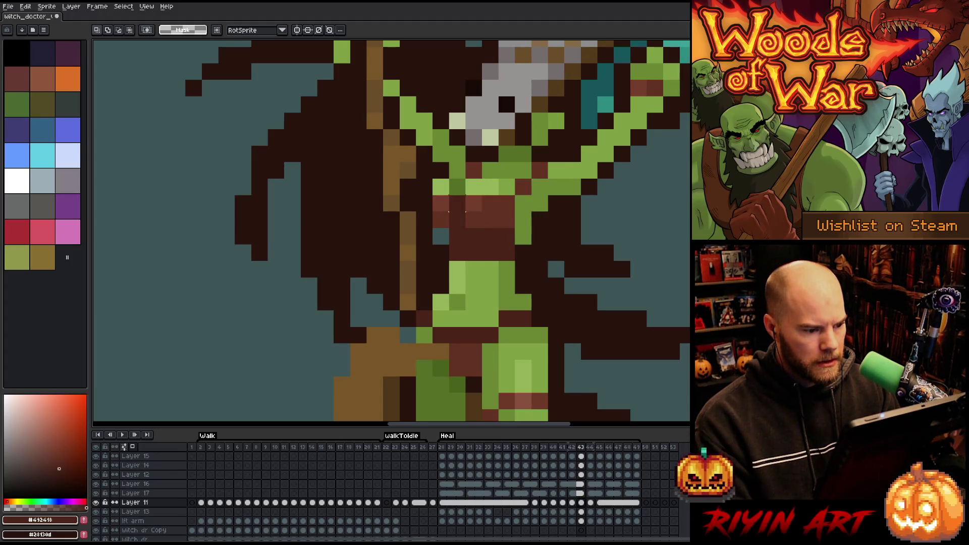
pyautogui.moveTo(432, 195)
pyautogui.mouseDown()
pyautogui.moveTo(484, 212)
pyautogui.moveTo(517, 196)
pyautogui.moveTo(516, 212)
pyautogui.moveTo(507, 191)
pyautogui.mouseUp()
pyautogui.press('Return')
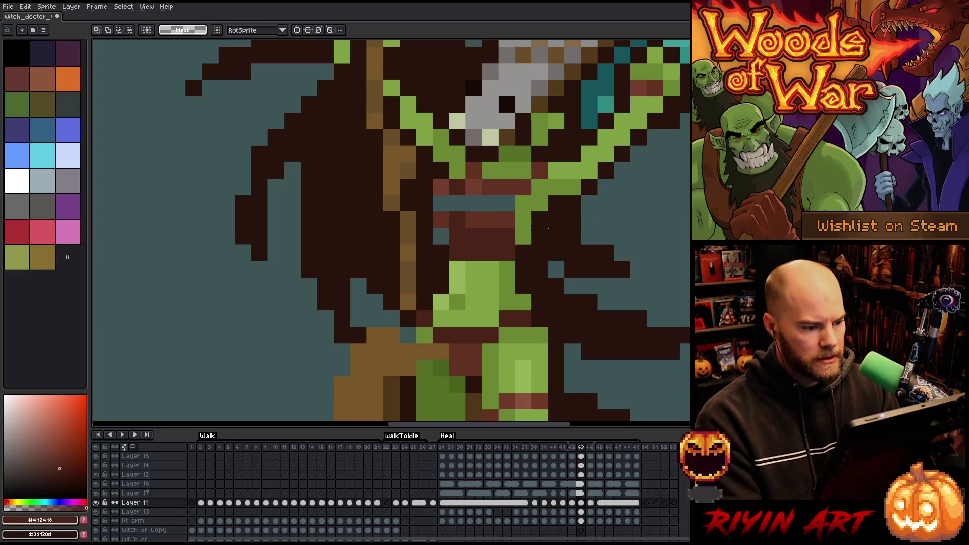
# - Check against frame 42, then select and commit the chest band below the wrap
pyautogui.press('i')
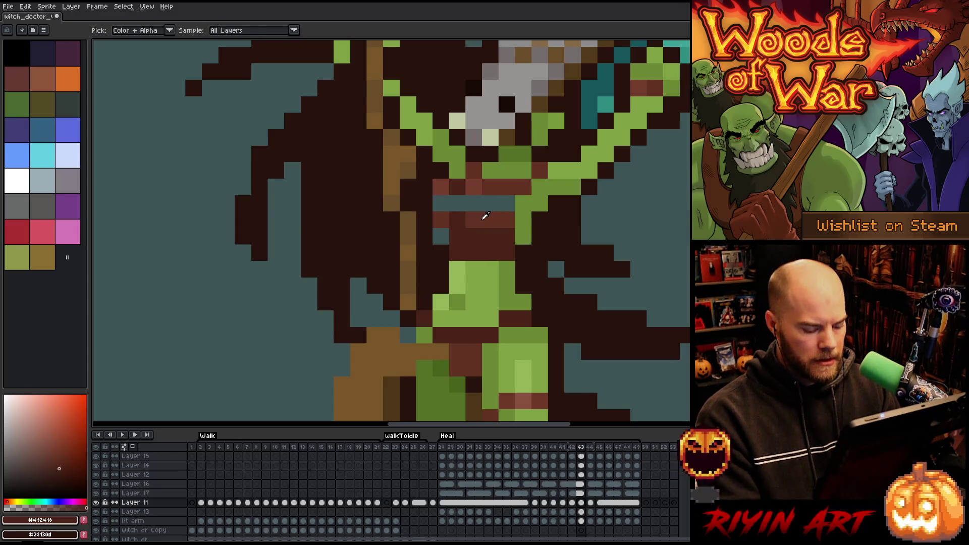
pyautogui.press('Left')
pyautogui.press('Right')
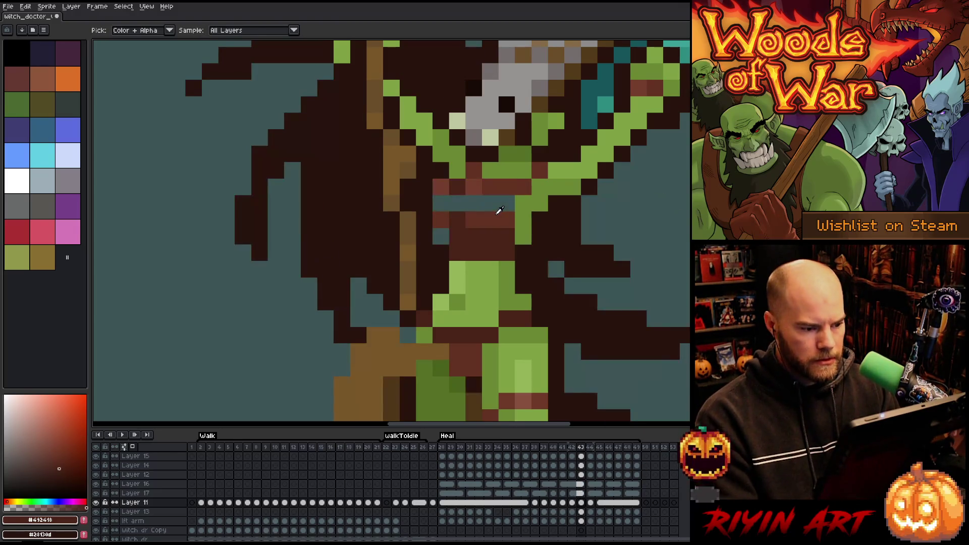
pyautogui.press('m')
pyautogui.moveTo(515, 212)
pyautogui.mouseDown()
pyautogui.moveTo(433, 228)
pyautogui.moveTo(479, 204)
pyautogui.mouseUp()
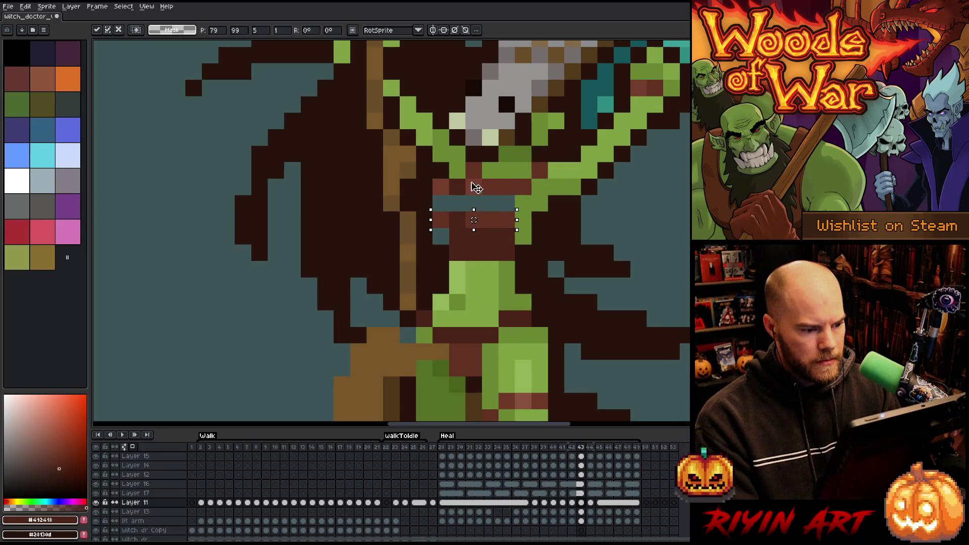
pyautogui.click(288, 217)
# - Zoom out and play the Heal animation to preview the whole sprite
pyautogui.press('Right')
pyautogui.press('Right')
pyautogui.press('Right')
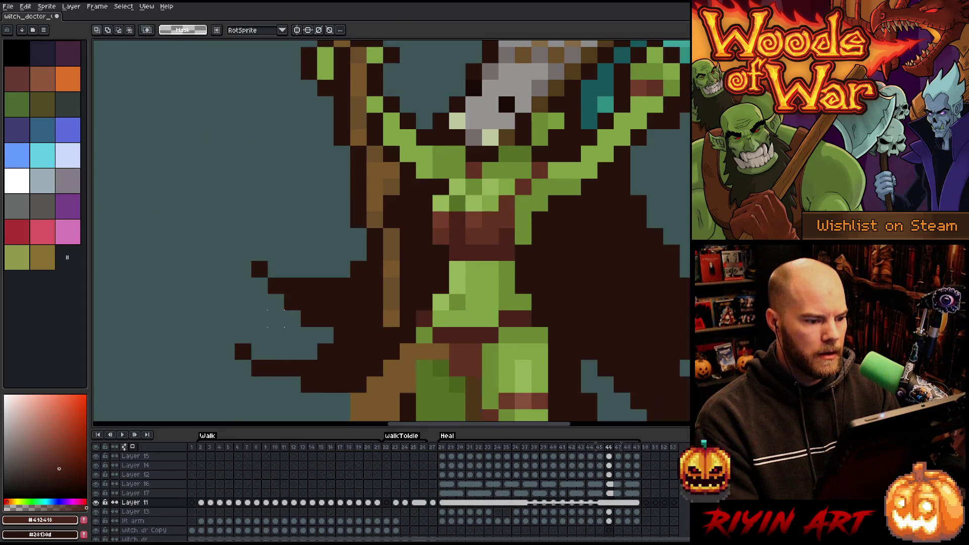
pyautogui.scroll(-6, 276, 318)
pyautogui.press('Return')
pyautogui.moveTo(268, 309)
pyautogui.mouseDown()
pyautogui.moveTo(377, 301)
pyautogui.moveTo(493, 273)
pyautogui.mouseUp()
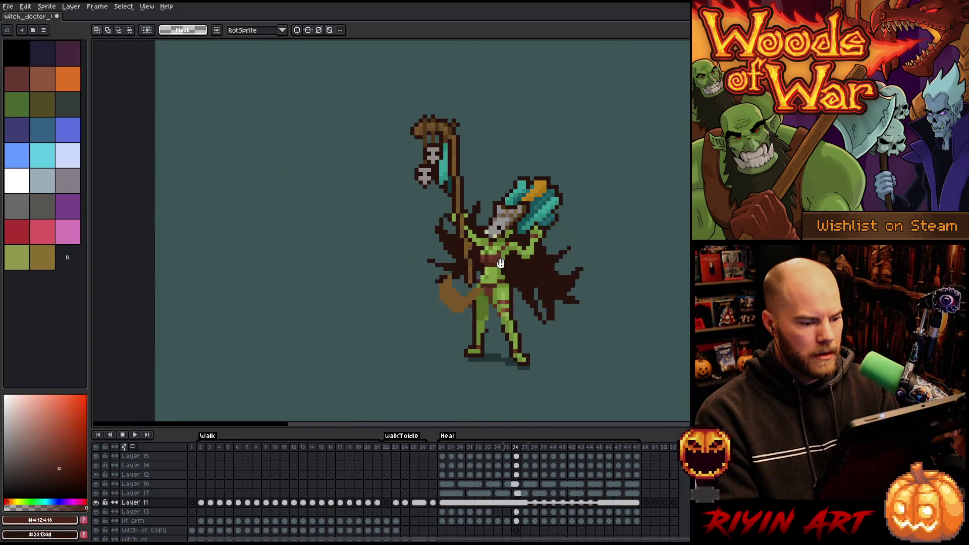
pyautogui.scroll(4, 493, 272)
pyautogui.press('Return')
pyautogui.press('Left')
pyautogui.press('Right')
pyautogui.press('Left')
pyautogui.press('i')
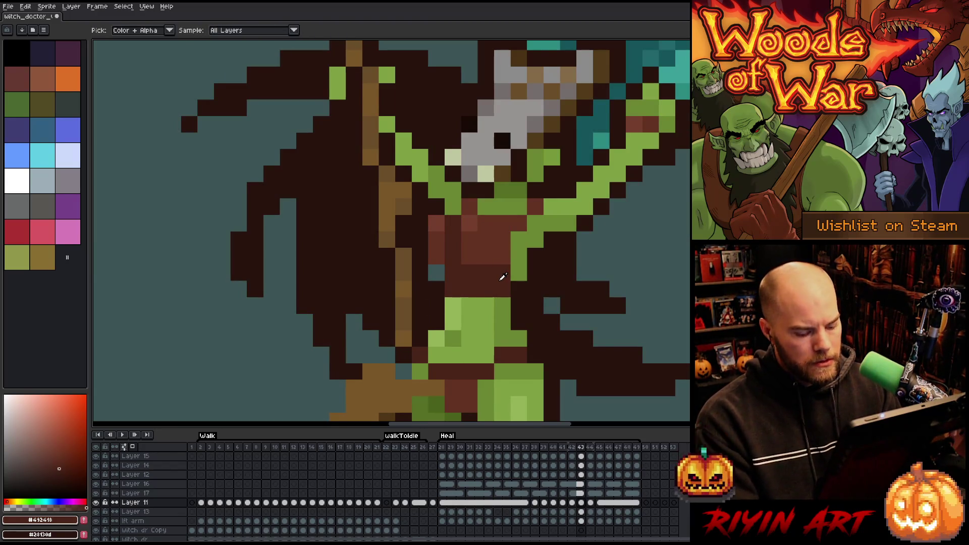
pyautogui.press('Left')
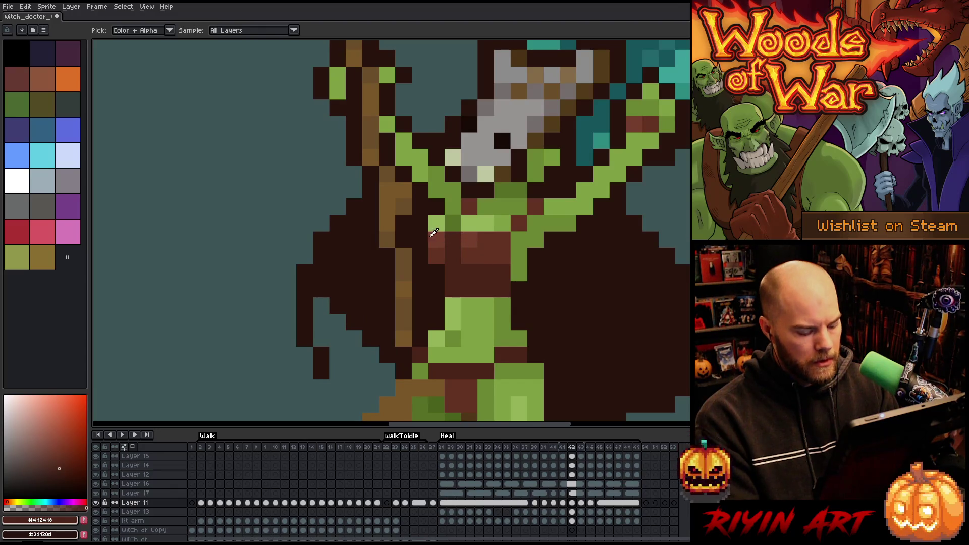
pyautogui.press('m')
pyautogui.moveTo(428, 215); pyautogui.dragTo(495, 250)
pyautogui.press('Right')
pyautogui.press('Right')
pyautogui.press('Left')
pyautogui.press('Left')
pyautogui.press('Left')
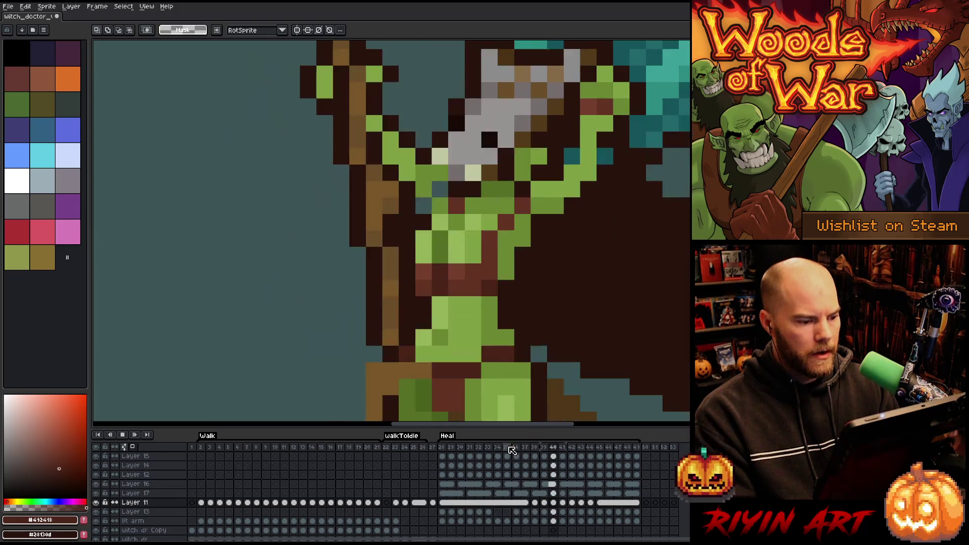
pyautogui.press('Right')
pyautogui.press('Right')
pyautogui.press('Right')
pyautogui.click(573, 503)
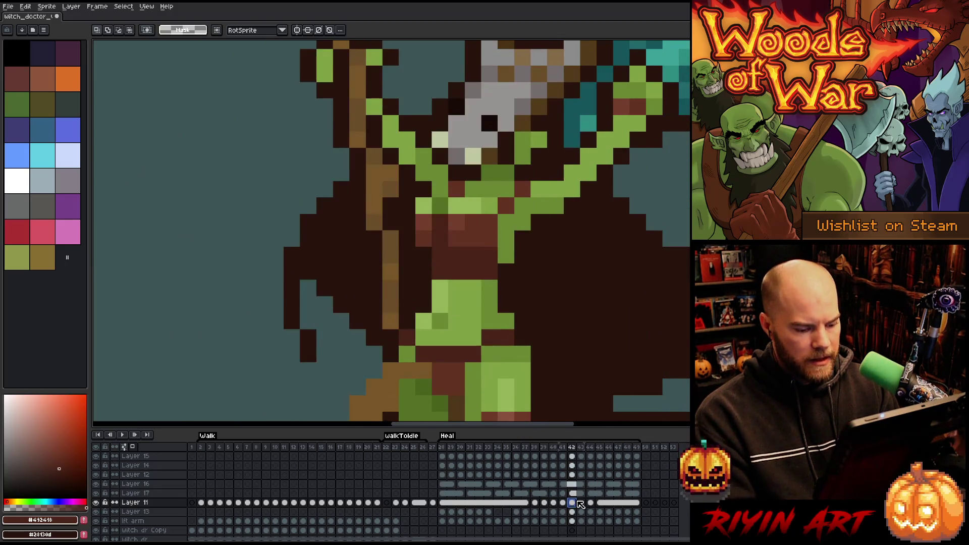
pyautogui.press('Right')
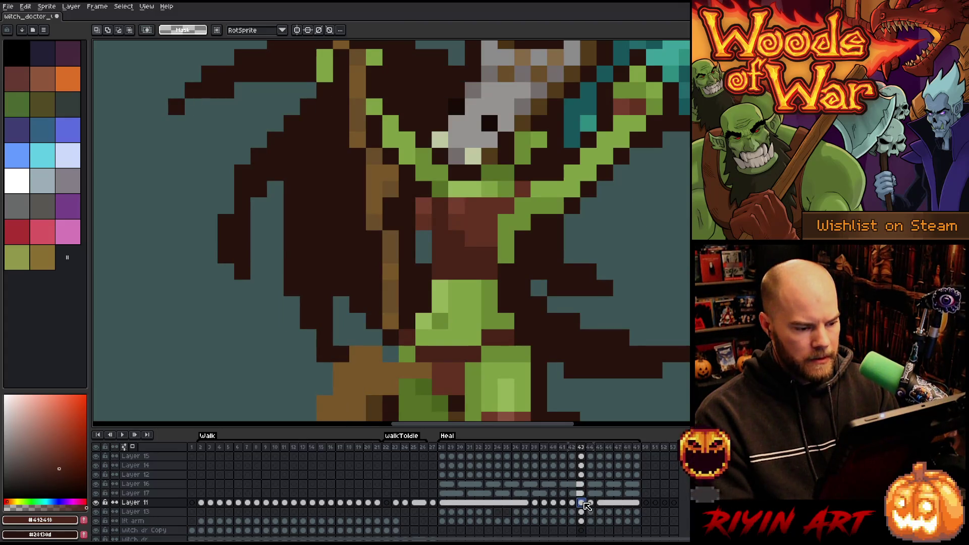
pyautogui.click(592, 503)
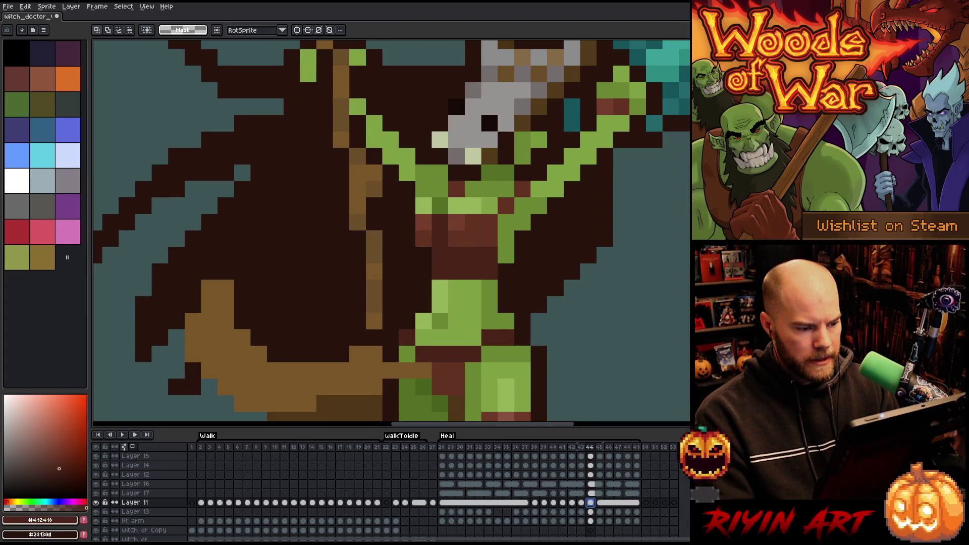
pyautogui.click(600, 503)
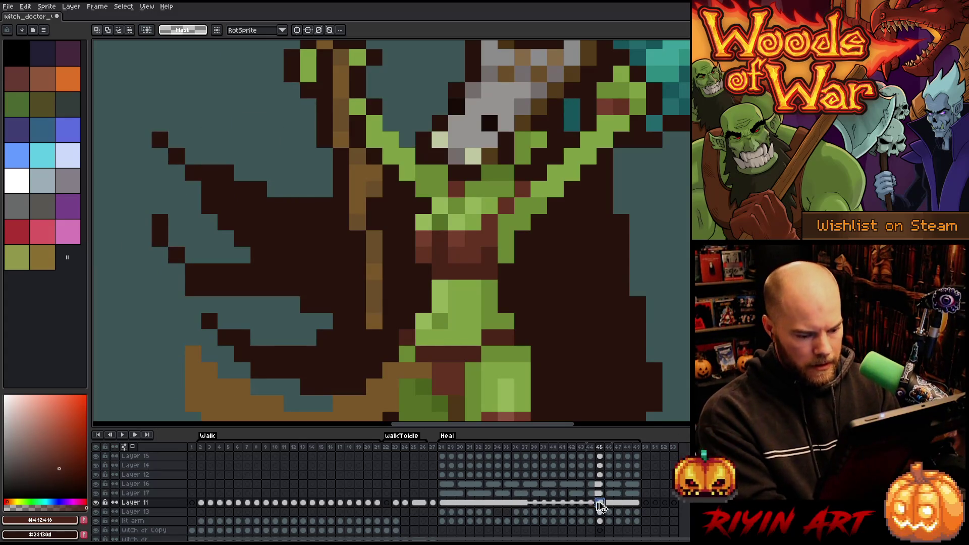
pyautogui.click(590, 503)
pyautogui.click(582, 503)
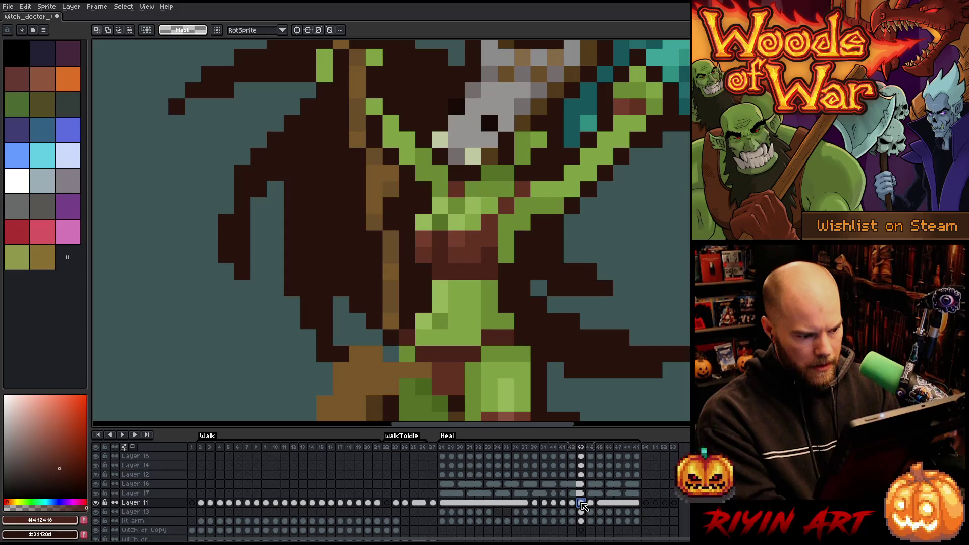
pyautogui.press('Return')
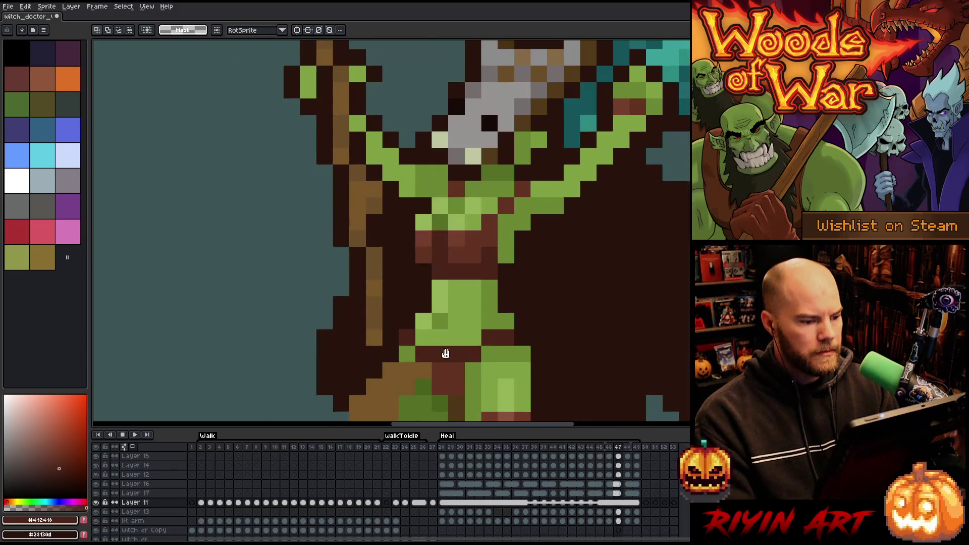
pyautogui.scroll(-4, 461, 372)
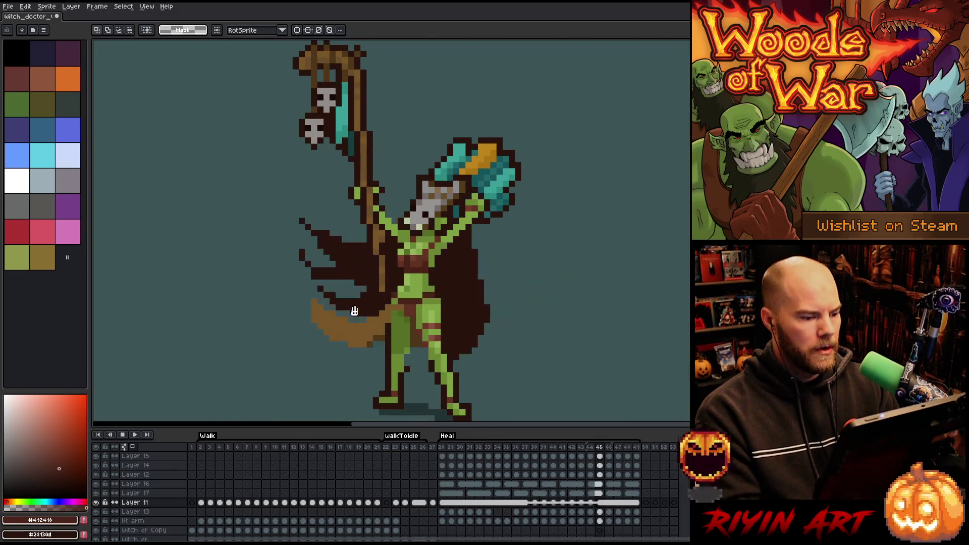
pyautogui.moveTo(297, 335)
pyautogui.mouseDown()
pyautogui.moveTo(411, 288)
pyautogui.moveTo(515, 266)
pyautogui.mouseUp()
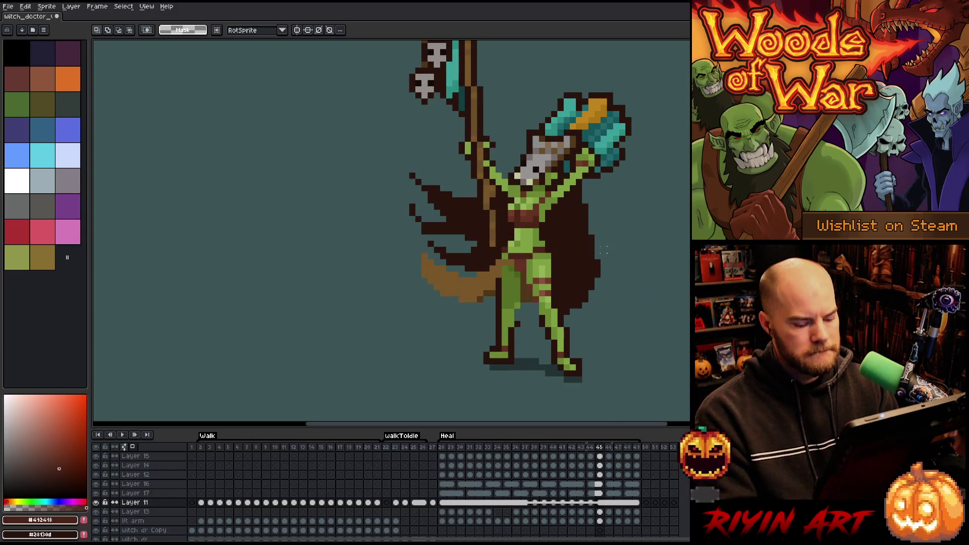
# - Repaint frame 44's chest and belt in darker tones, restore the green chest band, and play to review
pyautogui.scroll(1, 588, 177)
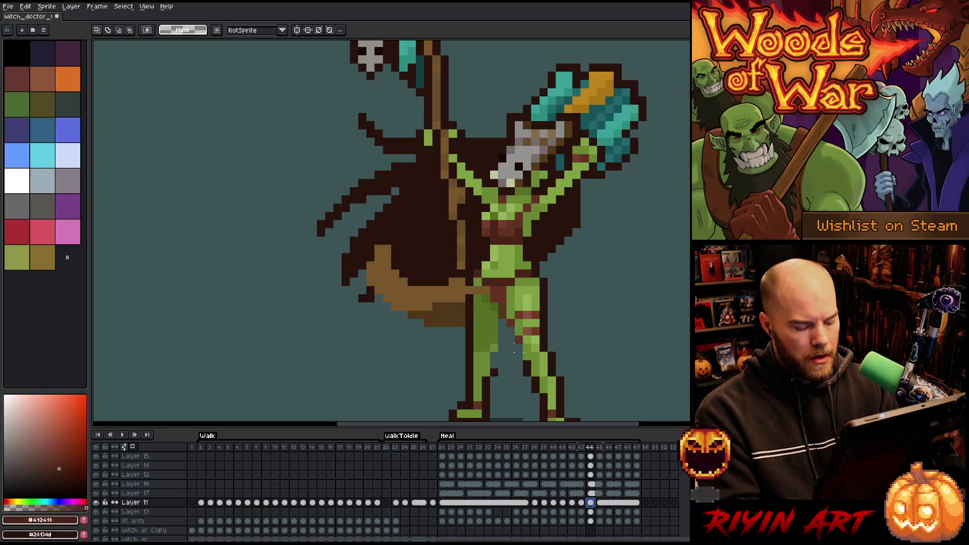
pyautogui.moveTo(486, 225); pyautogui.dragTo(493, 234)
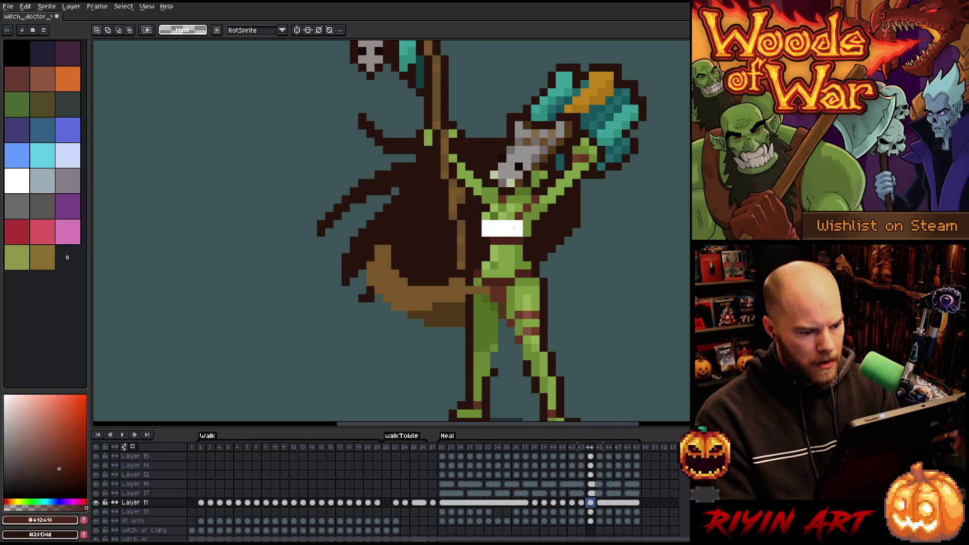
pyautogui.click(481, 229)
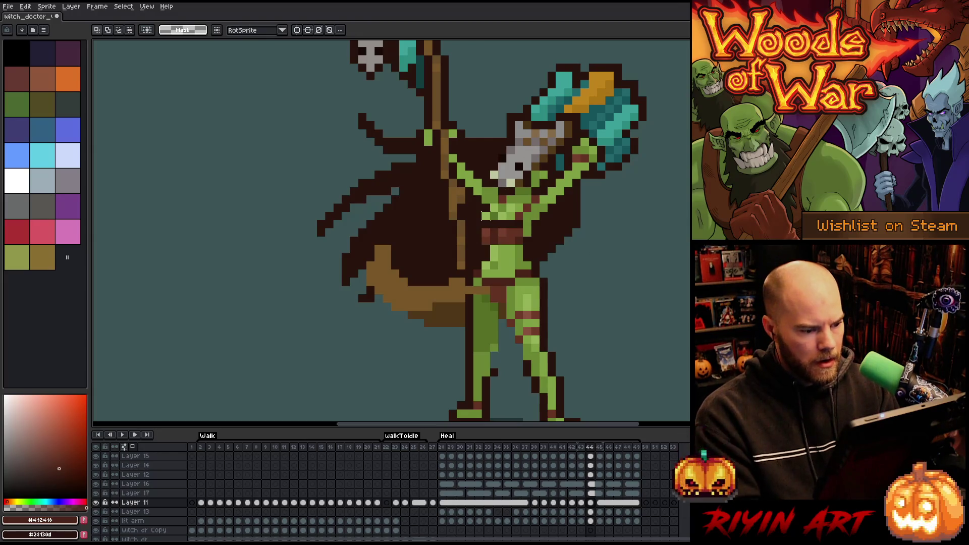
pyautogui.moveTo(486, 218)
pyautogui.mouseDown()
pyautogui.moveTo(506, 218)
pyautogui.moveTo(487, 210)
pyautogui.moveTo(510, 237)
pyautogui.mouseUp()
pyautogui.click(505, 222)
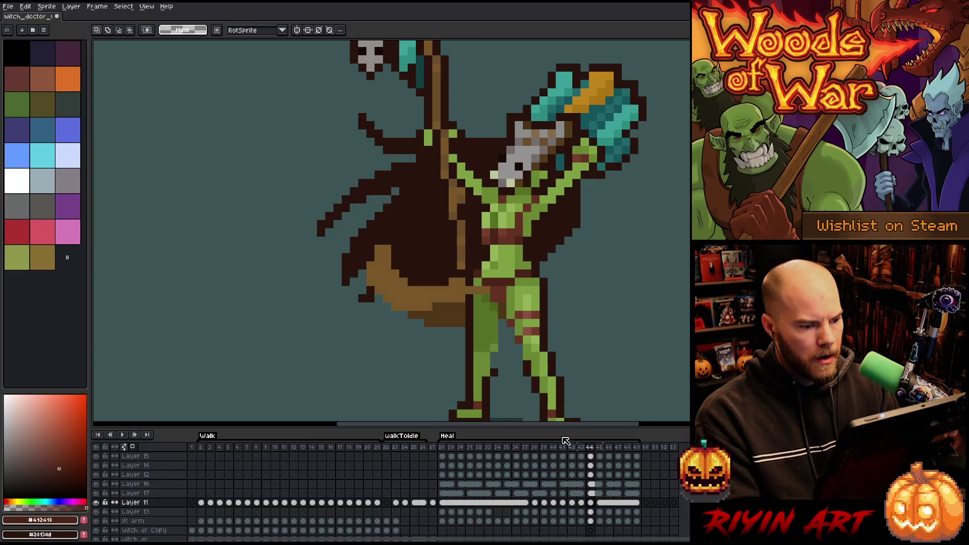
pyautogui.press('Return')
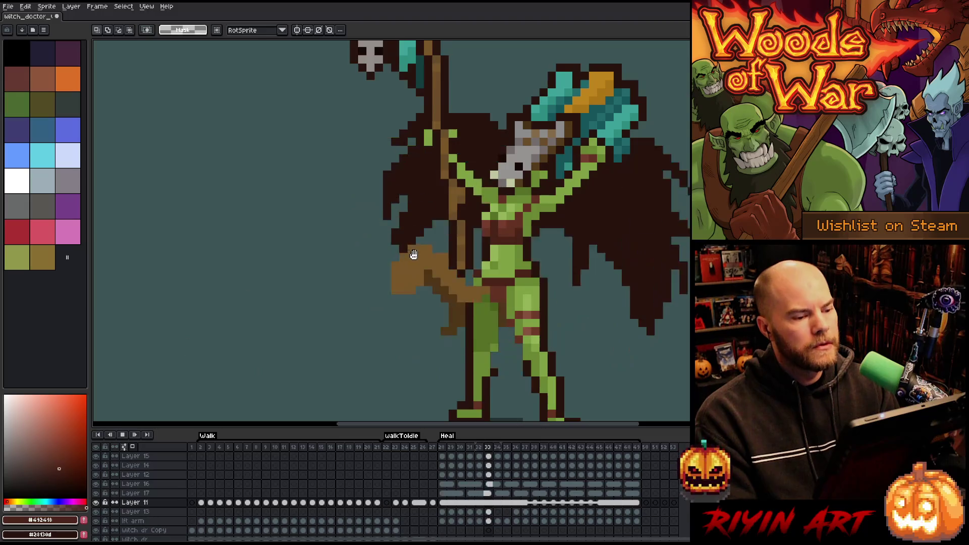
pyautogui.scroll(-3, 408, 255)
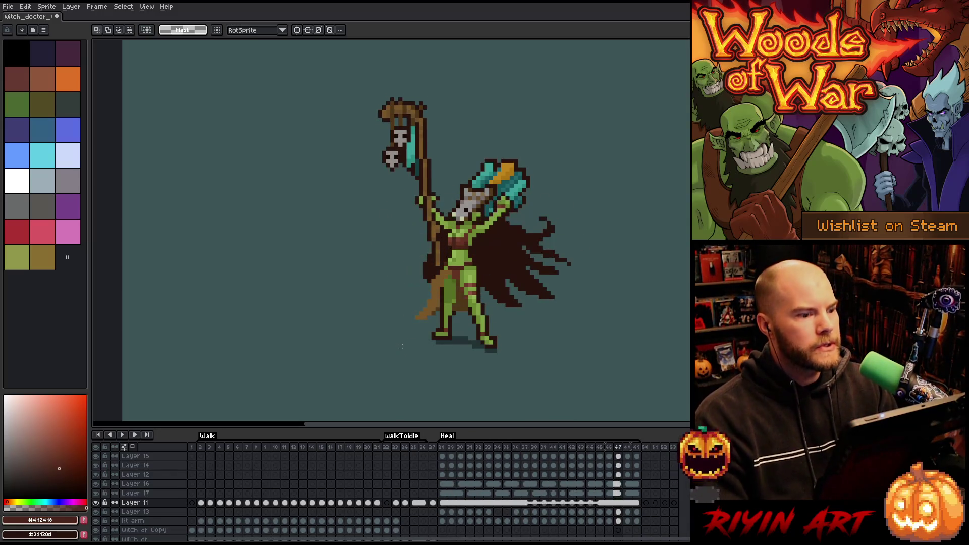
# - Select Layer 11's cels in frames 45–49, unlink them, then link them into one shared cel
pyautogui.click(516, 448)
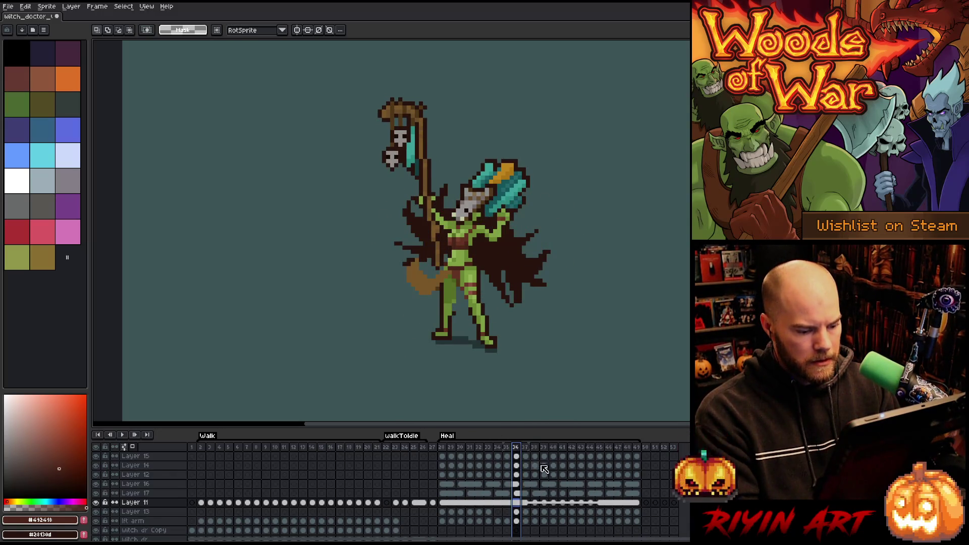
pyautogui.moveTo(598, 507); pyautogui.dragTo(624, 506)
pyautogui.rightClick(606, 504)
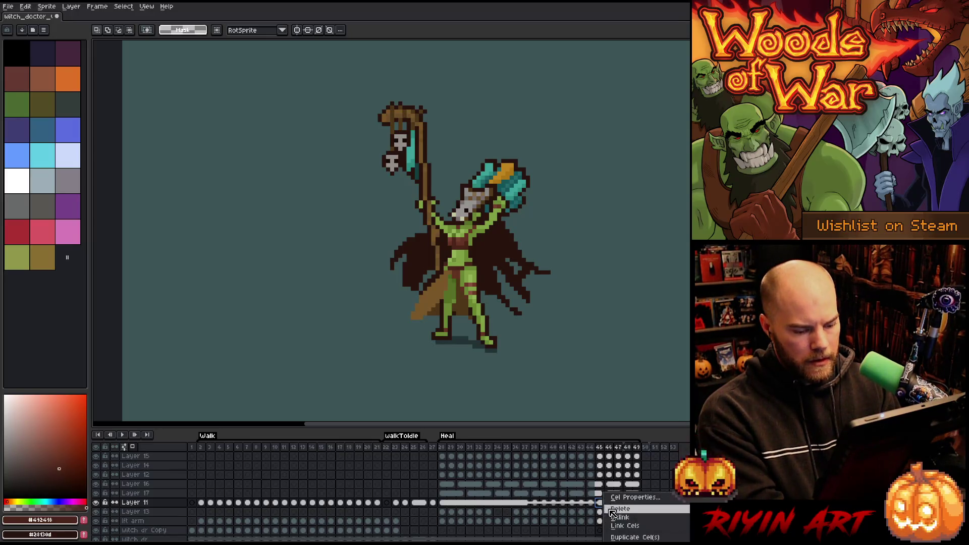
pyautogui.click(620, 519)
pyautogui.rightClick(615, 507)
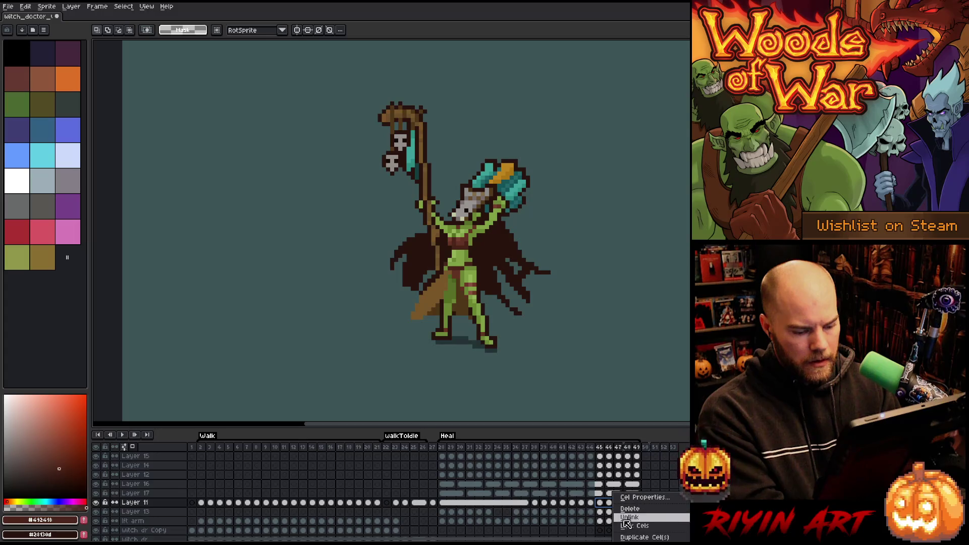
pyautogui.click(627, 528)
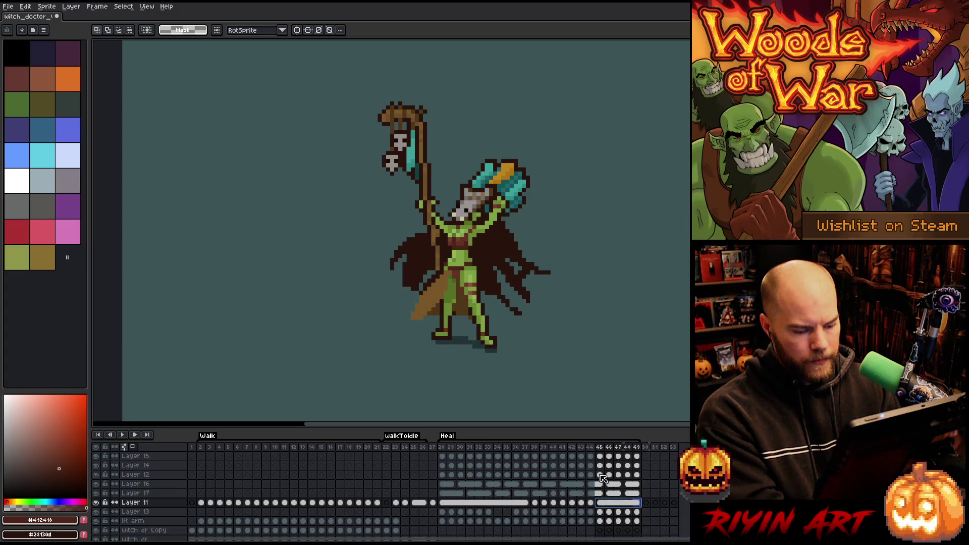
pyautogui.click(501, 449)
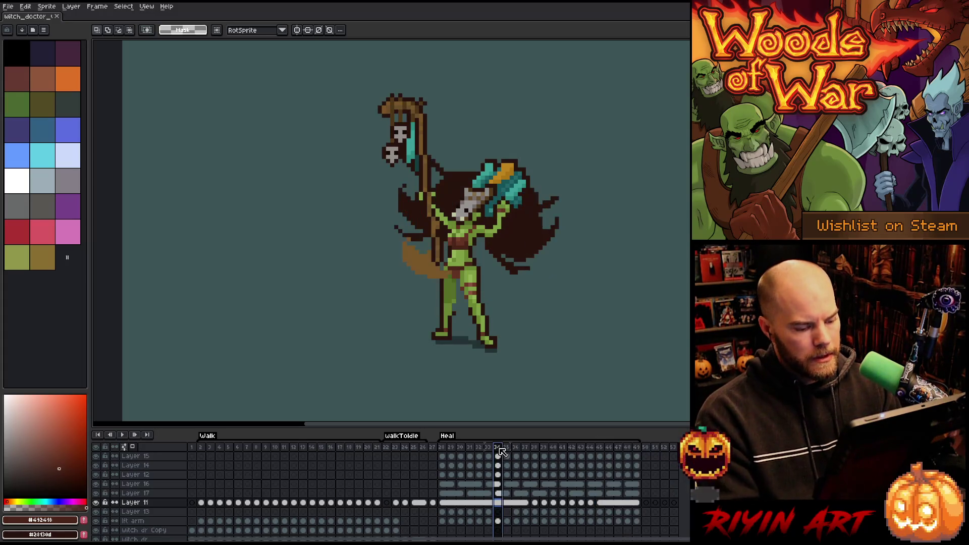
# - Go to frame 38 and unlink its Layer 16 and Layer 17 cels for moving
pyautogui.press('Return')
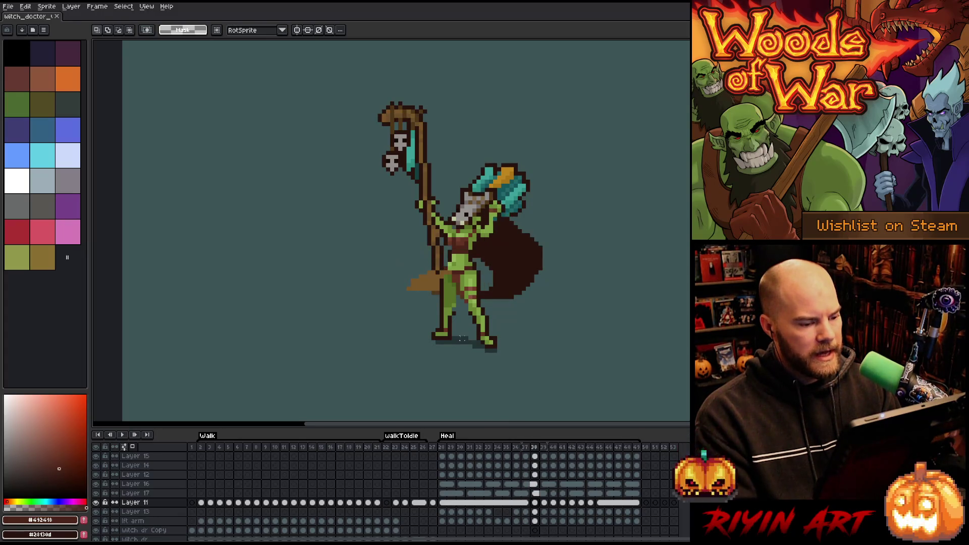
pyautogui.moveTo(536, 485); pyautogui.dragTo(537, 491)
pyautogui.rightClick(537, 487)
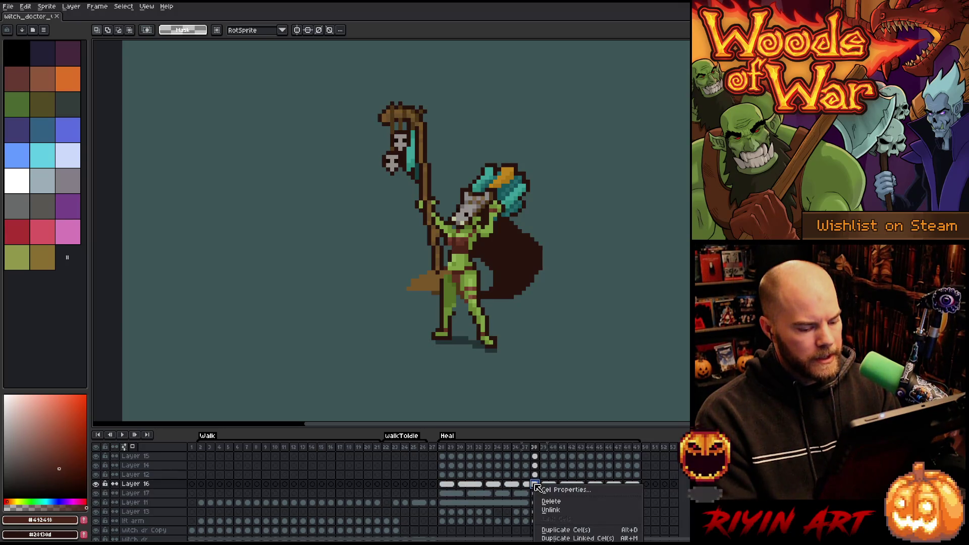
pyautogui.click(549, 511)
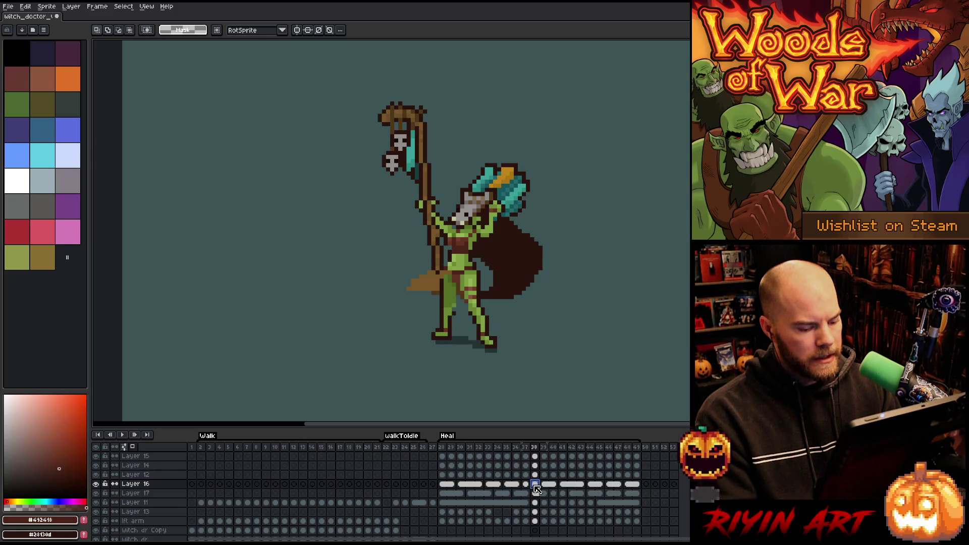
pyautogui.keyDown('shift'); pyautogui.click(538, 494); pyautogui.keyUp('shift')
pyautogui.press('v')
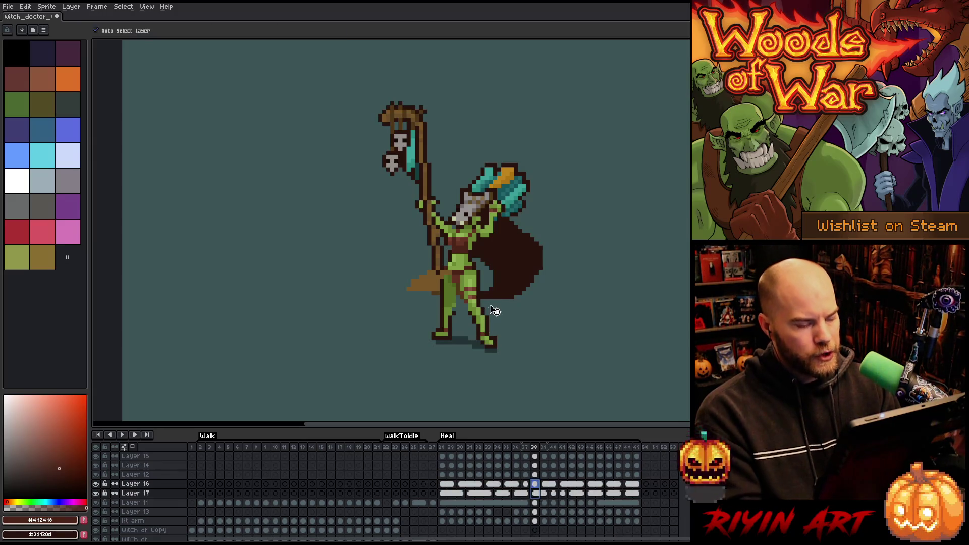
# - On frame 38, nudge the arm down one pixel and lower the staff top one pixel
pyautogui.scroll(5, 413, 198)
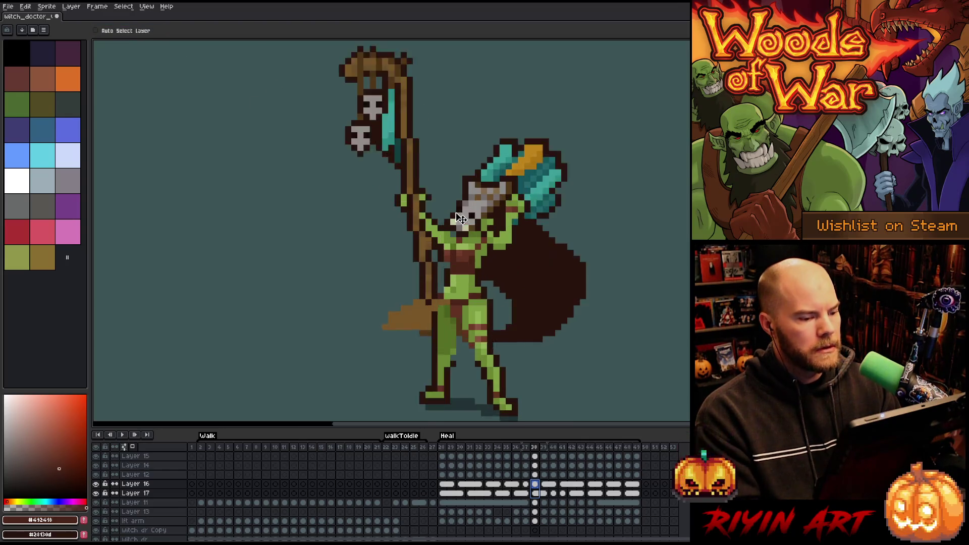
pyautogui.press('Down')
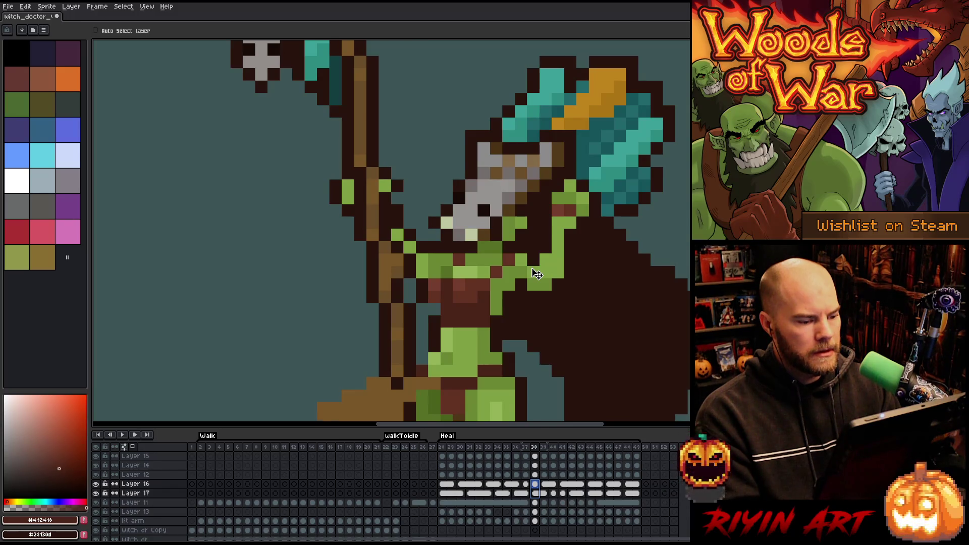
pyautogui.scroll(-5, 536, 275)
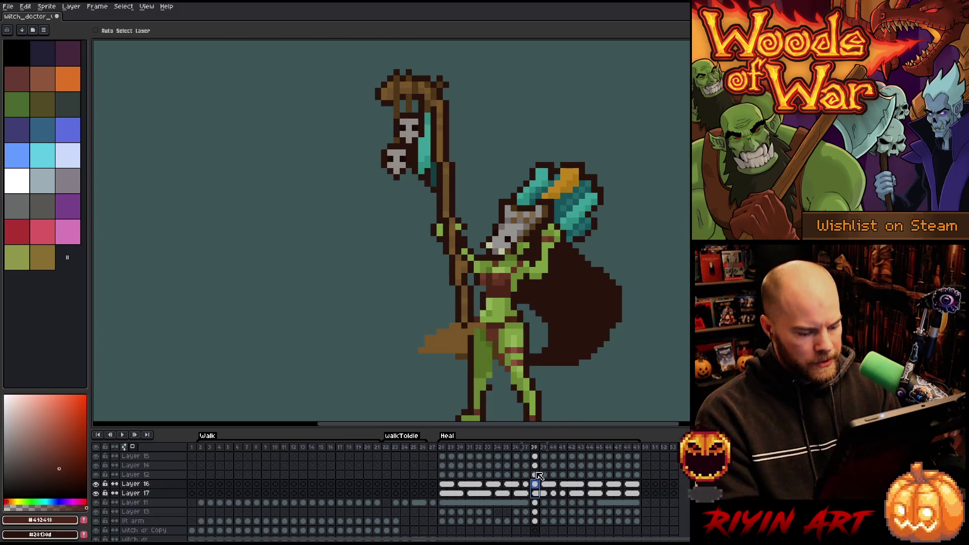
pyautogui.moveTo(535, 457); pyautogui.dragTo(535, 465)
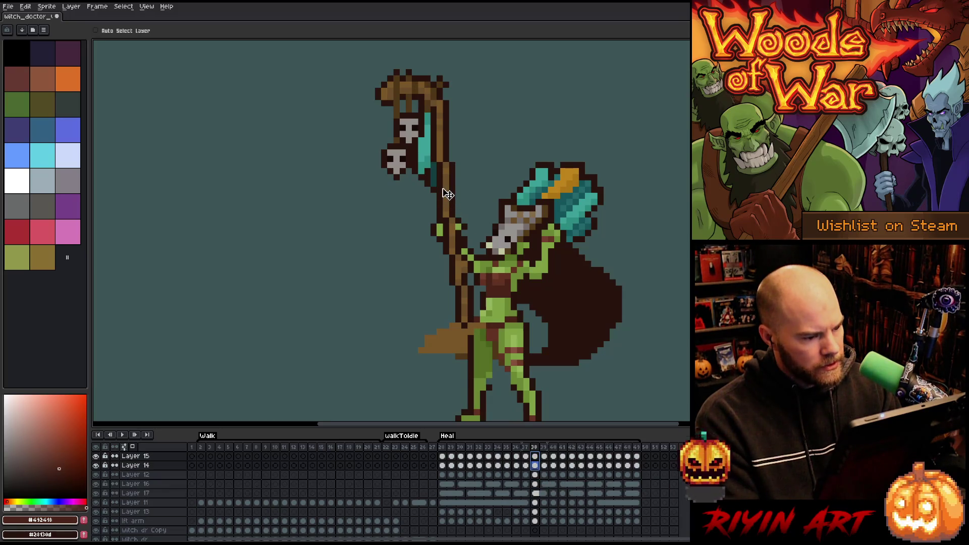
pyautogui.moveTo(444, 190); pyautogui.dragTo(445, 195)
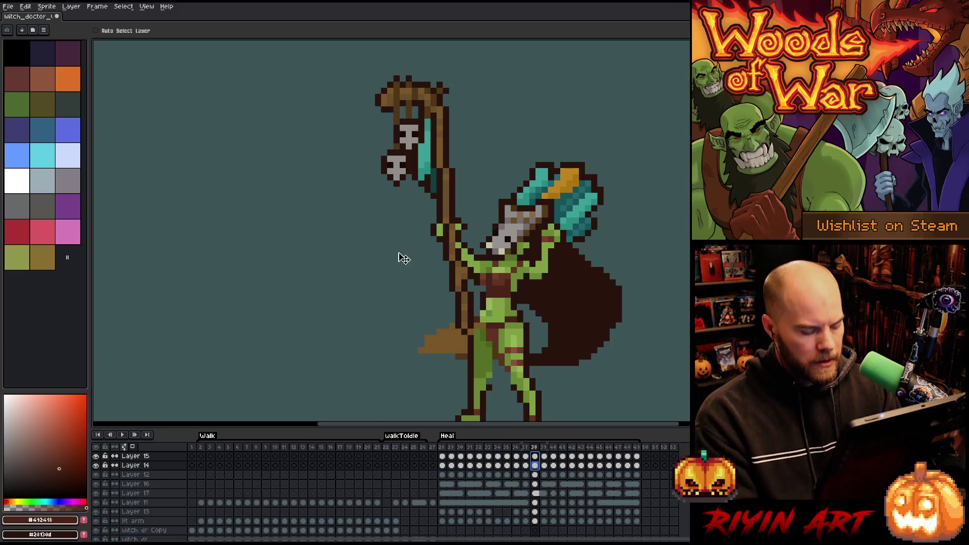
# - Flip between frames 37 and 38 to compare the adjusted pose
pyautogui.press('Left')
pyautogui.press('Right')
pyautogui.press('Left')
pyautogui.press('Right')
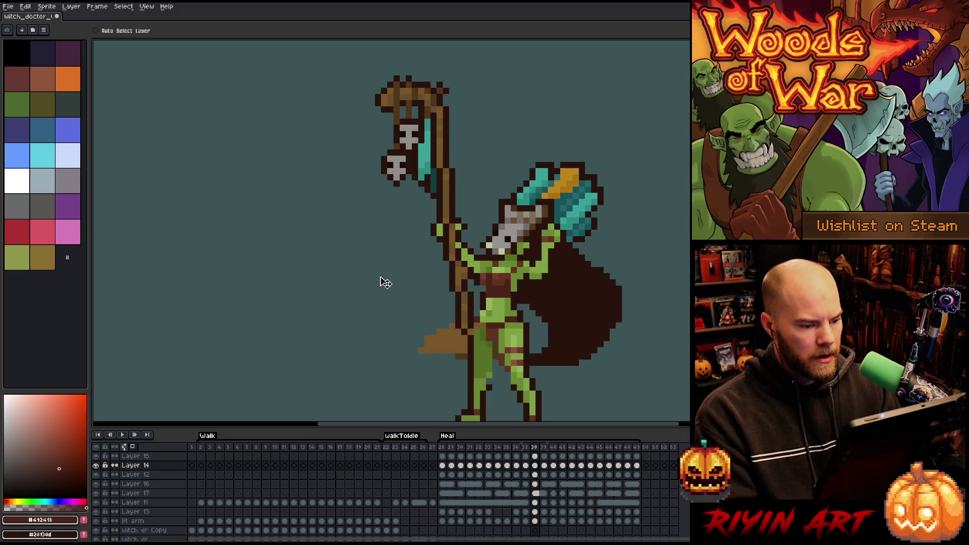
pyautogui.scroll(-2, 383, 285)
pyautogui.scroll(2, 443, 353)
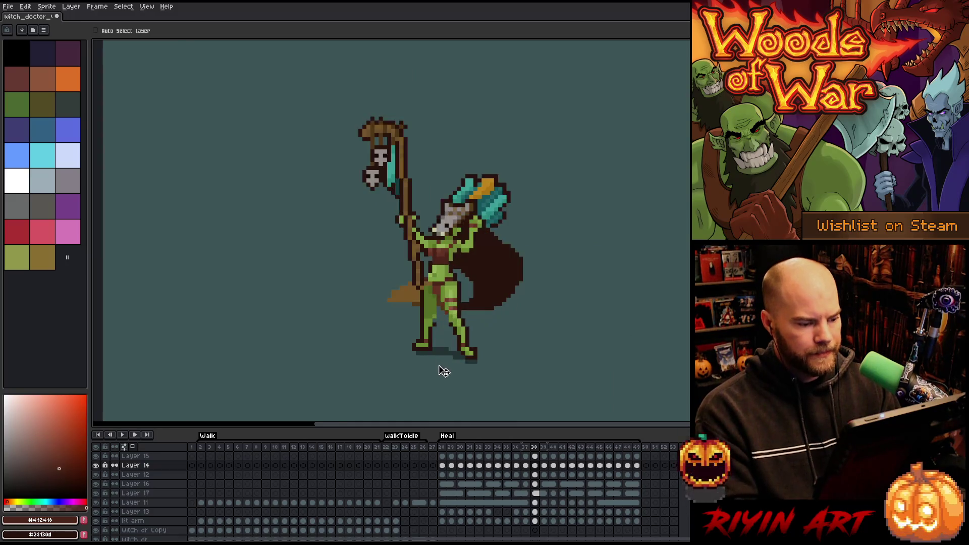
pyautogui.scroll(-1, 443, 337)
pyautogui.press('Left')
pyautogui.scroll(-1, 444, 337)
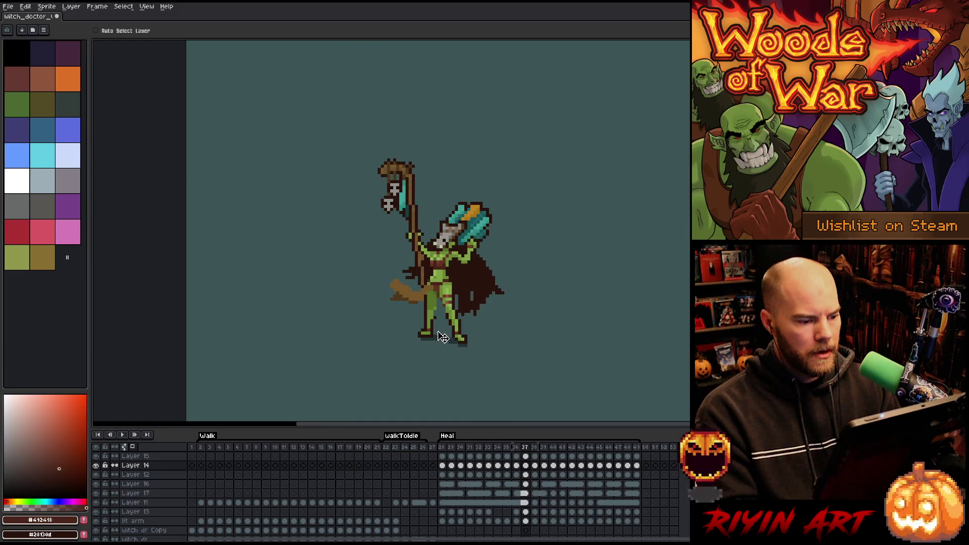
pyautogui.scroll(1, 443, 337)
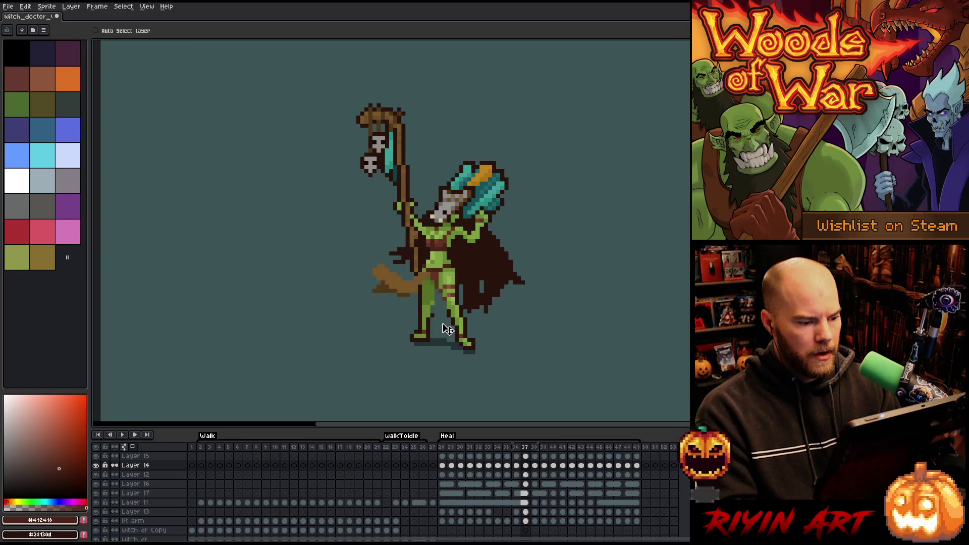
pyautogui.press('Right')
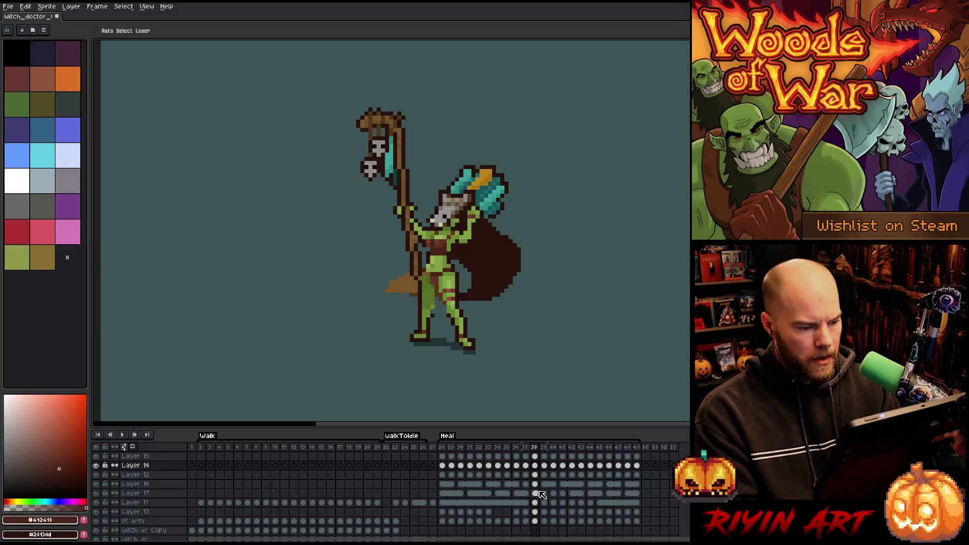
# - Step to frame 39 and select its Layer 16 and Layer 17 cels
pyautogui.press('Right')
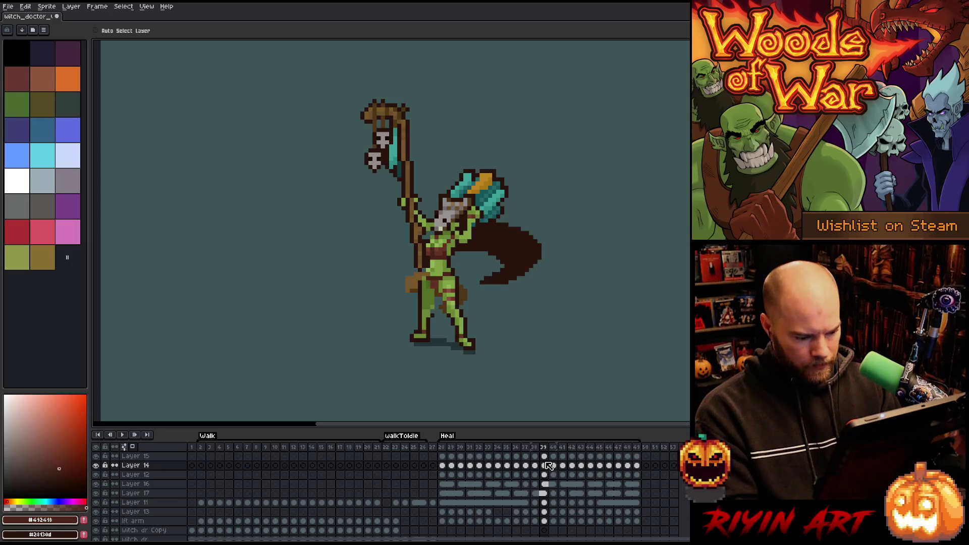
pyautogui.press('Right')
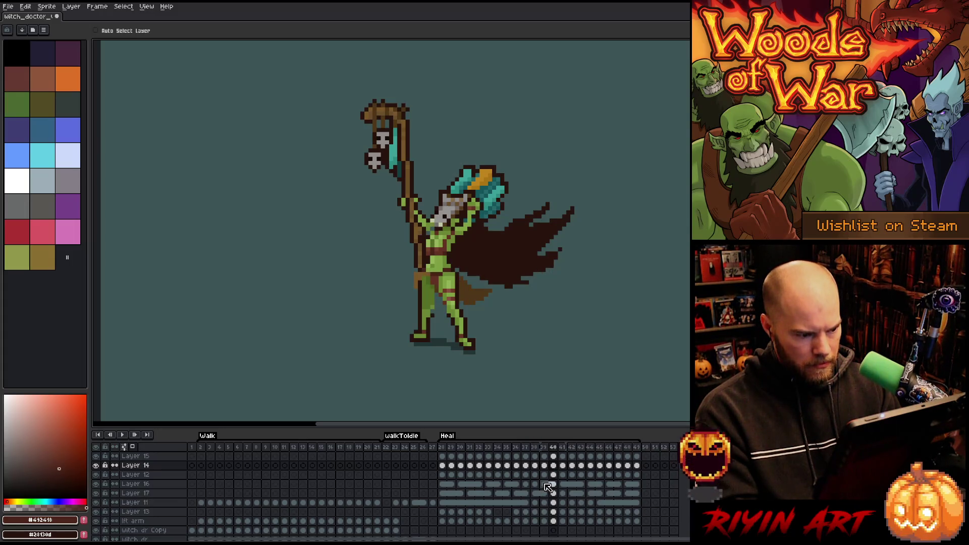
pyautogui.press('Left')
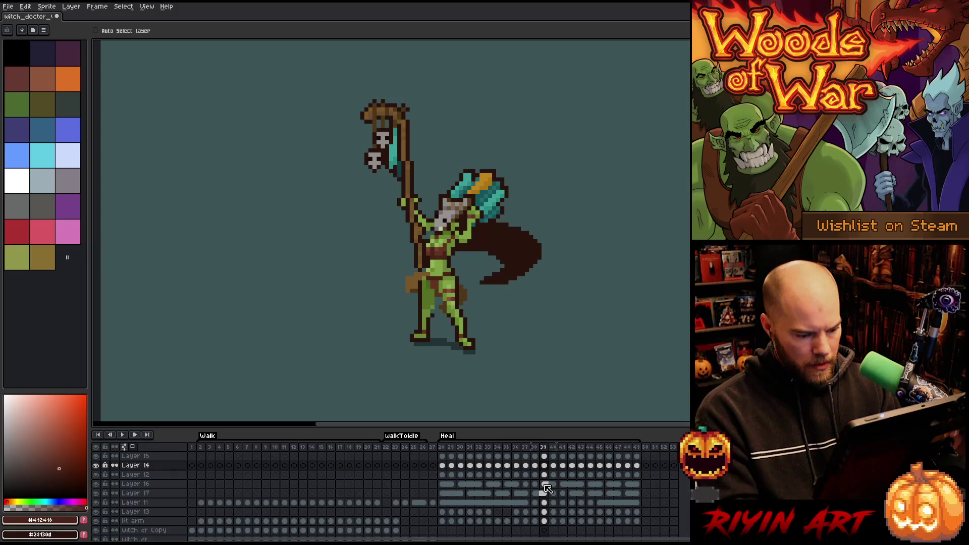
pyautogui.moveTo(549, 495); pyautogui.dragTo(544, 483)
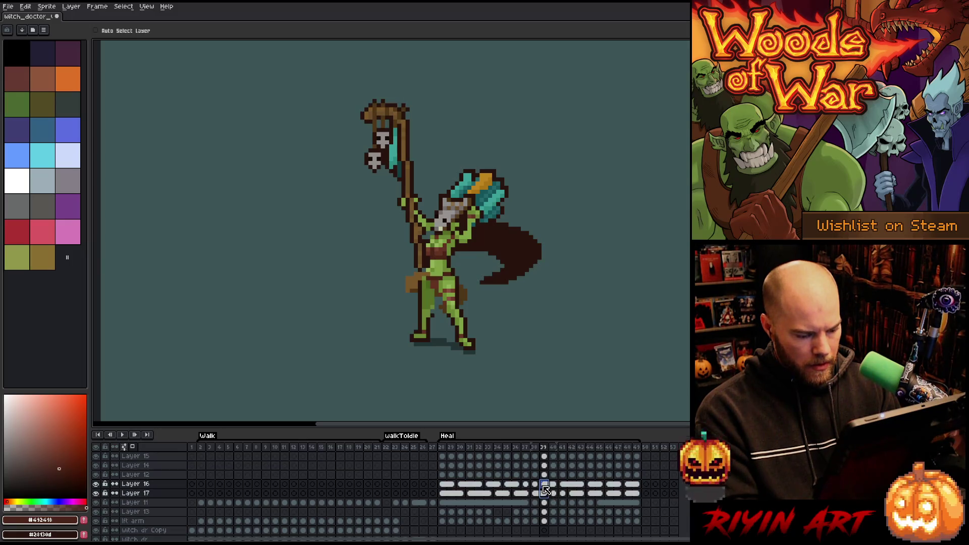
# - Unlink the Layer 16 and 17 cels at frame 39 and reselect just those two cels
pyautogui.rightClick(545, 484)
pyautogui.click(558, 512)
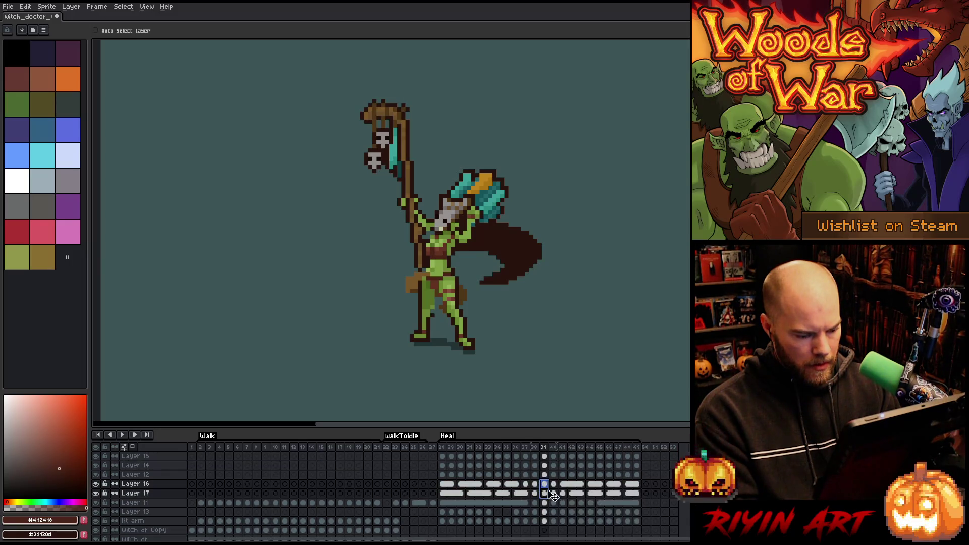
pyautogui.moveTo(549, 460); pyautogui.dragTo(549, 468)
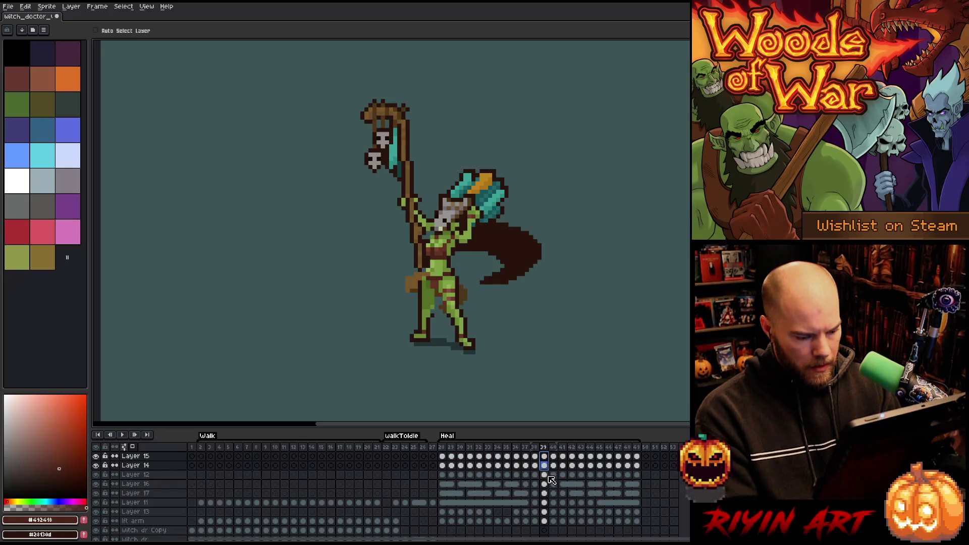
pyautogui.keyDown('ctrl'); pyautogui.click(547, 485); pyautogui.keyUp('ctrl')
pyautogui.moveTo(546, 485); pyautogui.dragTo(545, 494)
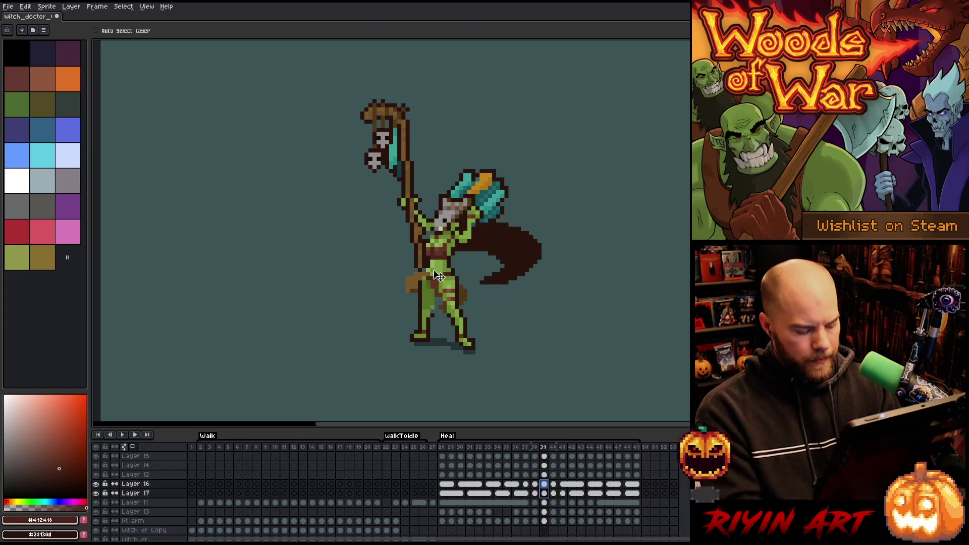
# - Move the raised arm down one pixel, then select the staff's Layer 15 and 14 cels
pyautogui.scroll(2, 434, 232)
pyautogui.moveTo(434, 227); pyautogui.dragTo(435, 235)
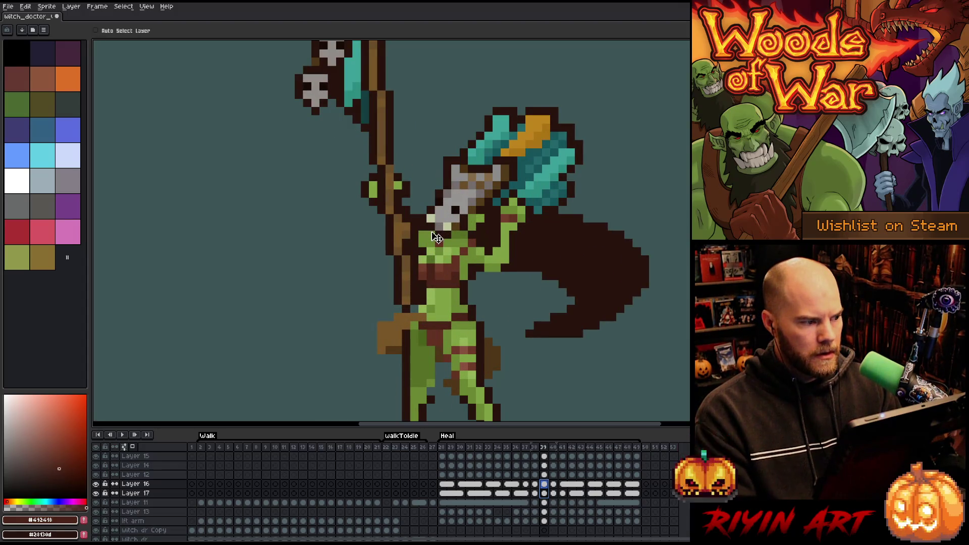
pyautogui.scroll(-2, 433, 318)
pyautogui.press('Escape')
pyautogui.moveTo(501, 484); pyautogui.dragTo(512, 489)
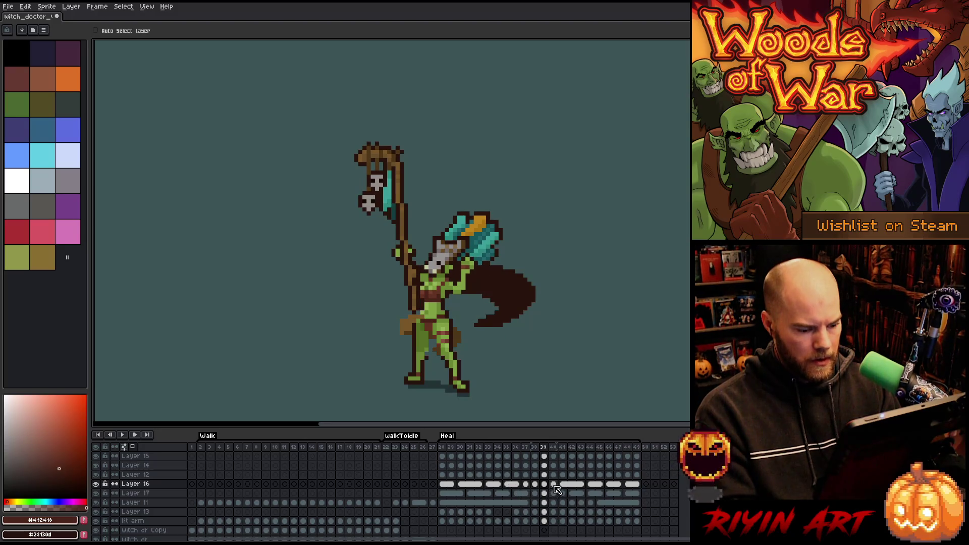
pyautogui.moveTo(544, 456); pyautogui.dragTo(544, 465)
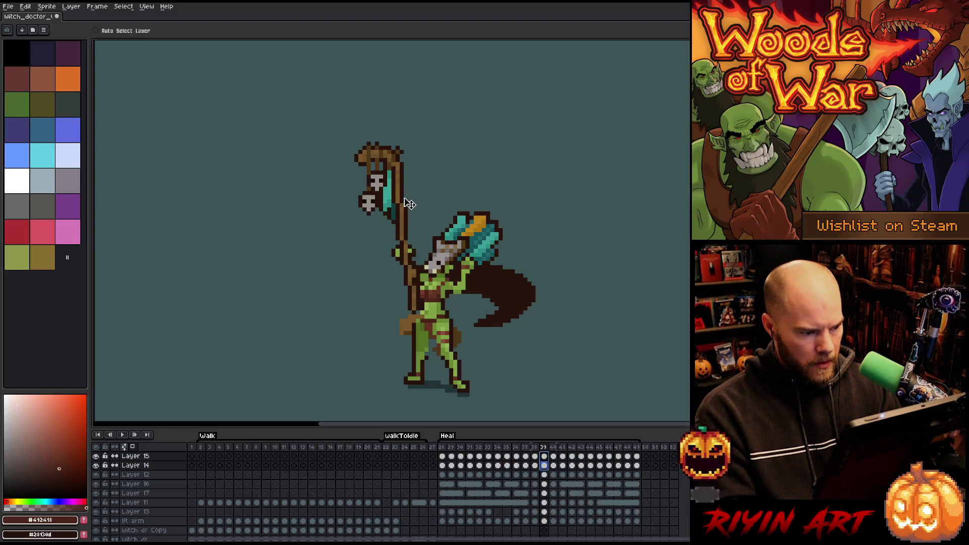
# - Lower the skull staff one pixel in frame 39 and compare it against frame 38
pyautogui.moveTo(400, 200); pyautogui.dragTo(401, 205)
pyautogui.press('Escape')
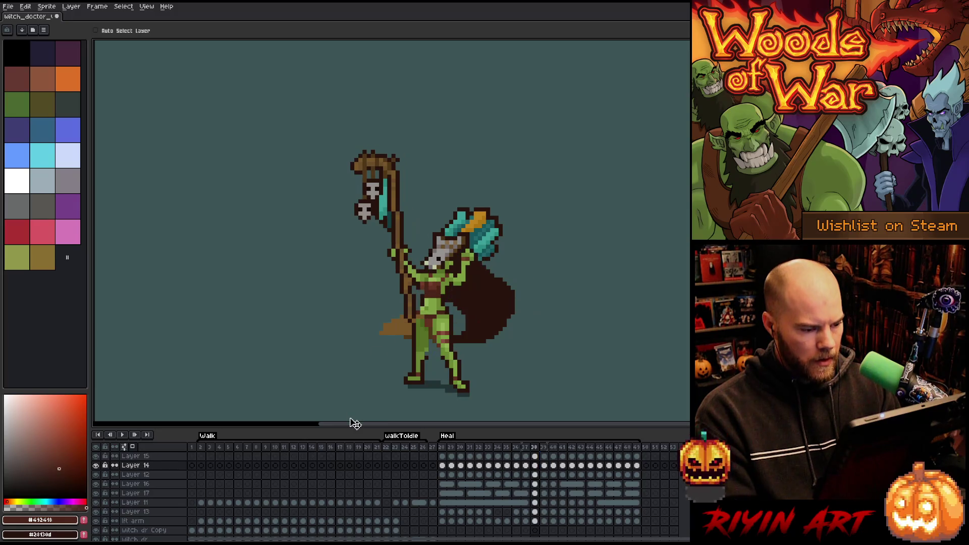
pyautogui.press('Left')
pyautogui.press('Right')
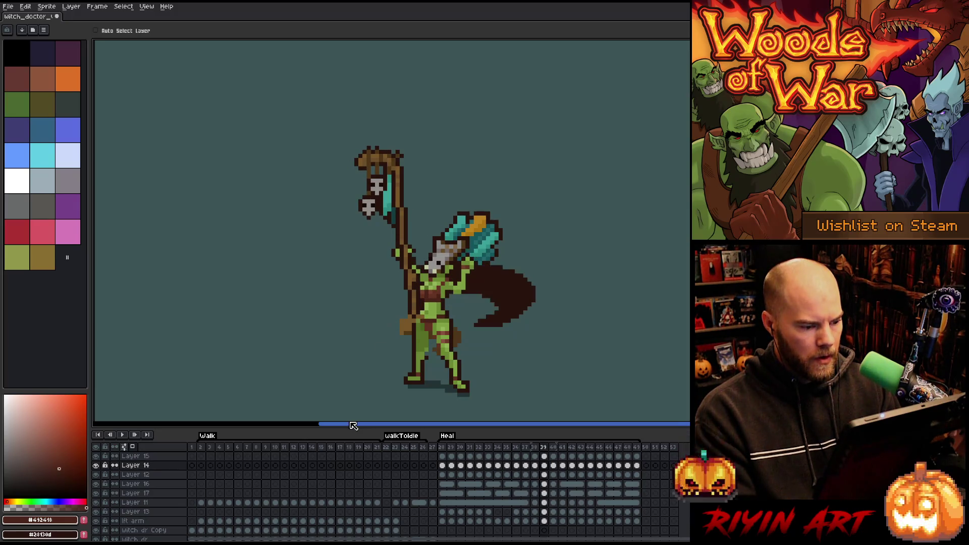
pyautogui.press('Left')
pyautogui.press('Right')
pyautogui.press('Left')
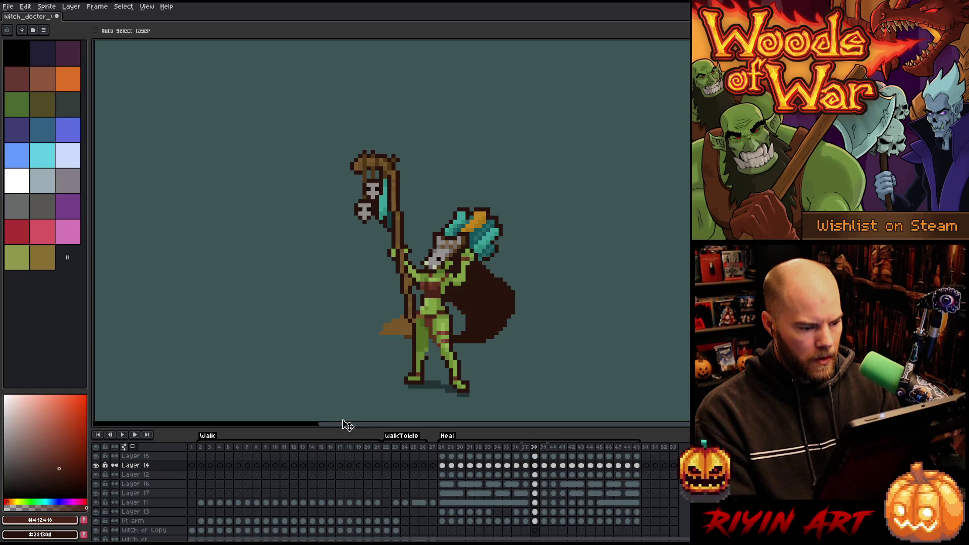
pyautogui.press('Right')
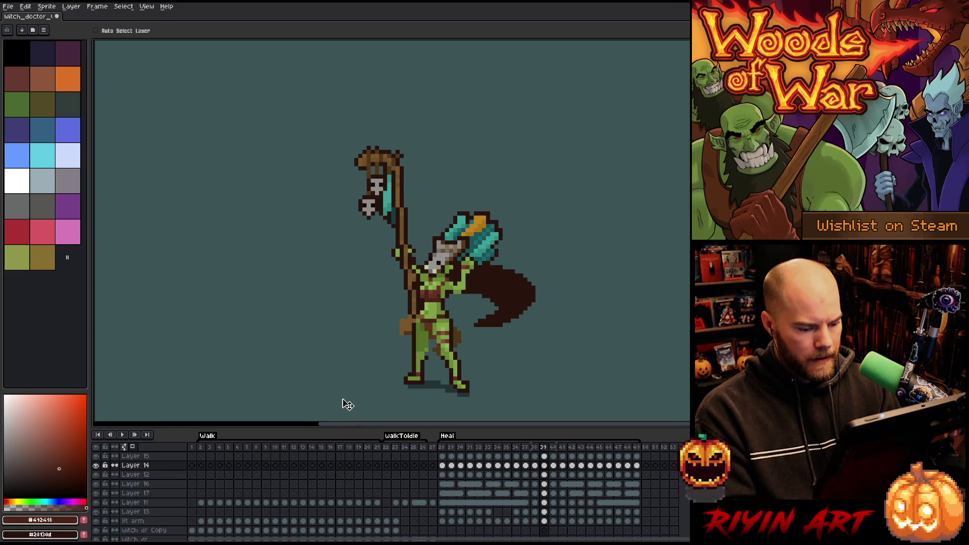
# - Try adjusting the raised arms' Layer 16 and 17 cels in frame 40, checking neighbouring poses
pyautogui.press('Right')
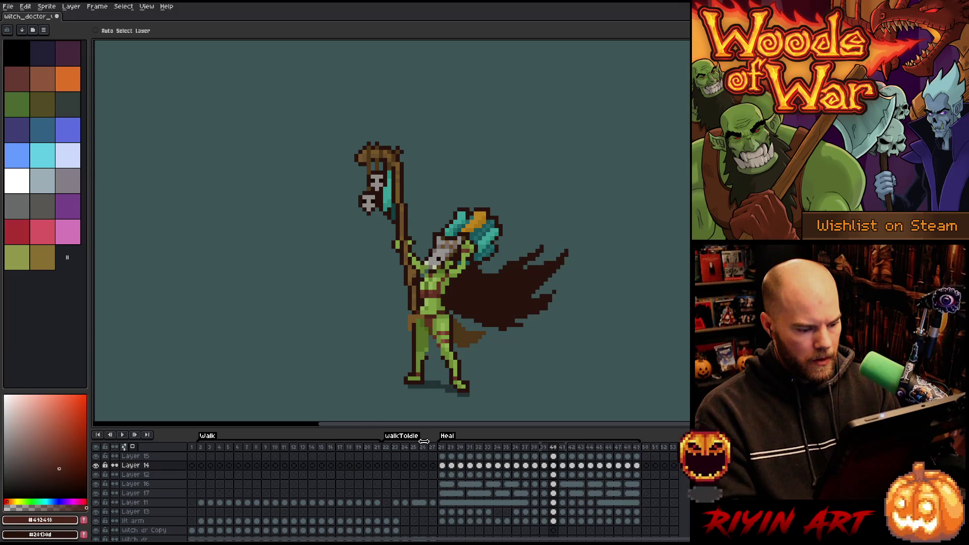
pyautogui.moveTo(555, 486); pyautogui.dragTo(556, 493)
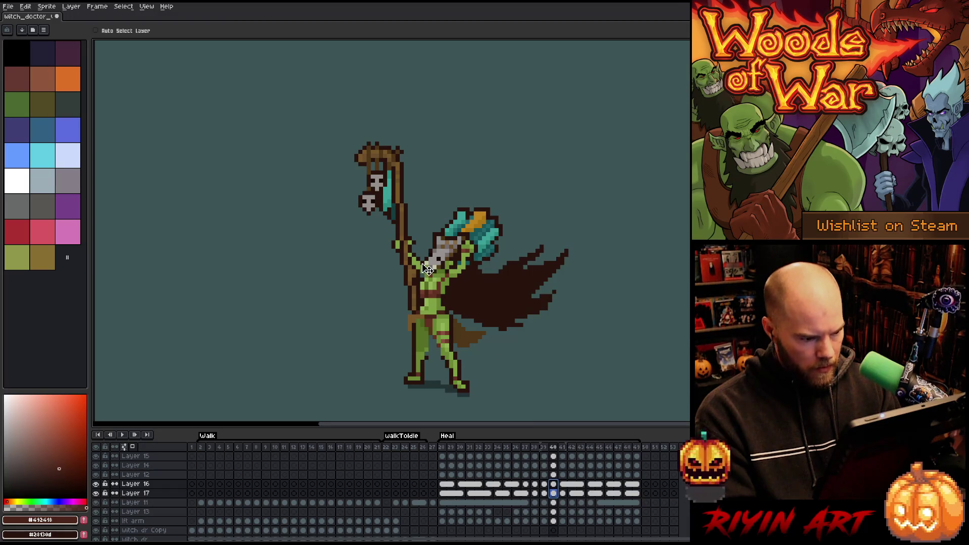
pyautogui.hotkey('ctrl', 'z')
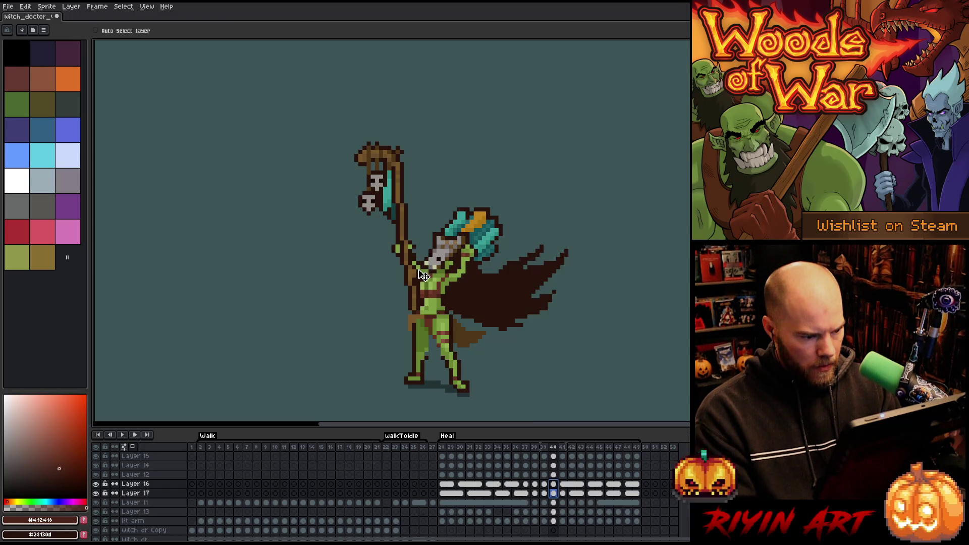
pyautogui.hotkey('ctrl', 'z')
pyautogui.hotkey('ctrl', 'y')
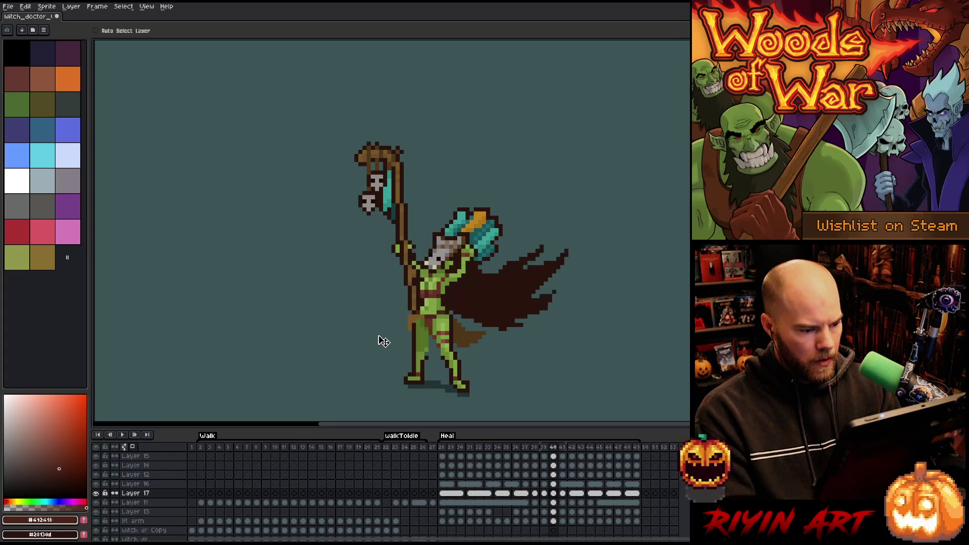
pyautogui.press('Right')
pyautogui.press('Left')
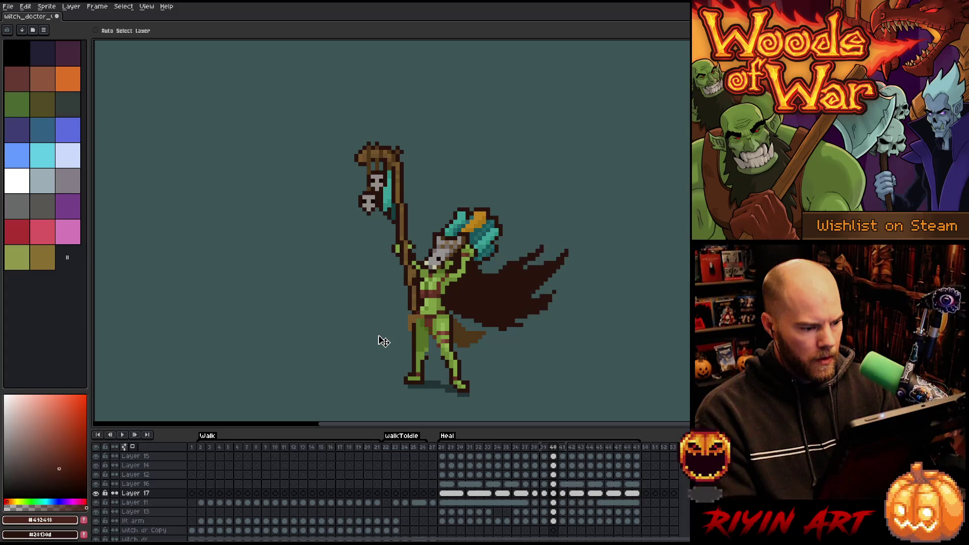
pyautogui.press('Left')
pyautogui.press('Left')
pyautogui.press('Left')
pyautogui.press('Right')
pyautogui.press('Right')
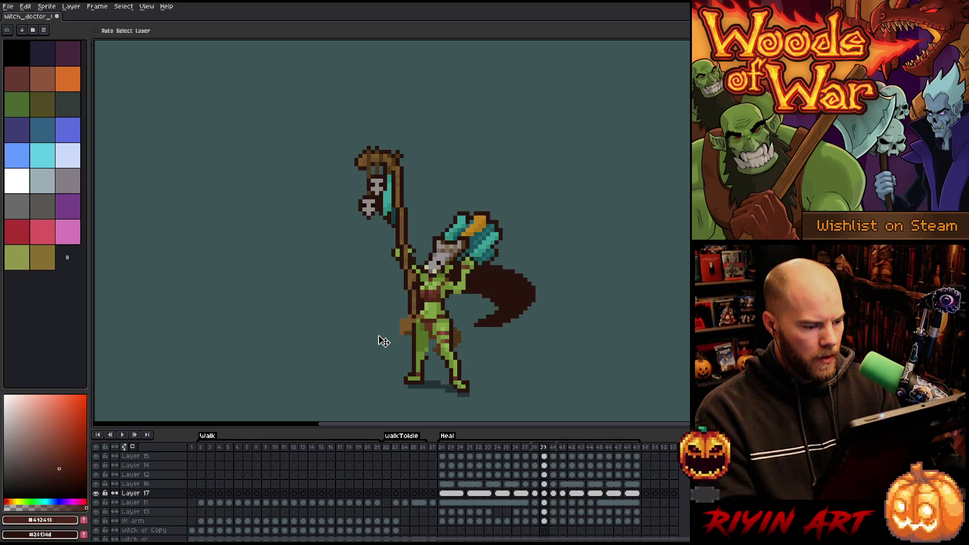
pyautogui.press('Right')
pyautogui.press('Left')
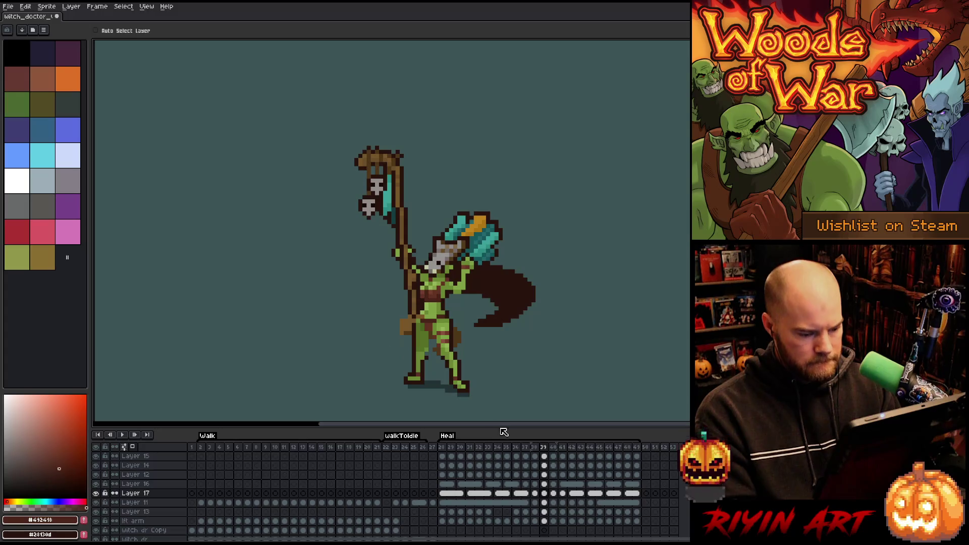
# - Lower the staff top another pixel in frame 39 using the Layer 15 and 14 cels
pyautogui.moveTo(544, 457); pyautogui.dragTo(545, 465)
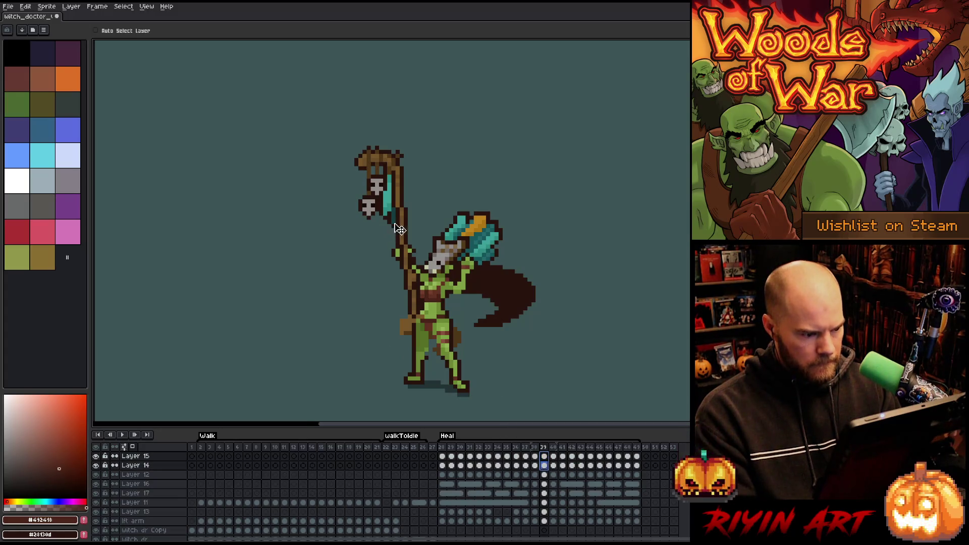
pyautogui.moveTo(407, 226); pyautogui.dragTo(408, 229)
pyautogui.press('Right')
pyautogui.press('Left')
pyautogui.press('Right')
pyautogui.press('Left')
pyautogui.press('Right')
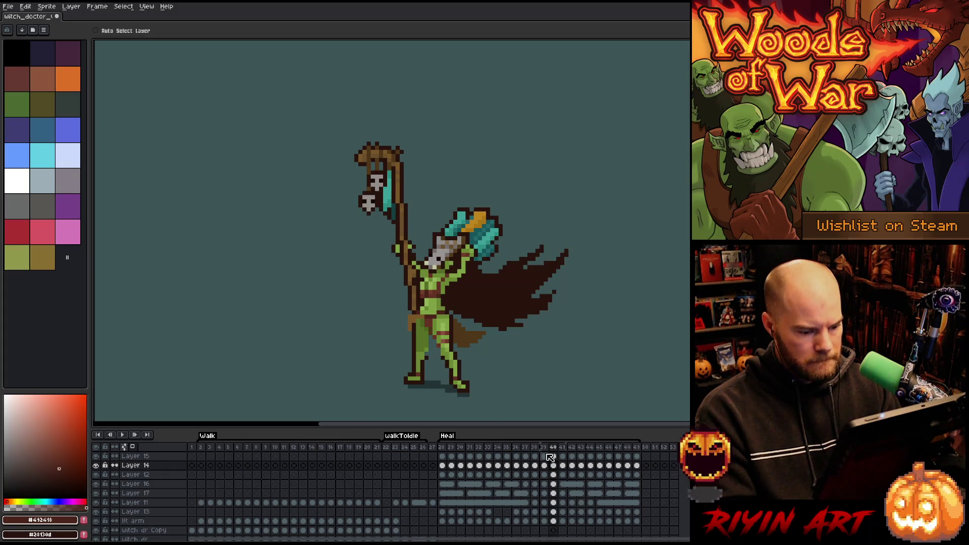
# - Lower the skull staff head one pixel in frame 40, then play the Heal animation
pyautogui.moveTo(557, 458); pyautogui.dragTo(557, 463)
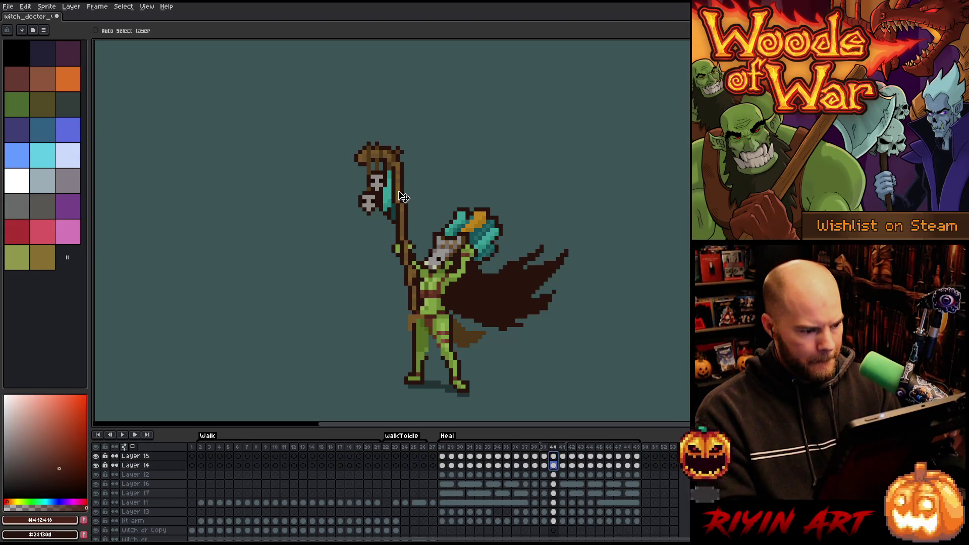
pyautogui.moveTo(404, 193); pyautogui.dragTo(405, 195)
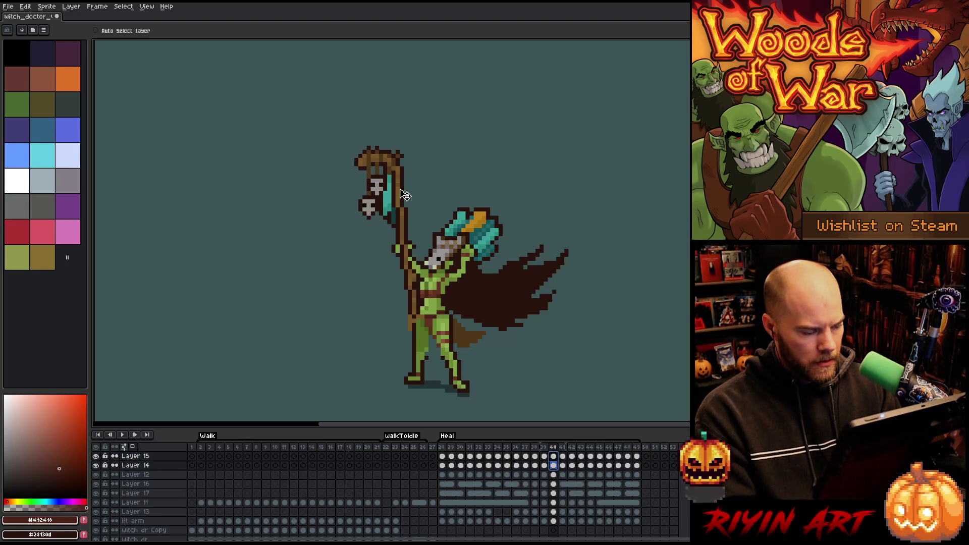
pyautogui.press('Escape')
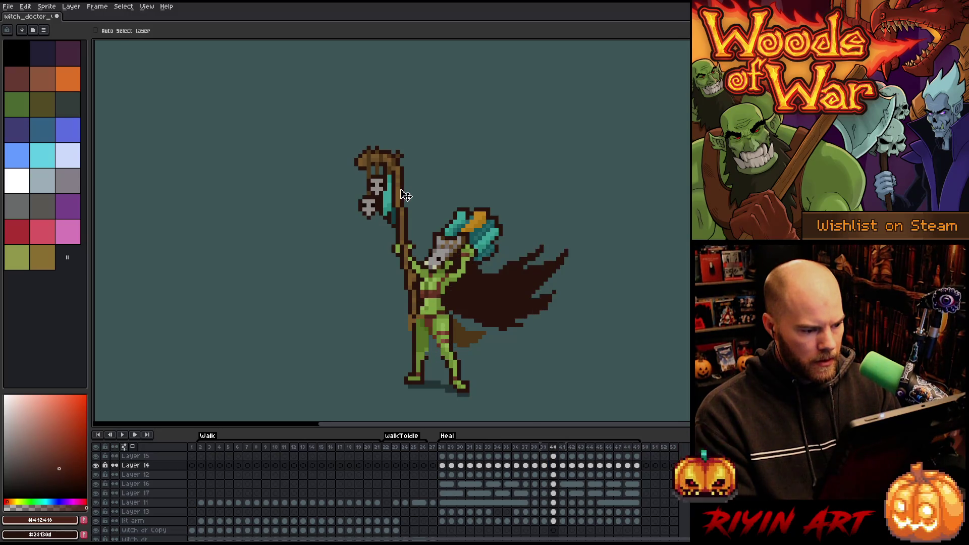
pyautogui.press('.')
pyautogui.press('Return')
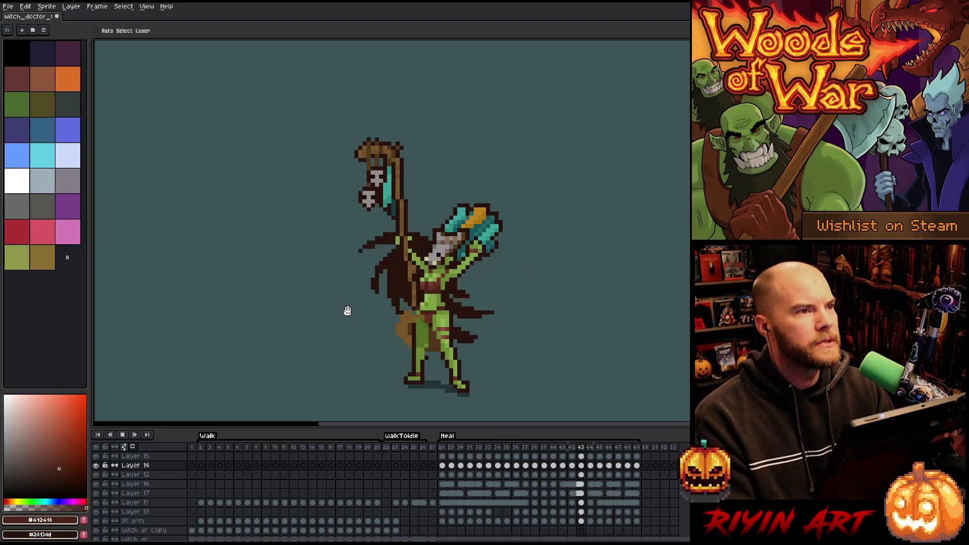
# - Stop playback, turn on Auto Select Layer, and pick Layer 11 by clicking the sprite
pyautogui.press('Return')
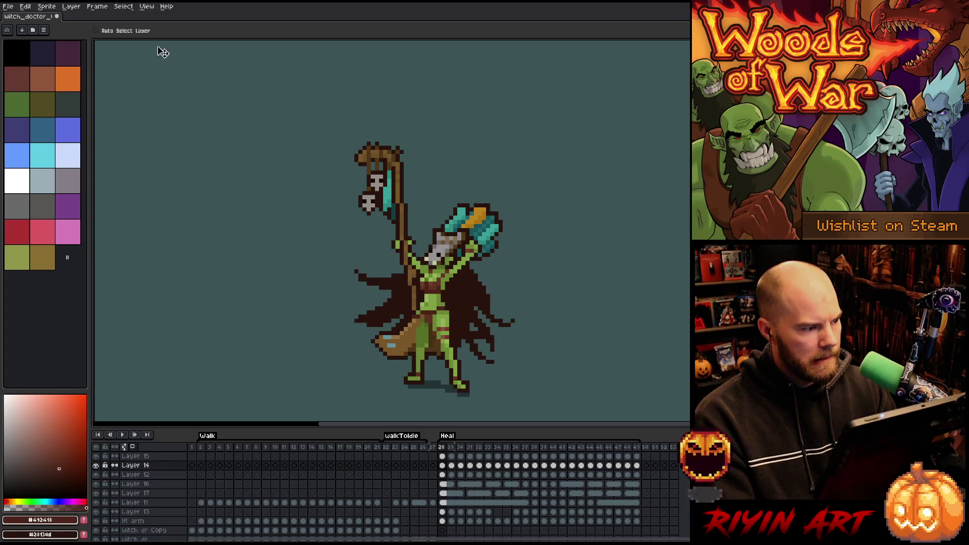
pyautogui.click(143, 31)
pyautogui.click(440, 307)
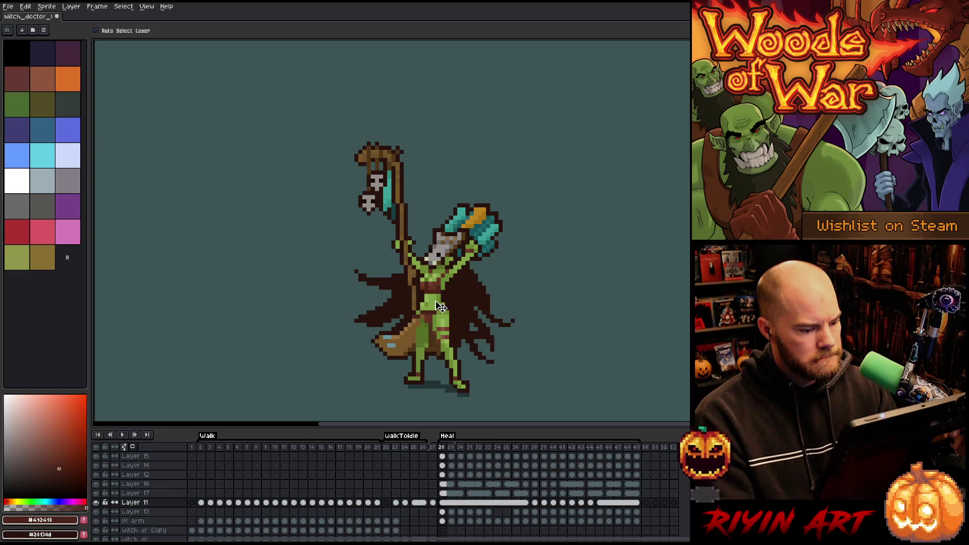
pyautogui.press('Return')
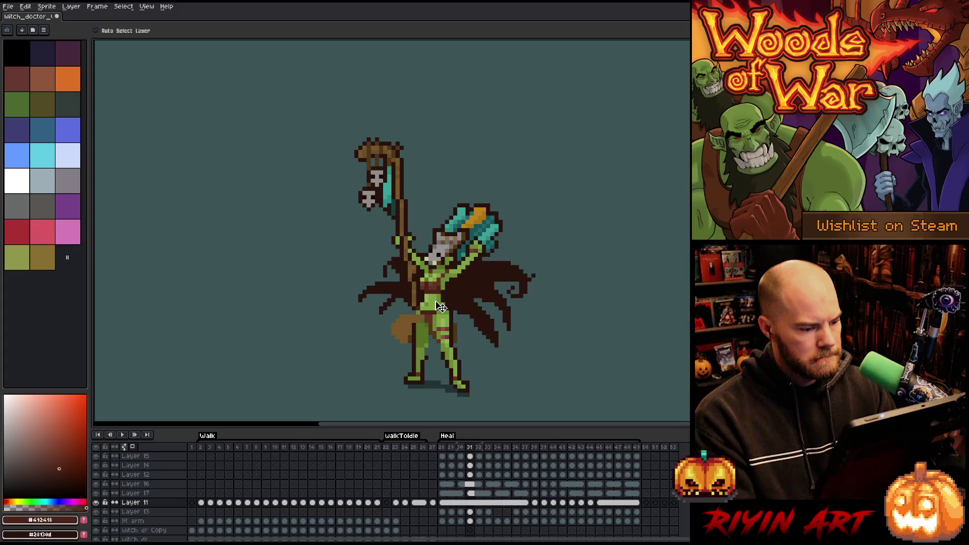
# - Sample the cape's dark brown #28130d as the drawing colour and return to the Pencil
pyautogui.press('Return')
pyautogui.press('i')
pyautogui.click(426, 288)
pyautogui.press('b')
pyautogui.press('Return')
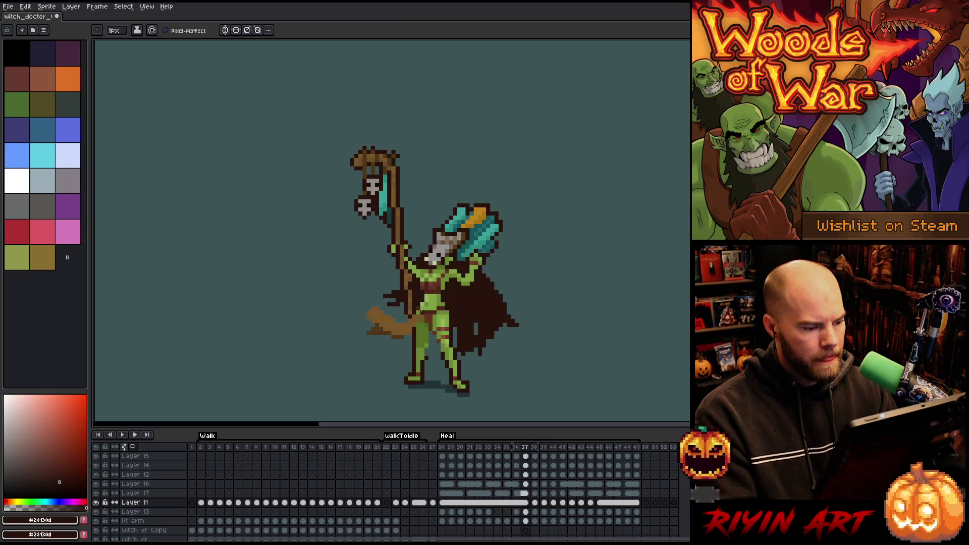
pyautogui.scroll(3, 440, 270)
pyautogui.press('i')
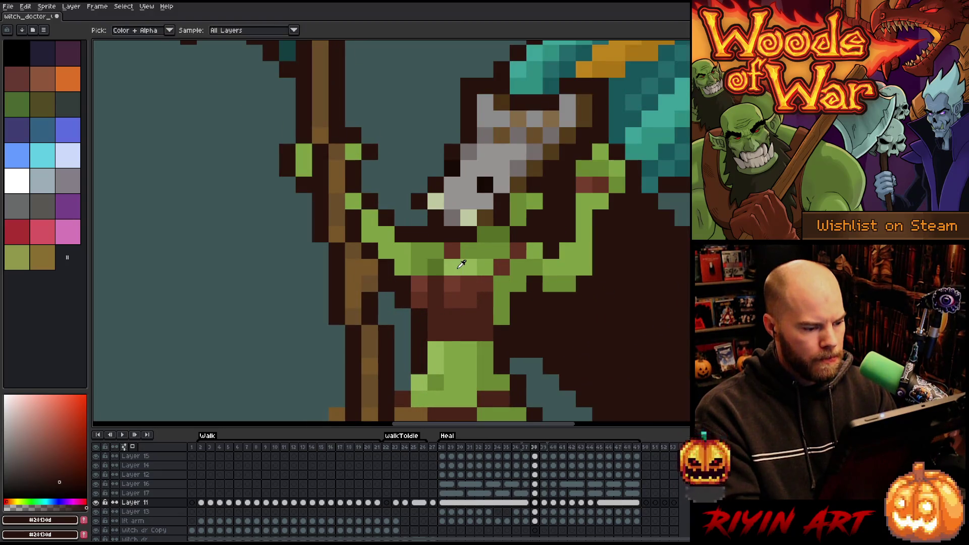
pyautogui.keyDown('ctrl'); pyautogui.click(422, 261); pyautogui.keyUp('ctrl')
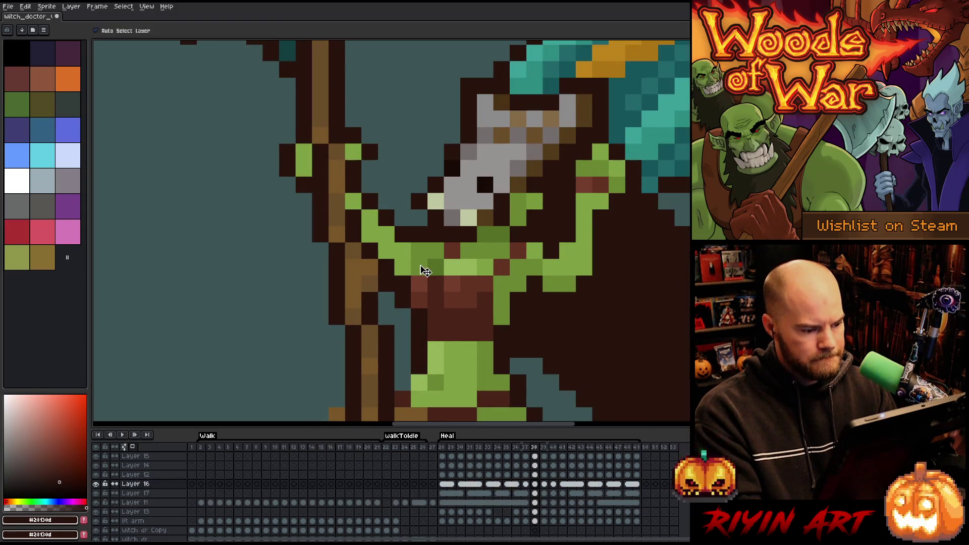
pyautogui.press('b')
pyautogui.press('Left')
pyautogui.press('Right')
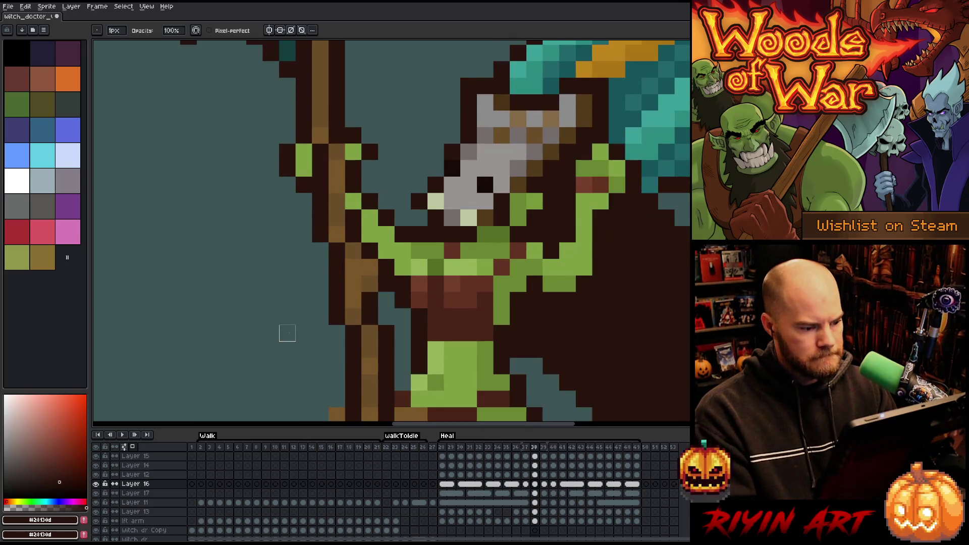
pyautogui.press('Right')
pyautogui.press('Right')
pyautogui.press('Right')
pyautogui.press('Right')
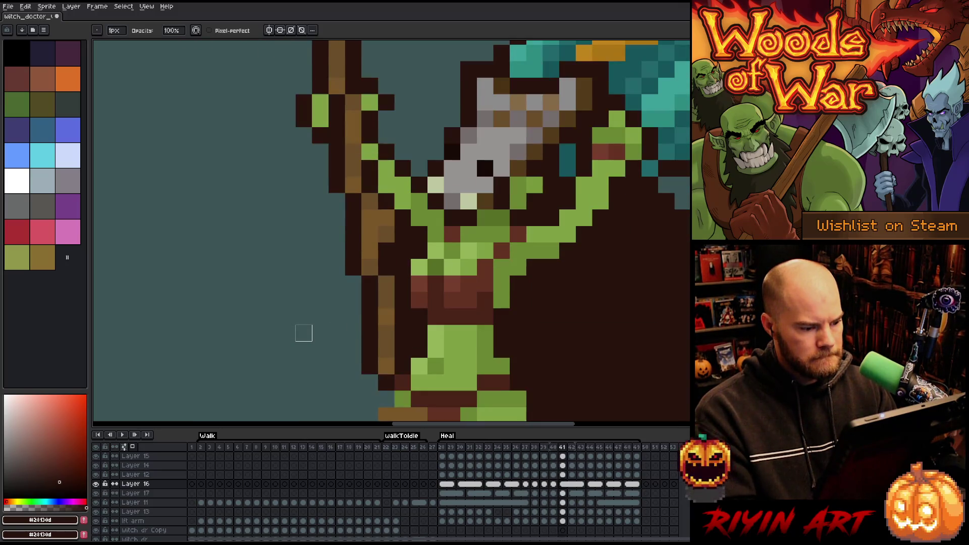
pyautogui.press('Right')
pyautogui.press('Right')
pyautogui.press('Right')
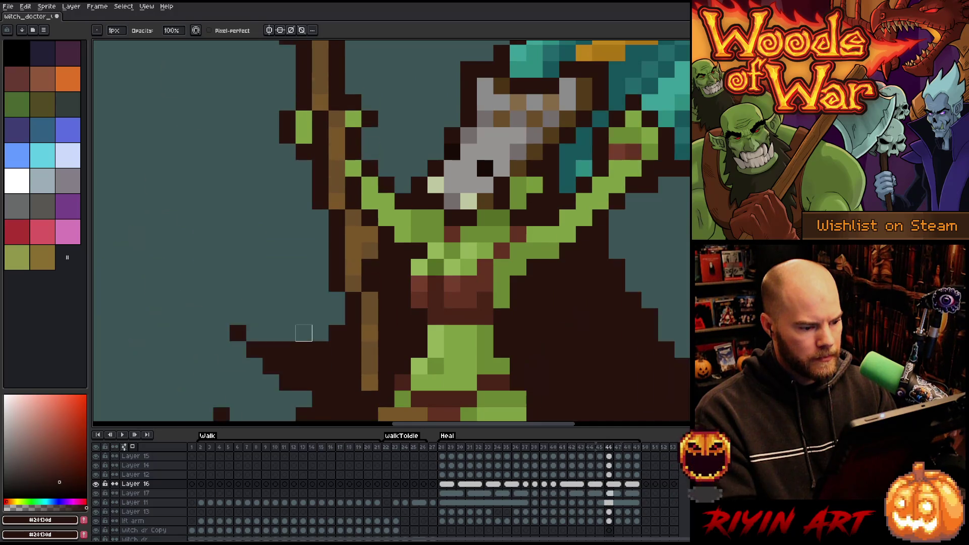
pyautogui.press('Right')
pyautogui.press('Right')
pyautogui.press('Right')
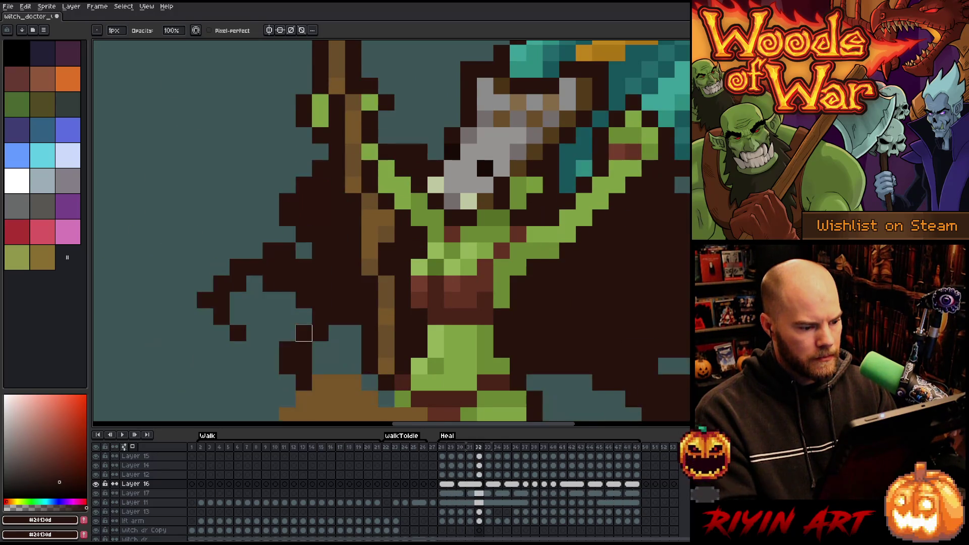
pyautogui.press('Right')
pyautogui.press('Right')
pyautogui.press('Left')
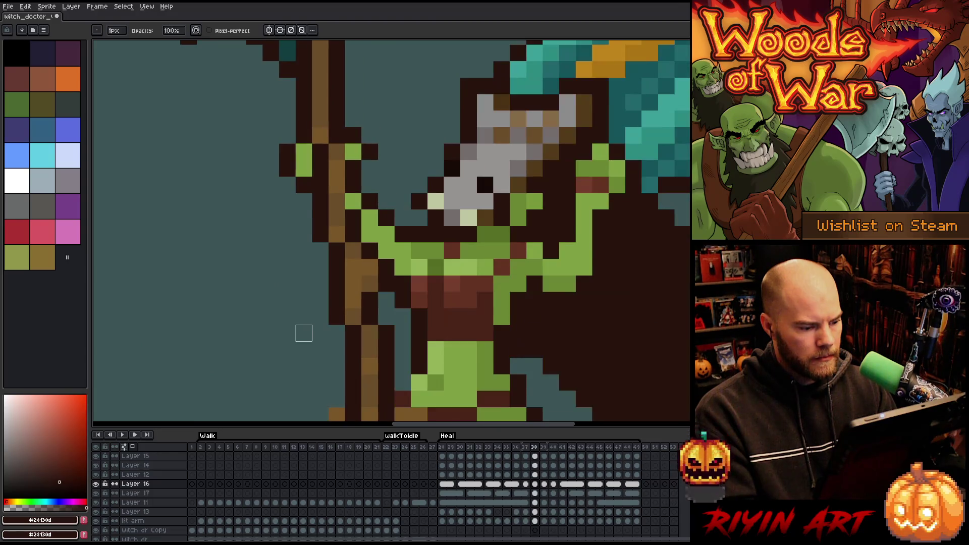
pyautogui.scroll(-2, 303, 333)
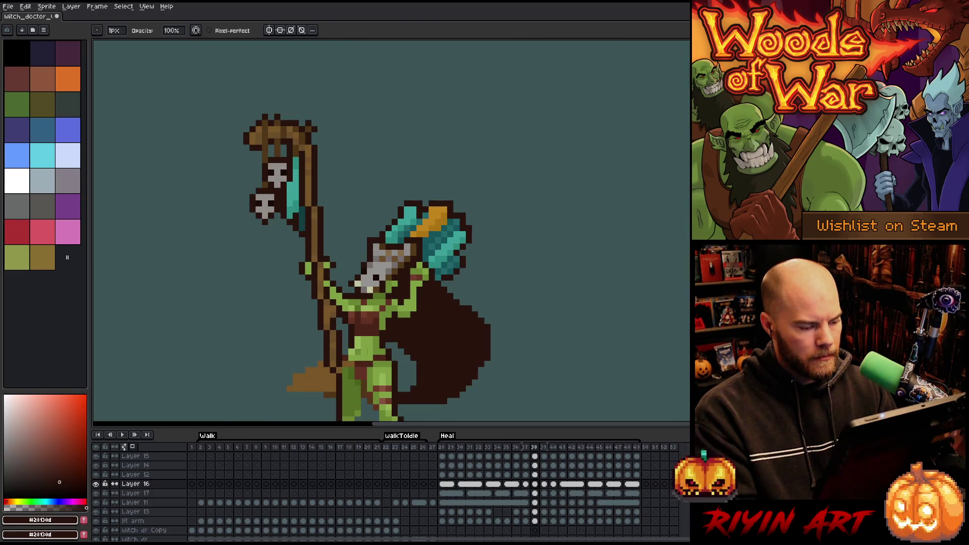
pyautogui.scroll(2, 382, 349)
pyautogui.press('Left')
pyautogui.press('Right')
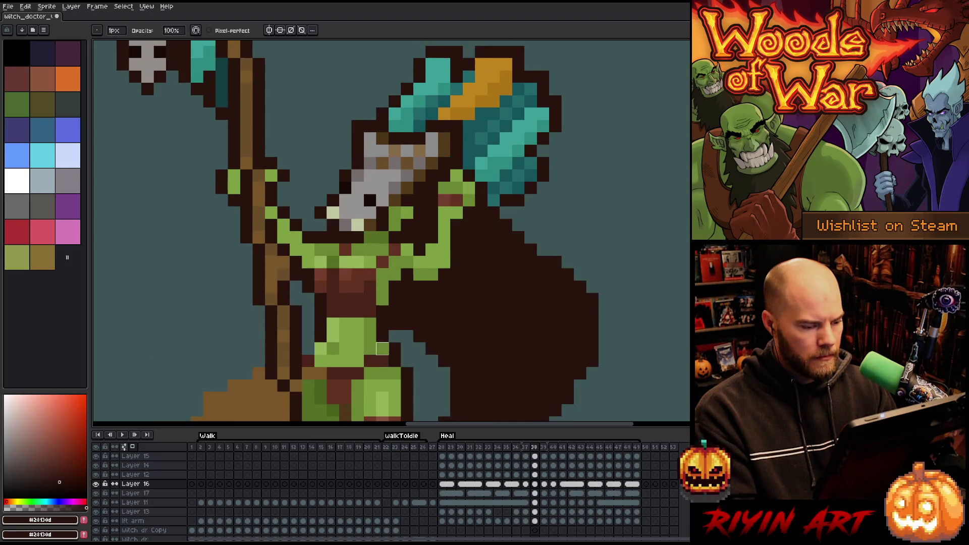
pyautogui.scroll(-2, 370, 348)
pyautogui.scroll(2, 382, 349)
pyautogui.scroll(-2, 383, 348)
pyautogui.scroll(2, 382, 349)
pyautogui.scroll(-2, 383, 348)
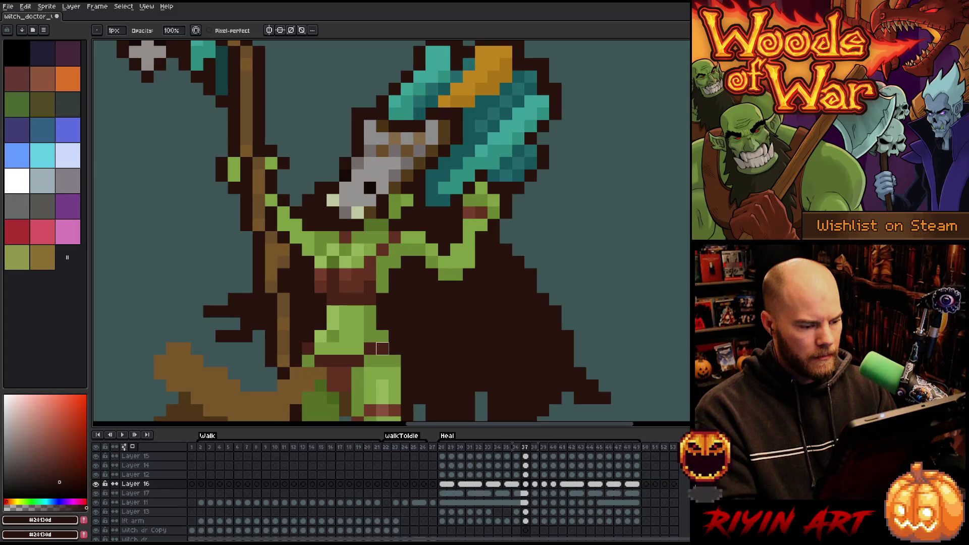
pyautogui.scroll(2, 383, 348)
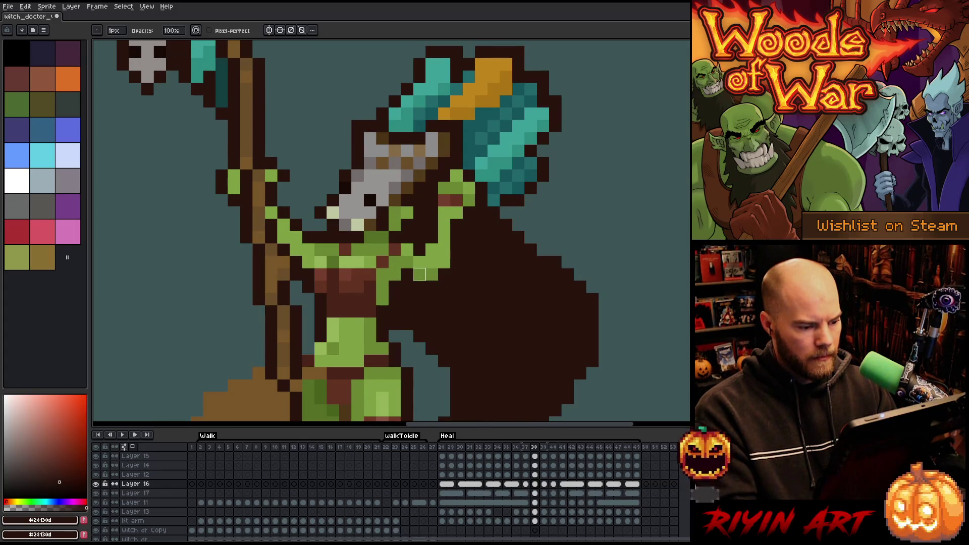
# - On Layer 17, sample the arm greens and paint the pixel at the arm's end dark brown
pyautogui.keyDown('ctrl'); pyautogui.click(421, 276); pyautogui.keyUp('ctrl')
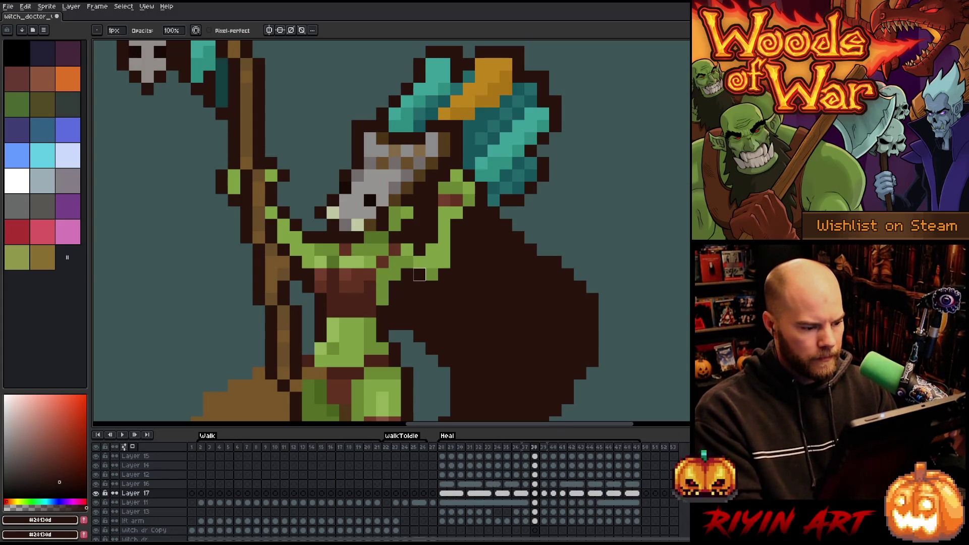
pyautogui.press('alt')
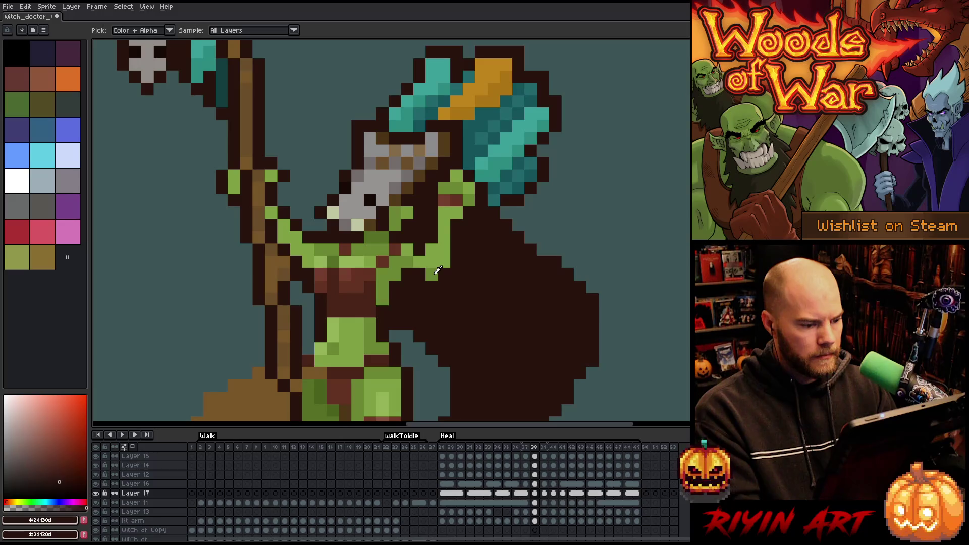
pyautogui.keyDown('alt'); pyautogui.click(437, 271); pyautogui.keyUp('alt')
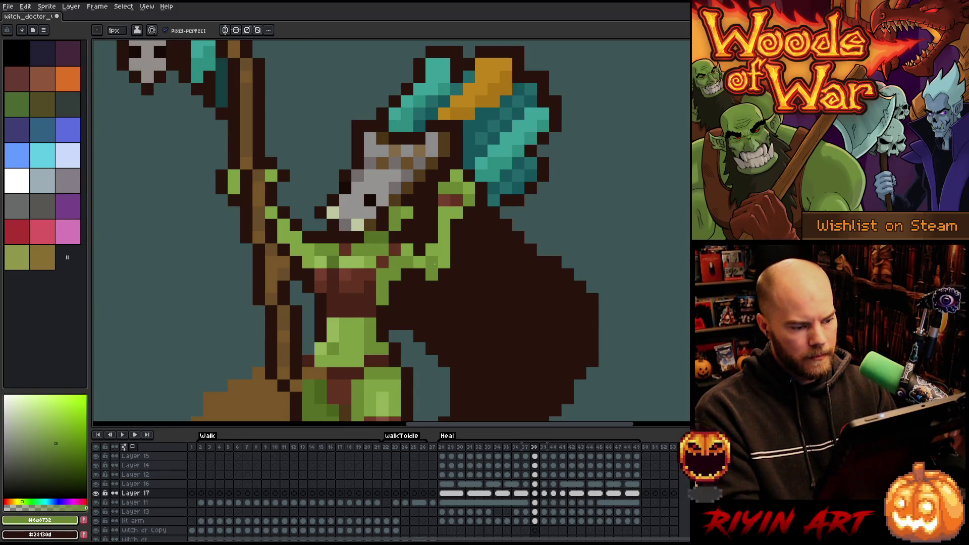
pyautogui.rightClick(432, 274)
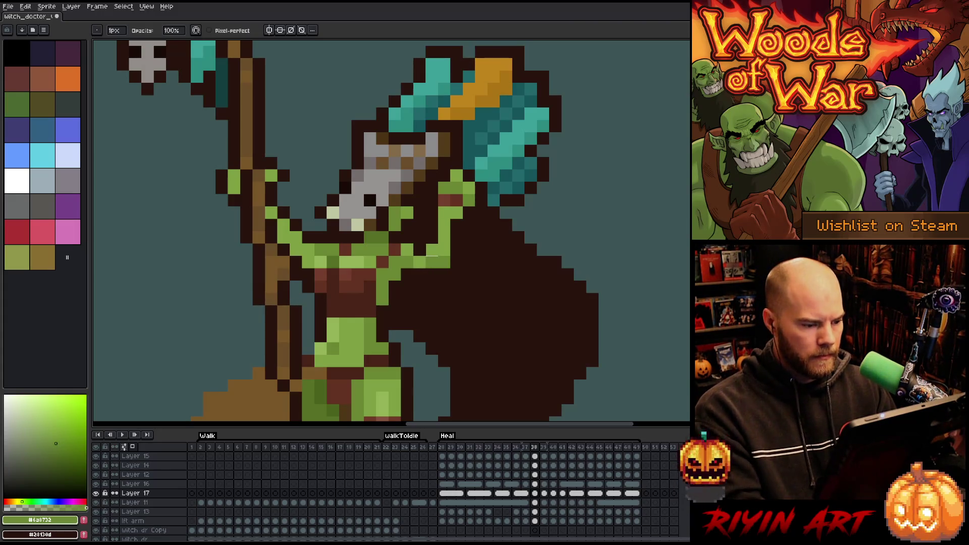
pyautogui.keyDown('alt'); pyautogui.click(437, 263); pyautogui.keyUp('alt')
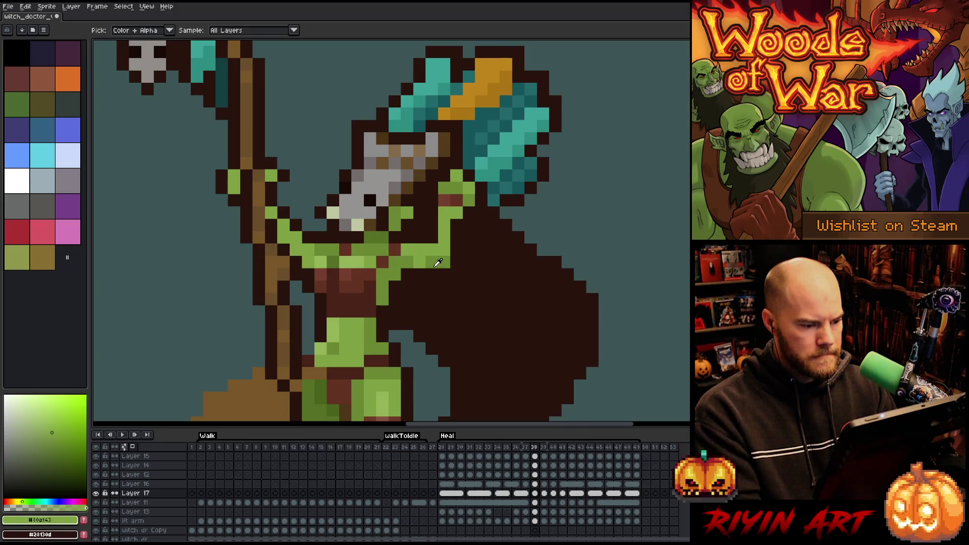
pyautogui.keyDown('alt'); pyautogui.click(420, 263); pyautogui.keyUp('alt')
# - Sample the arm greens again and paint the excess arm pixels dark brown on the next frame
pyautogui.press(',')
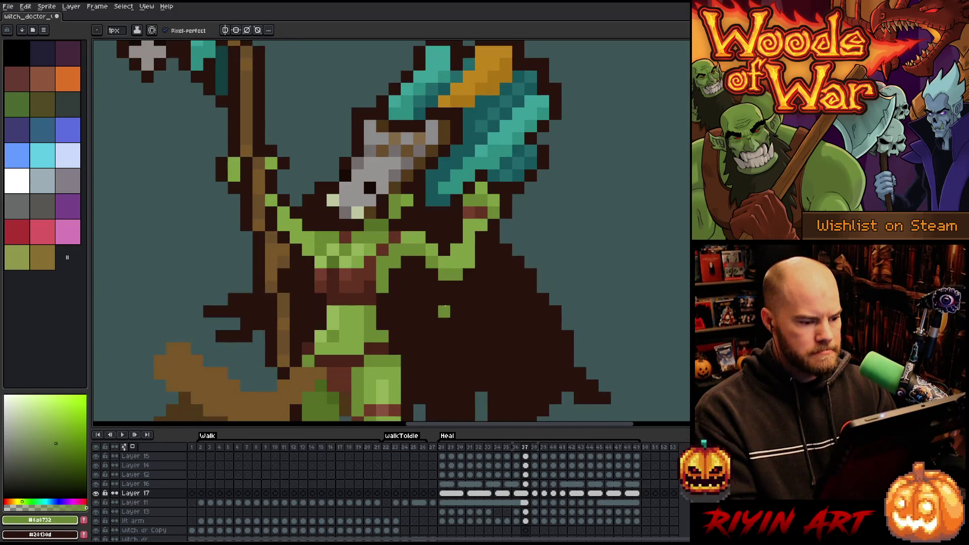
pyautogui.press('.')
pyautogui.press('.')
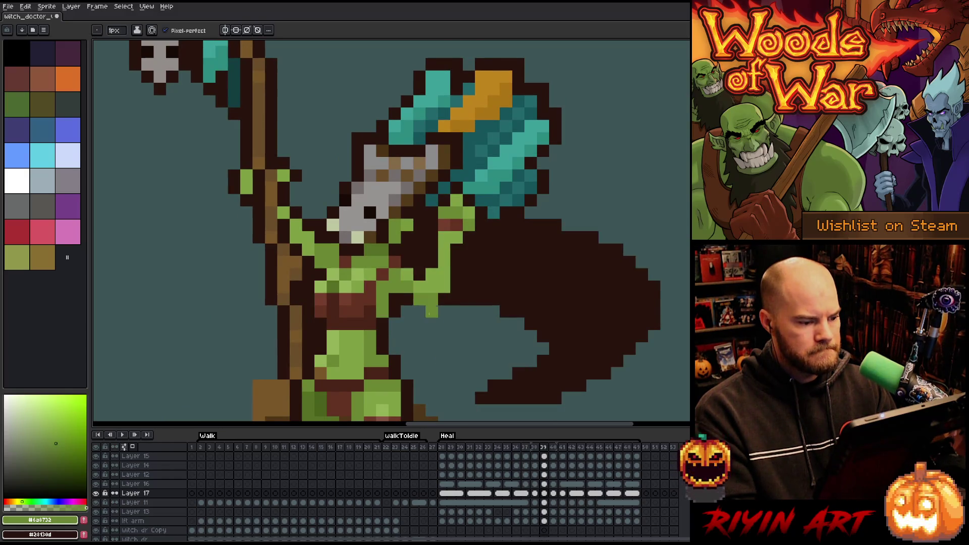
pyautogui.press(',')
pyautogui.press('.')
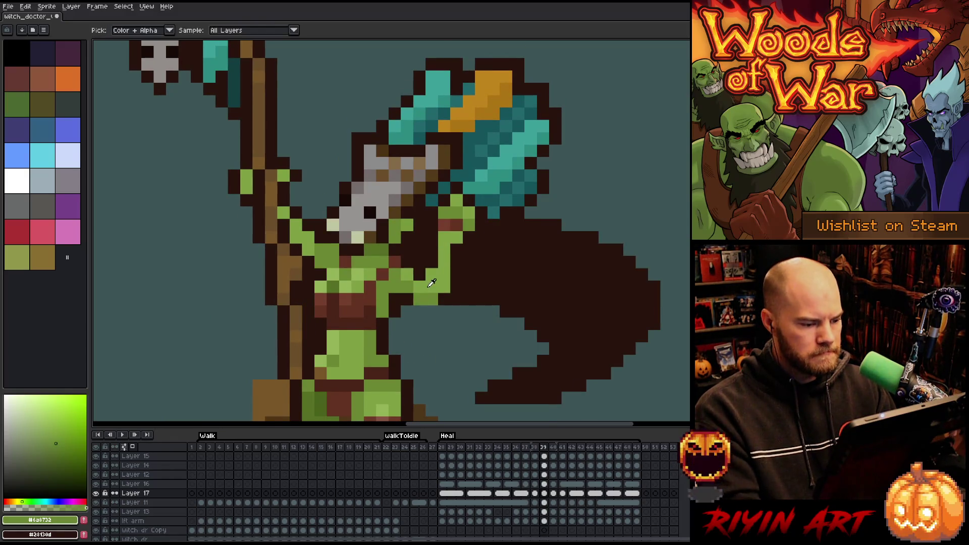
pyautogui.keyDown('alt'); pyautogui.click(417, 271); pyautogui.keyUp('alt')
pyautogui.keyDown('alt'); pyautogui.click(417, 286); pyautogui.keyUp('alt')
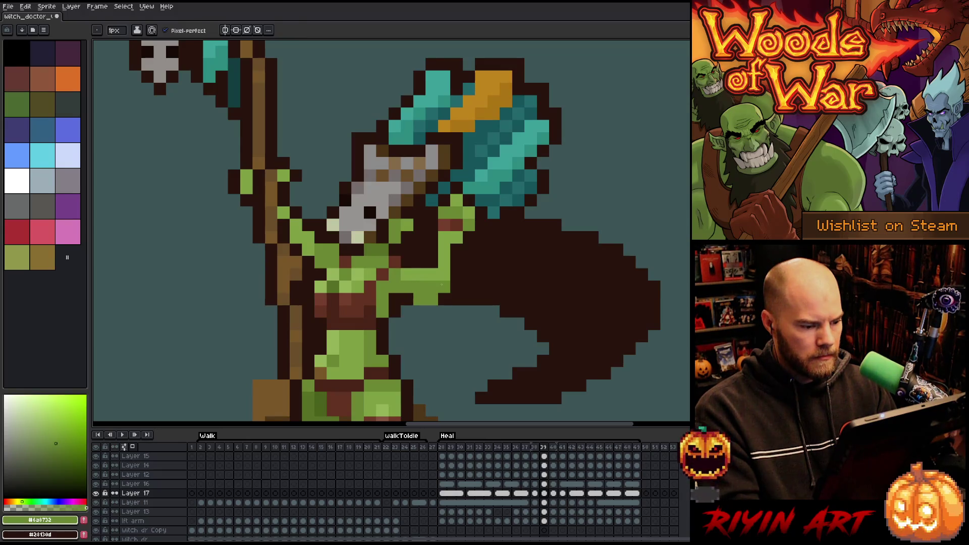
pyautogui.press('e')
pyautogui.moveTo(416, 299); pyautogui.dragTo(446, 299)
# - Flip between frames to compare the trimmed arm, then play the Heal animation
pyautogui.press(',')
pyautogui.press('.')
pyautogui.press('Return')
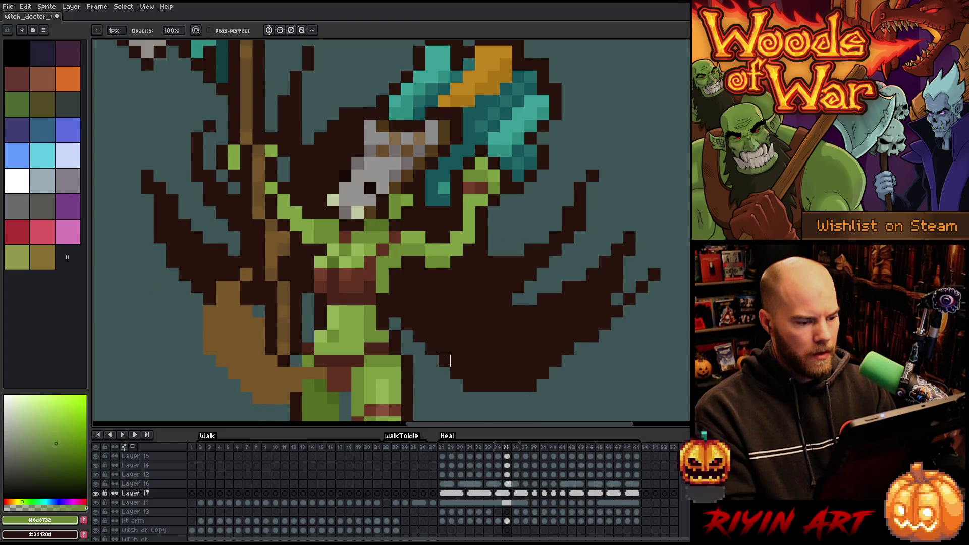
pyautogui.press('Return')
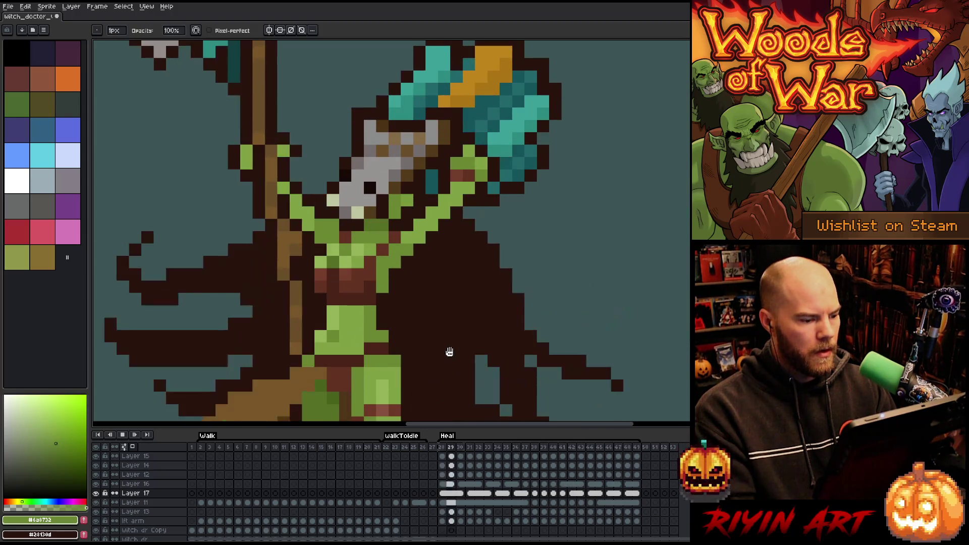
pyautogui.scroll(-5, 448, 353)
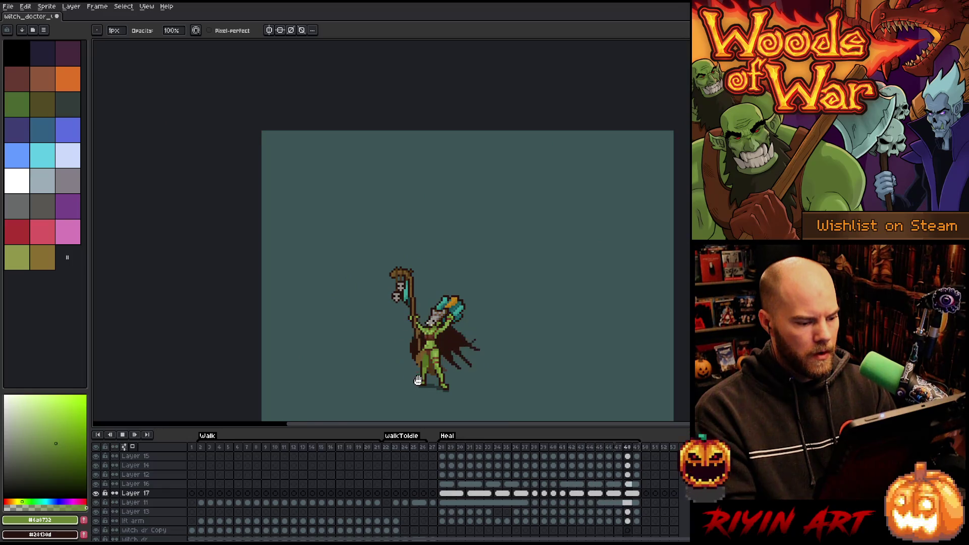
pyautogui.scroll(3, 424, 379)
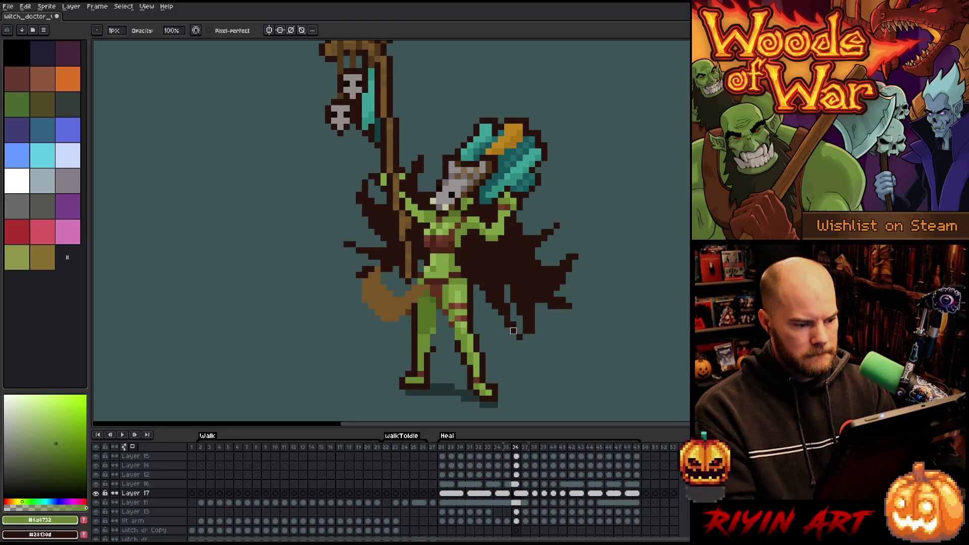
pyautogui.scroll(3, 494, 219)
pyautogui.press('i')
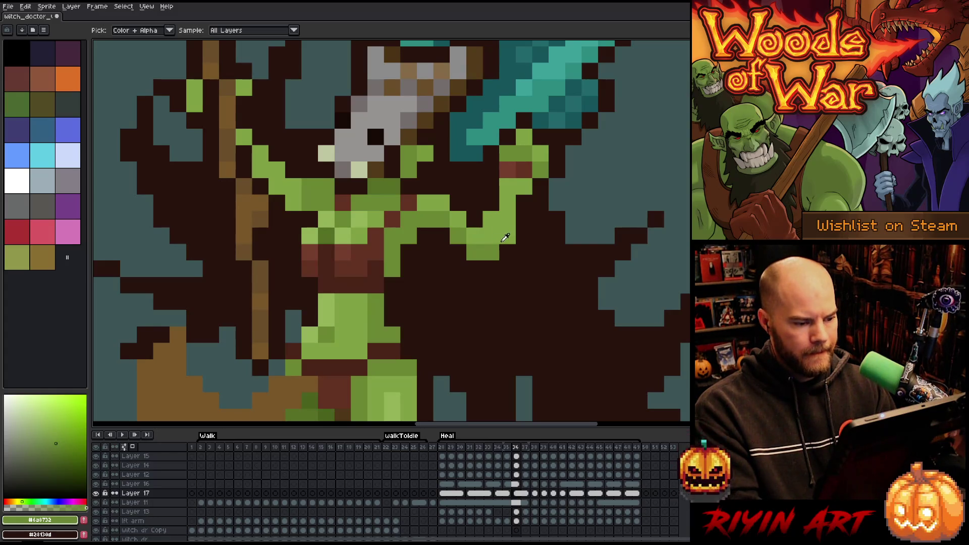
pyautogui.press('b')
pyautogui.rightClick(491, 253)
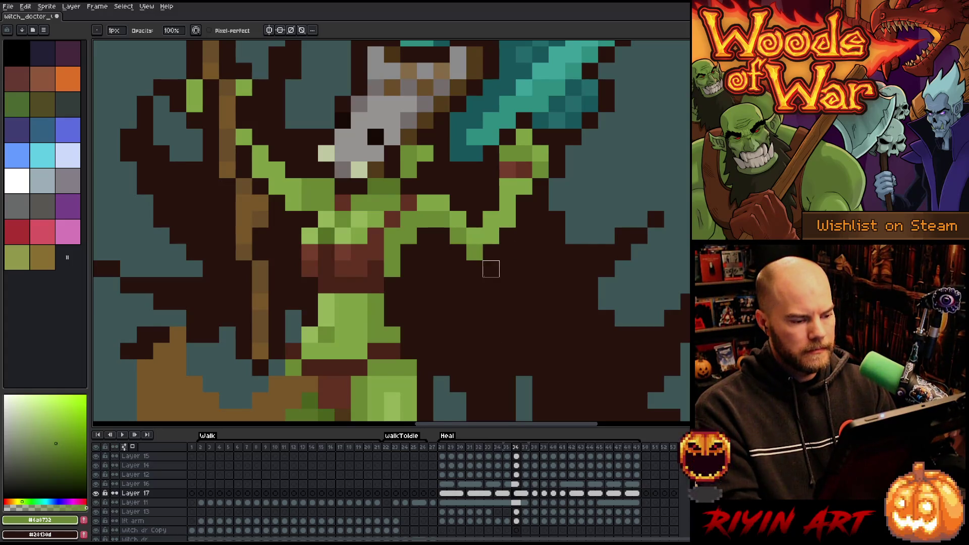
pyautogui.scroll(-5, 491, 268)
pyautogui.press(',')
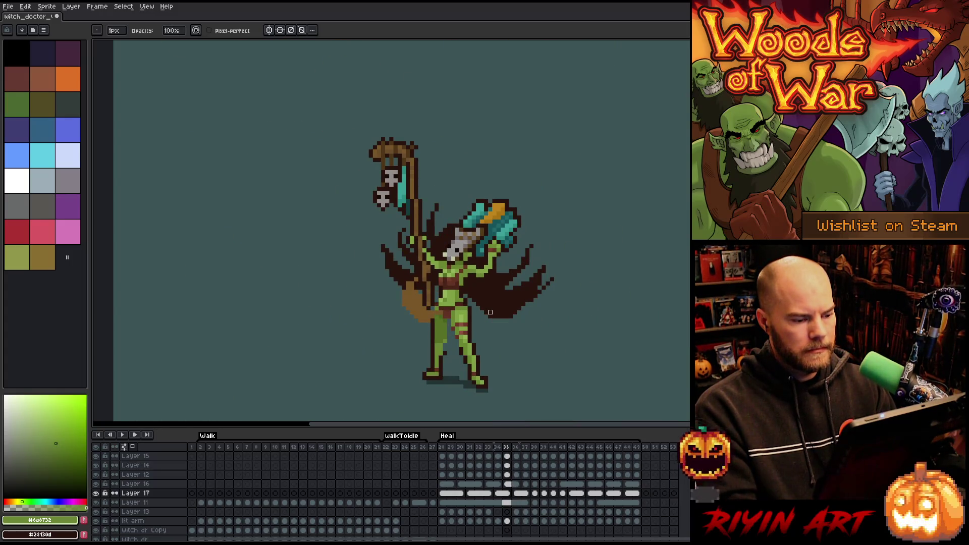
pyautogui.press('.')
pyautogui.press('.')
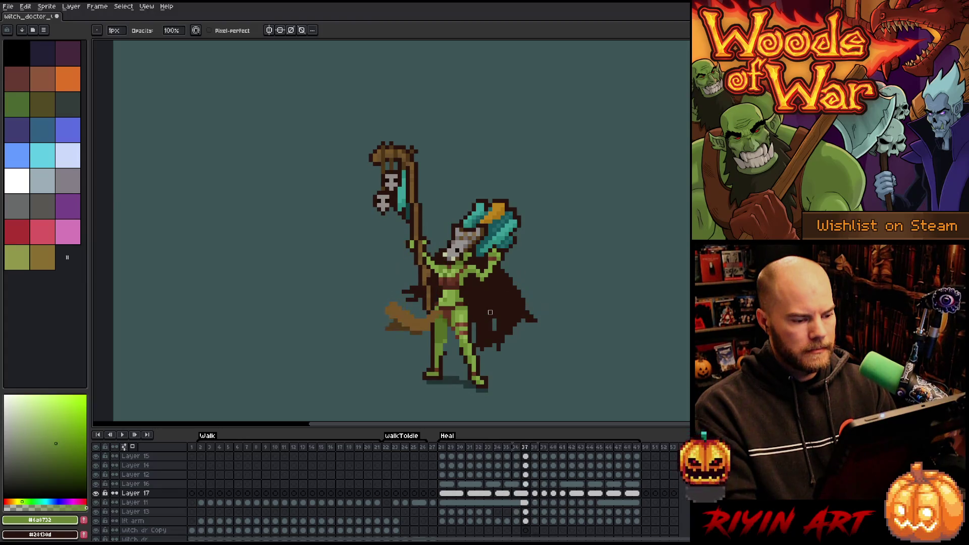
pyautogui.press('.')
pyautogui.press(',')
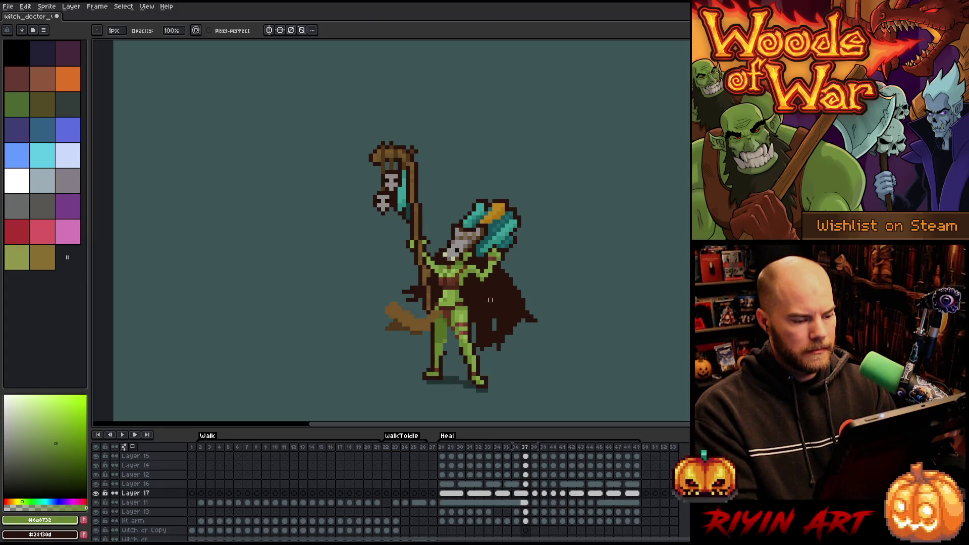
pyautogui.press('.')
pyautogui.press('.')
pyautogui.press('m')
pyautogui.moveTo(530, 221); pyautogui.dragTo(477, 313)
pyautogui.hotkey('ctrl', 't')
pyautogui.moveTo(531, 312); pyautogui.dragTo(597, 349)
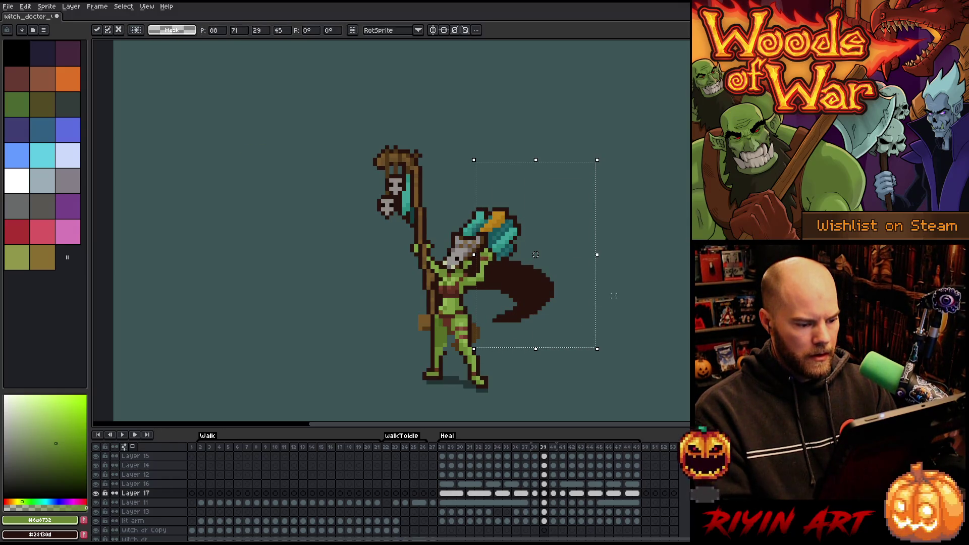
pyautogui.press('Return')
pyautogui.press('Right')
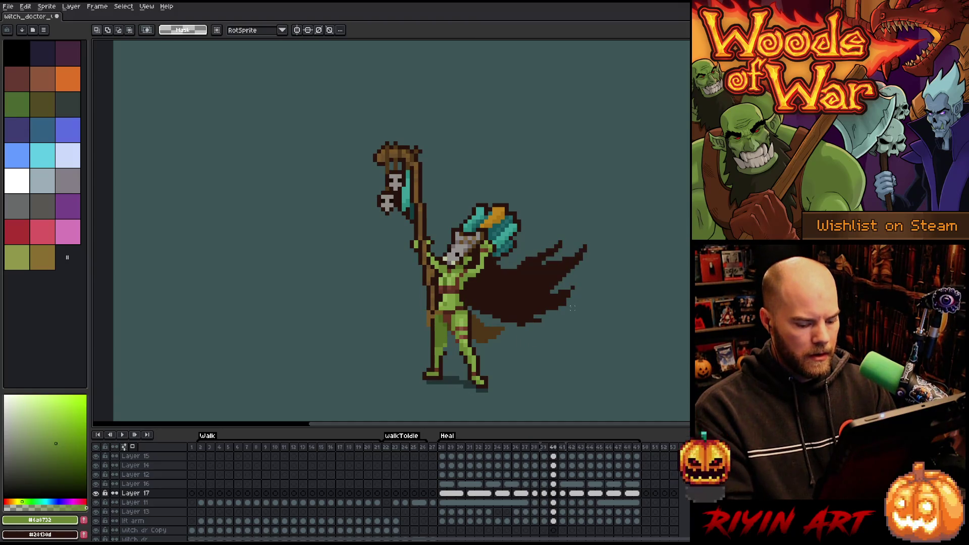
pyautogui.press('Right')
pyautogui.press('Return')
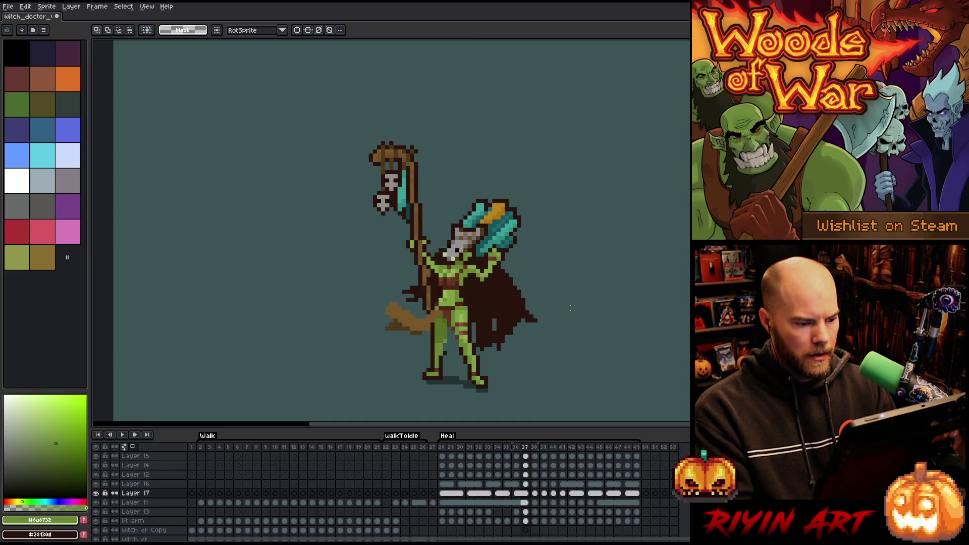
pyautogui.press('Return')
pyautogui.press('Return')
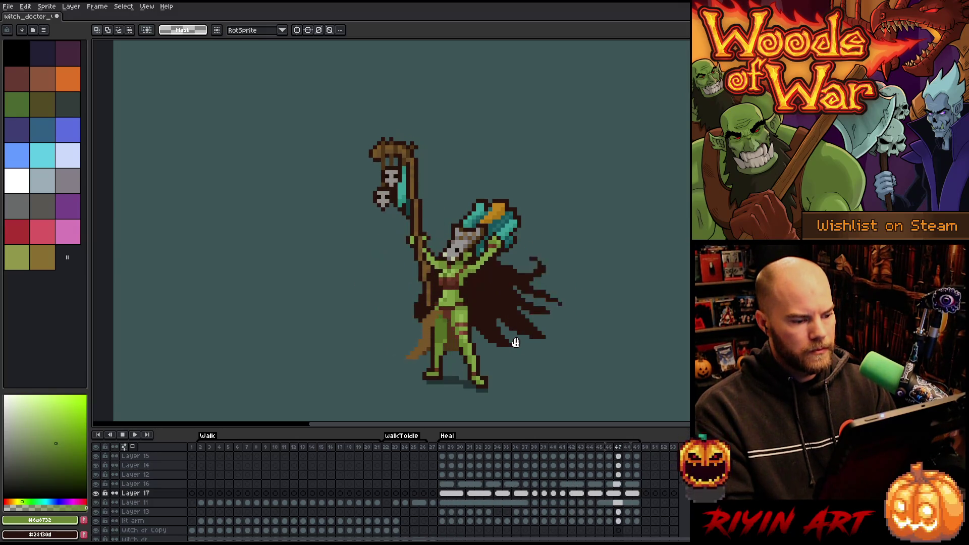
pyautogui.press('Return')
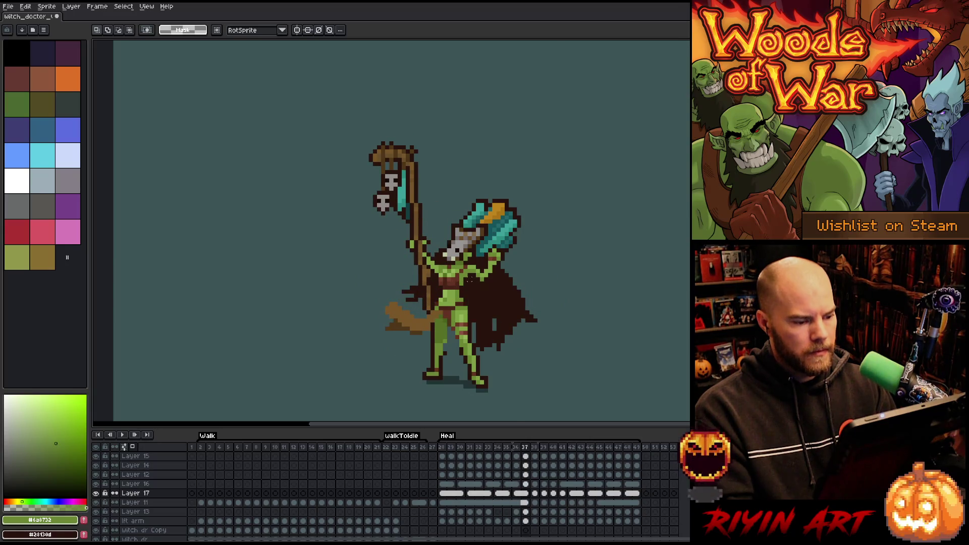
pyautogui.scroll(5, 470, 279)
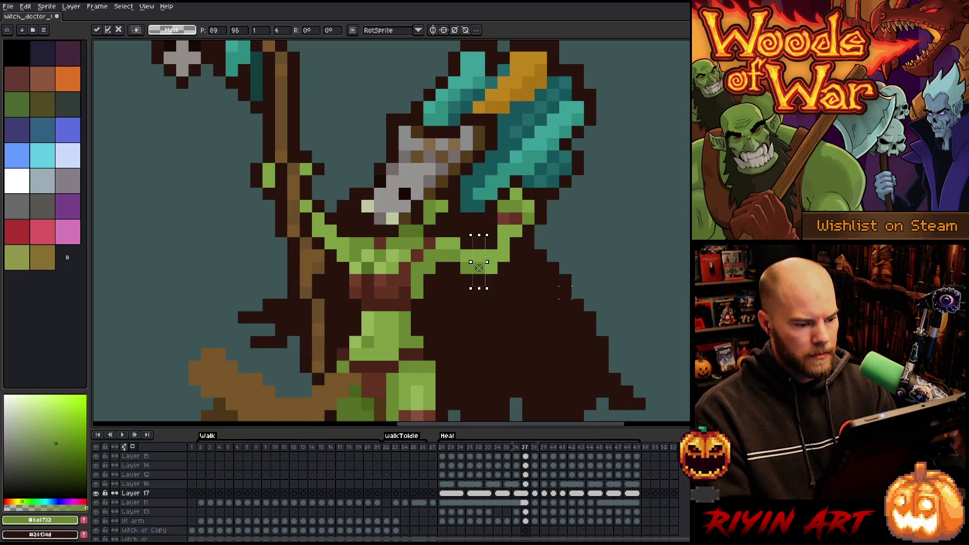
pyautogui.press('.')
pyautogui.scroll(-5, 566, 292)
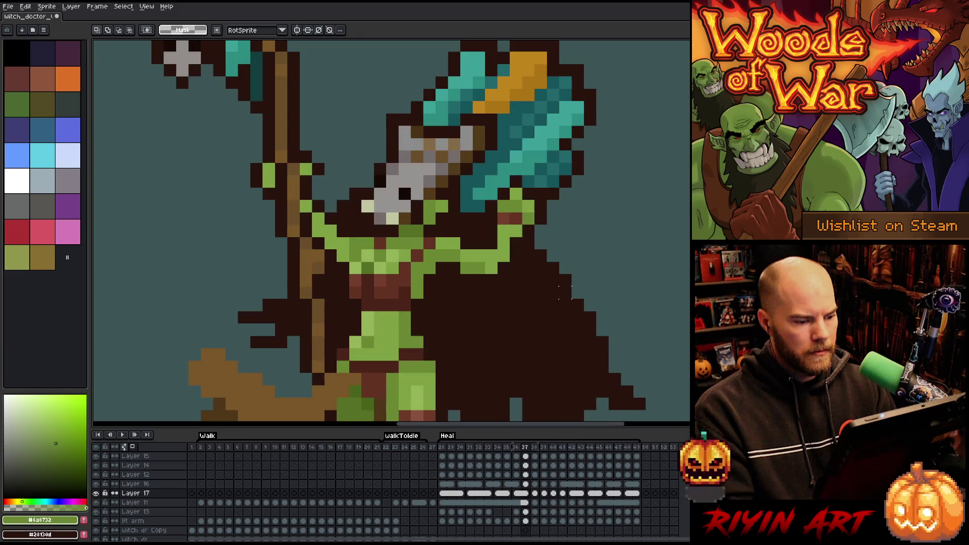
pyautogui.press('Return')
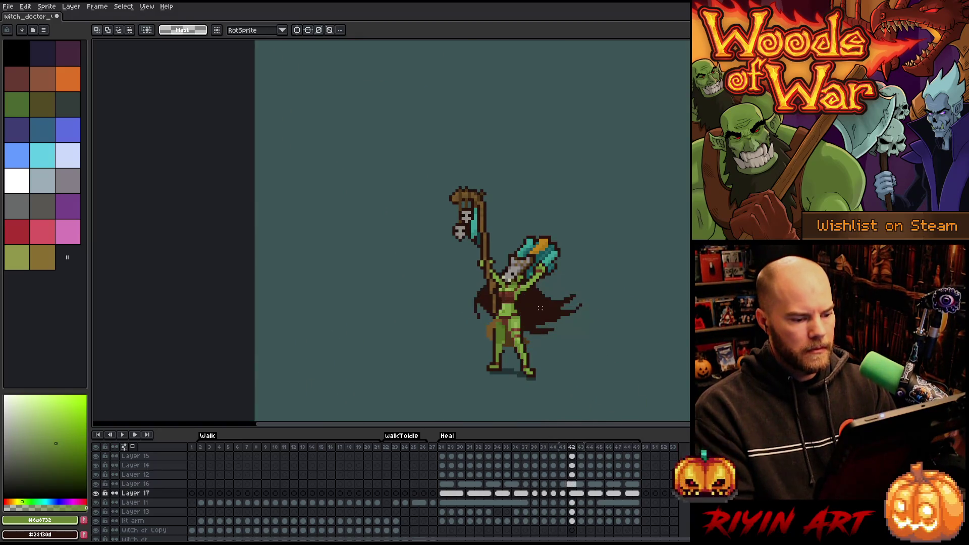
pyautogui.press('Return')
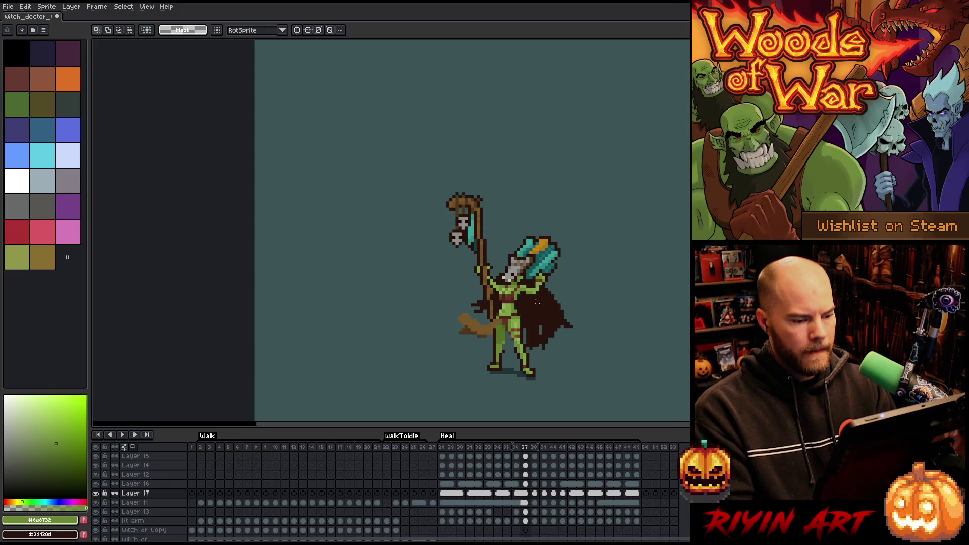
pyautogui.scroll(5, 537, 302)
pyautogui.press('i')
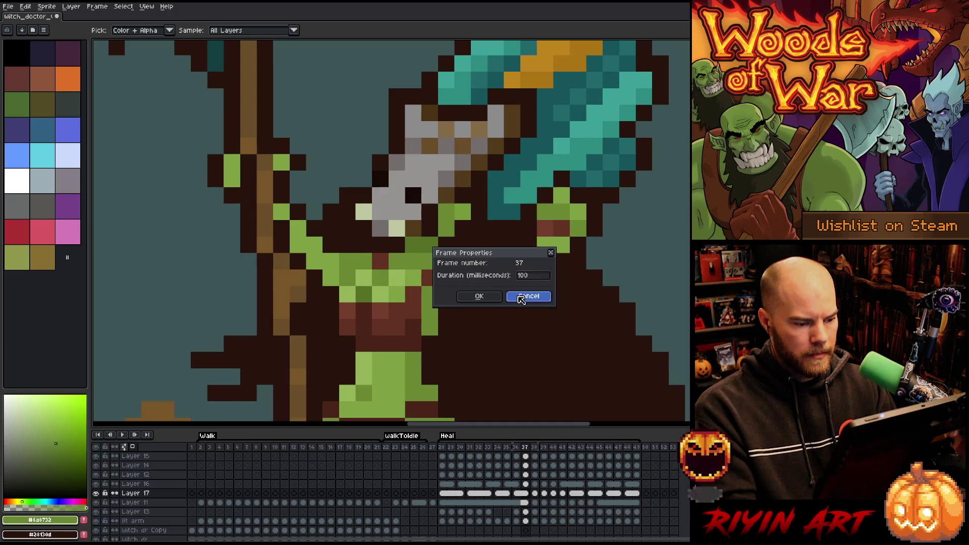
# - Paint a light-green (#80a143) pixel on the raised arm and play the animation to check it
pyautogui.click(520, 296)
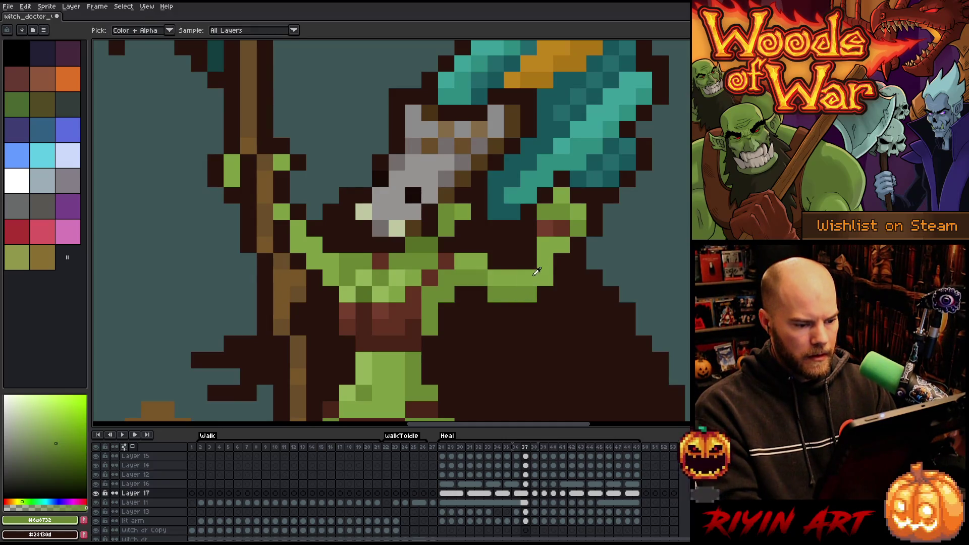
pyautogui.keyDown('alt'); pyautogui.click(545, 278); pyautogui.keyUp('alt')
pyautogui.click(545, 310)
pyautogui.scroll(-4, 545, 310)
pyautogui.press('Return')
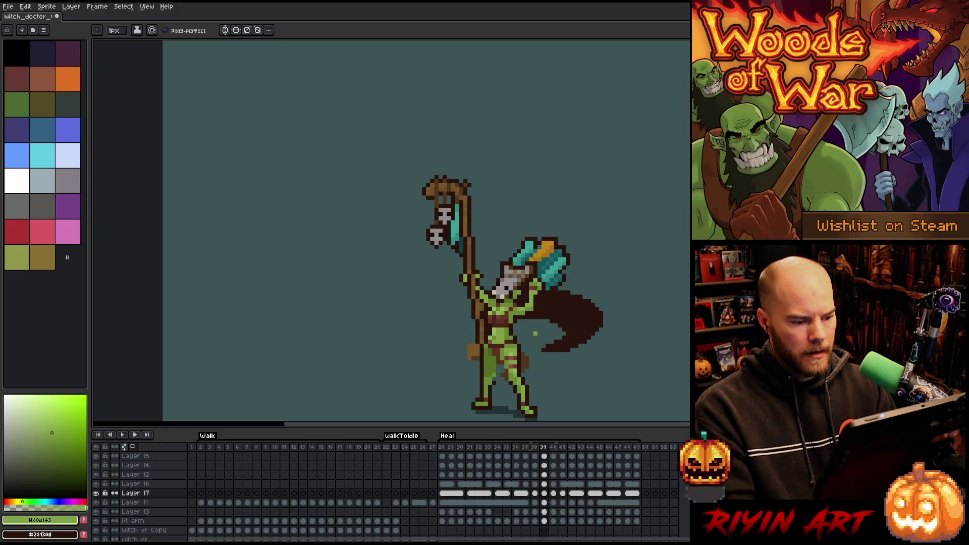
pyautogui.scroll(4, 533, 259)
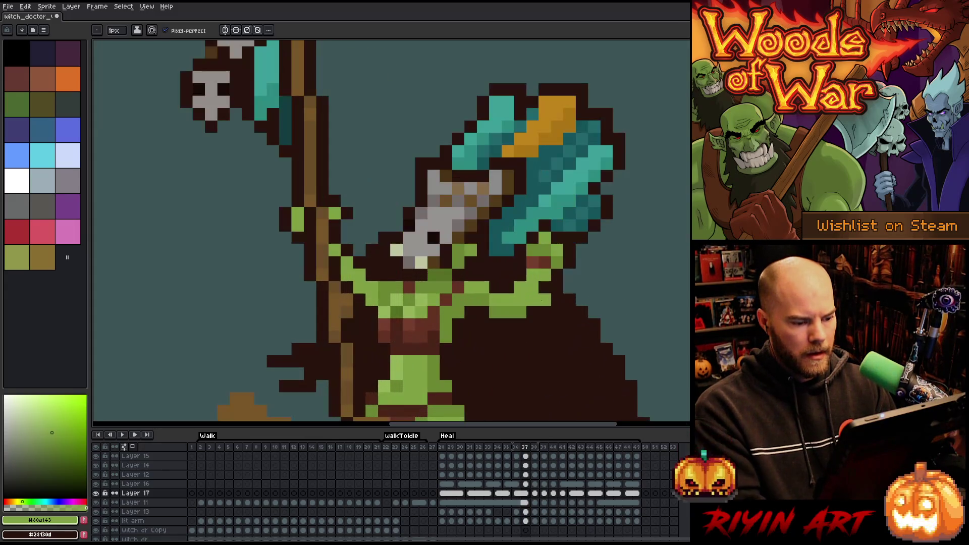
# - On the previous frame, select a small block beside the raised arm, then clear the selection
pyautogui.press('e')
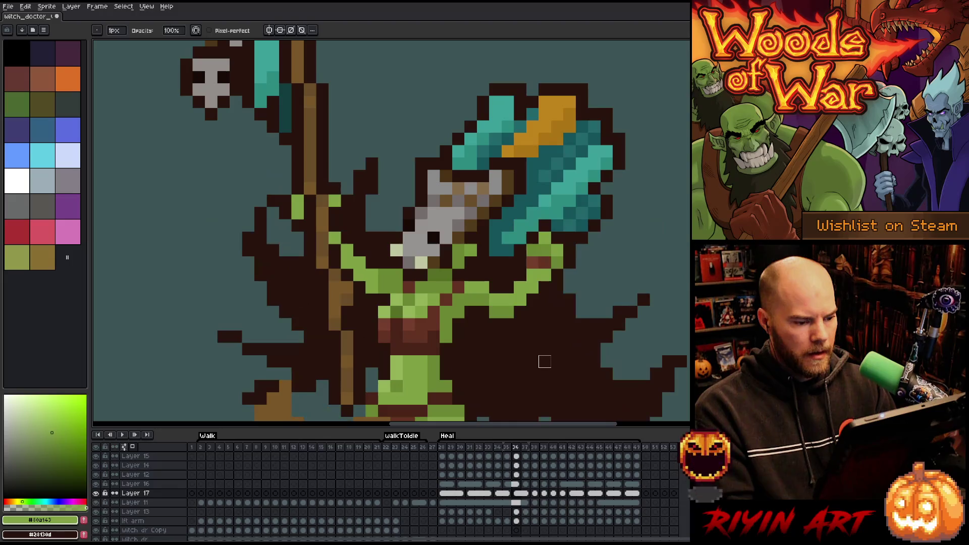
pyautogui.press('Left')
pyautogui.press('m')
pyautogui.moveTo(588, 183); pyautogui.dragTo(515, 255)
pyautogui.hotkey('ctrl', 'd')
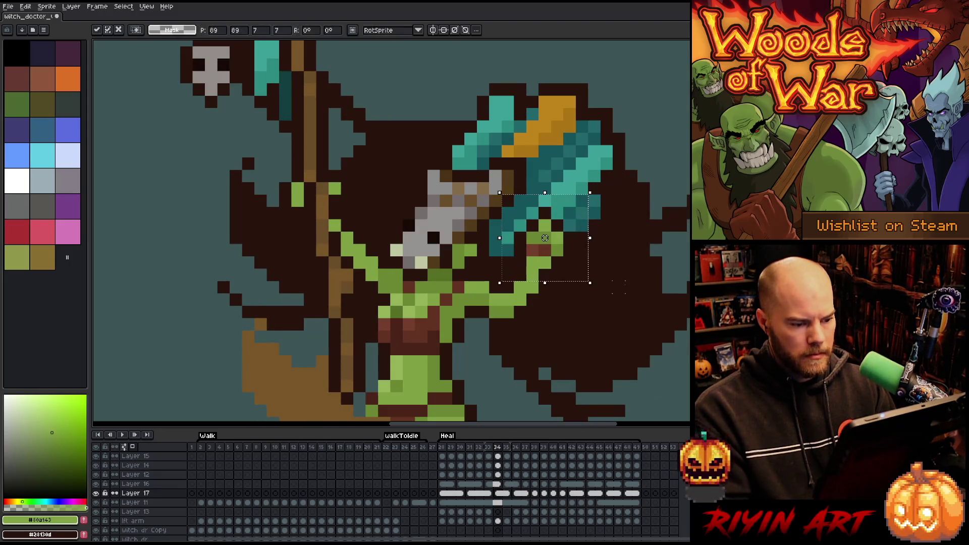
# - Flip through frames 33 to 40 to compare the arm poses, ending on frame 38
pyautogui.press('Left')
pyautogui.press('Right')
pyautogui.press('Right')
pyautogui.press('Right')
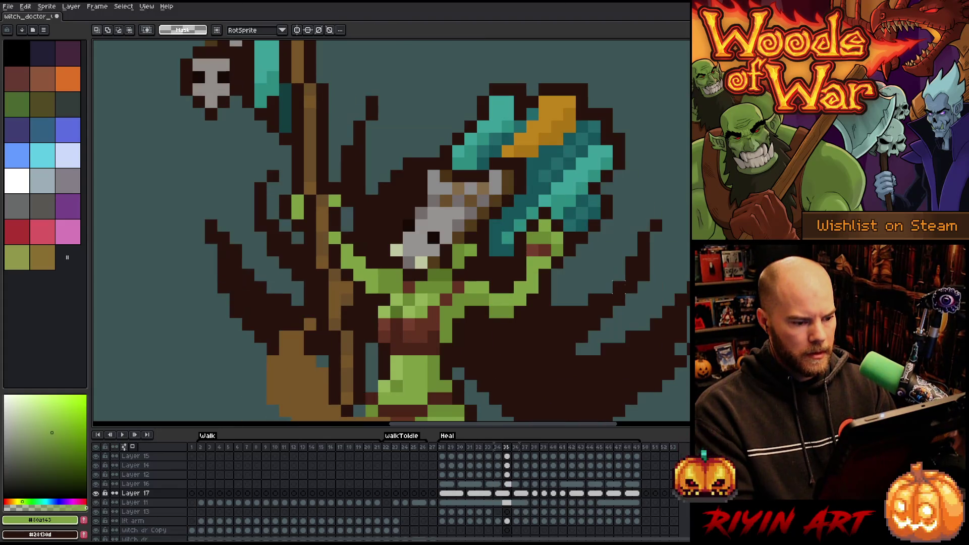
pyautogui.press('Right')
pyautogui.press('Right')
pyautogui.press('Right')
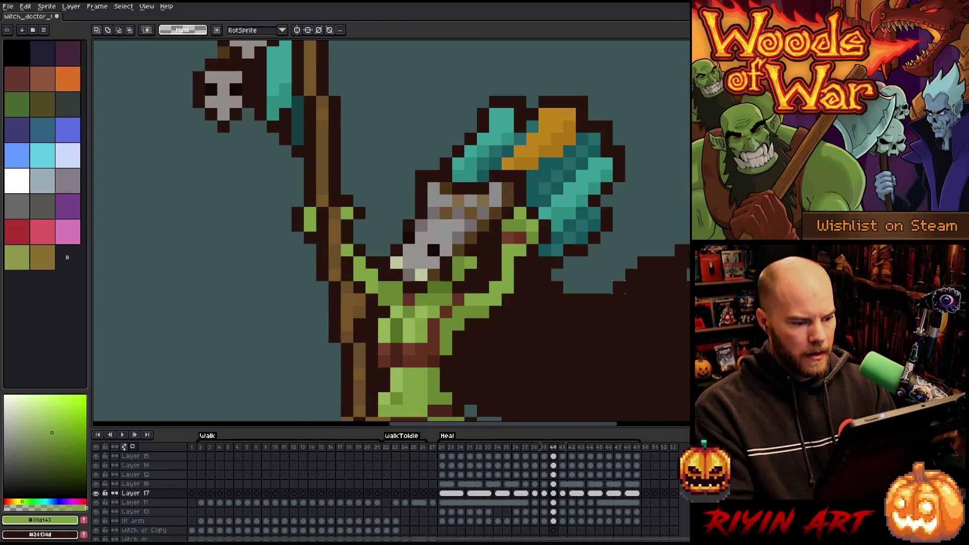
pyautogui.press('Left')
pyautogui.press('Left')
pyautogui.press('Left')
pyautogui.press('Left')
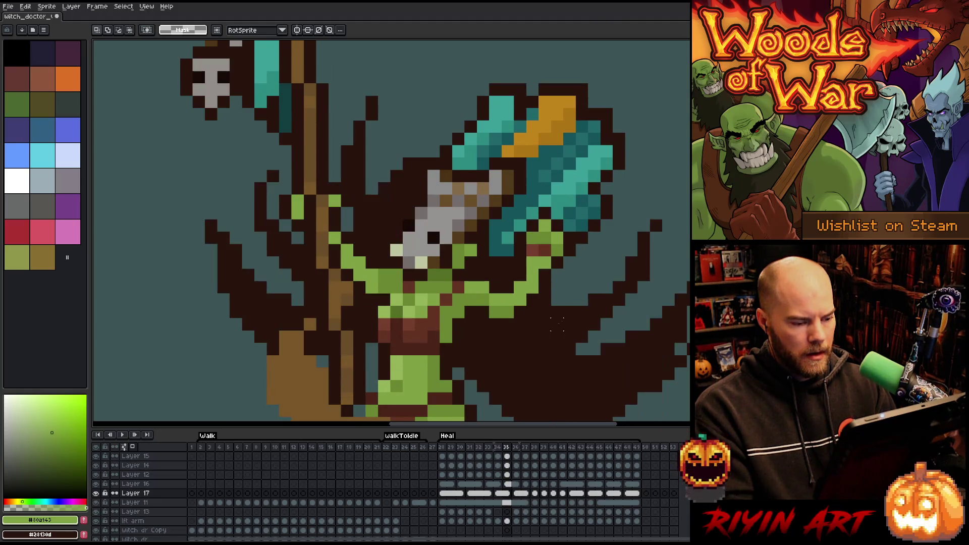
pyautogui.press('Right')
pyautogui.press('Right')
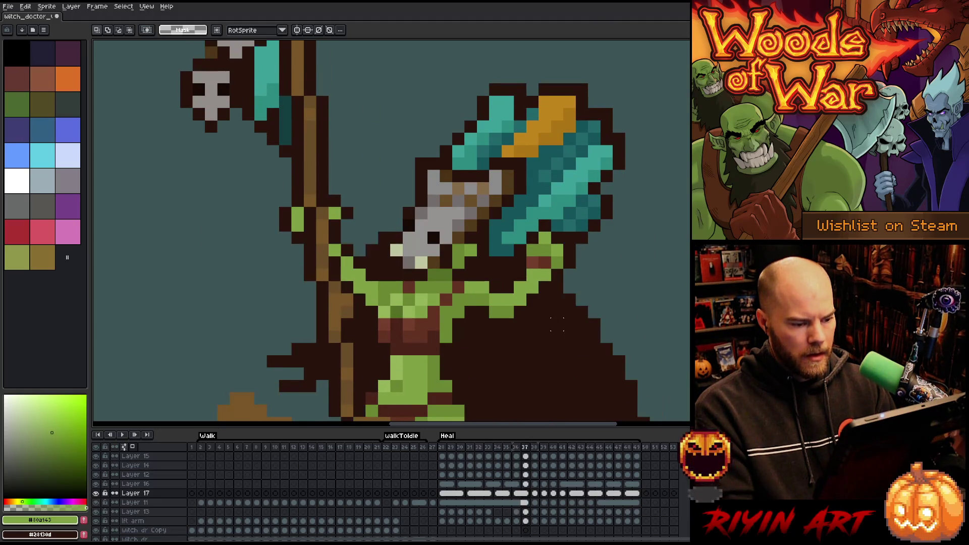
# - On frame 38, shift the cape section right of the arm one pixel right, then compare frames 37–39 in playback
pyautogui.moveTo(588, 182)
pyautogui.mouseDown()
pyautogui.moveTo(489, 281)
pyautogui.moveTo(476, 281)
pyautogui.moveTo(490, 318)
pyautogui.moveTo(489, 294)
pyautogui.mouseUp()
pyautogui.press('Right')
pyautogui.click(558, 324)
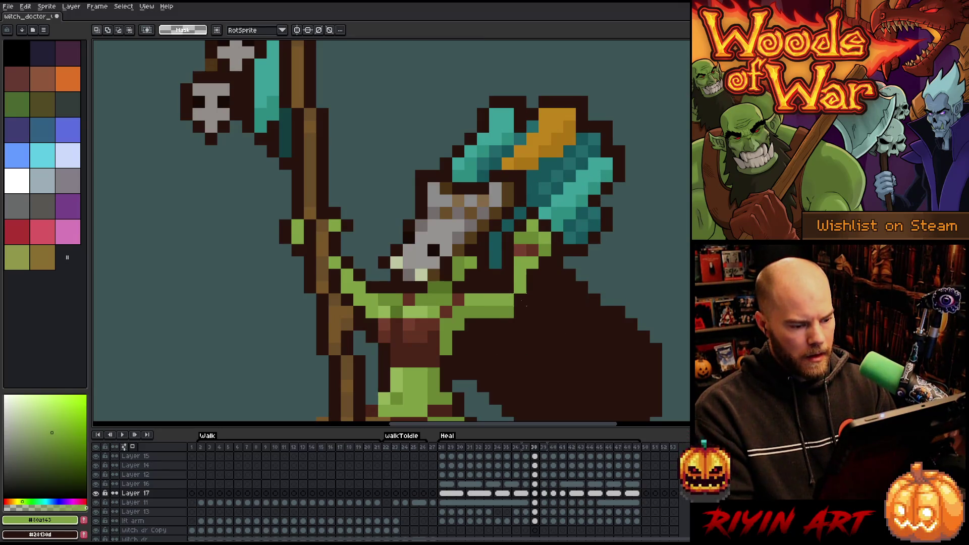
pyautogui.press(',')
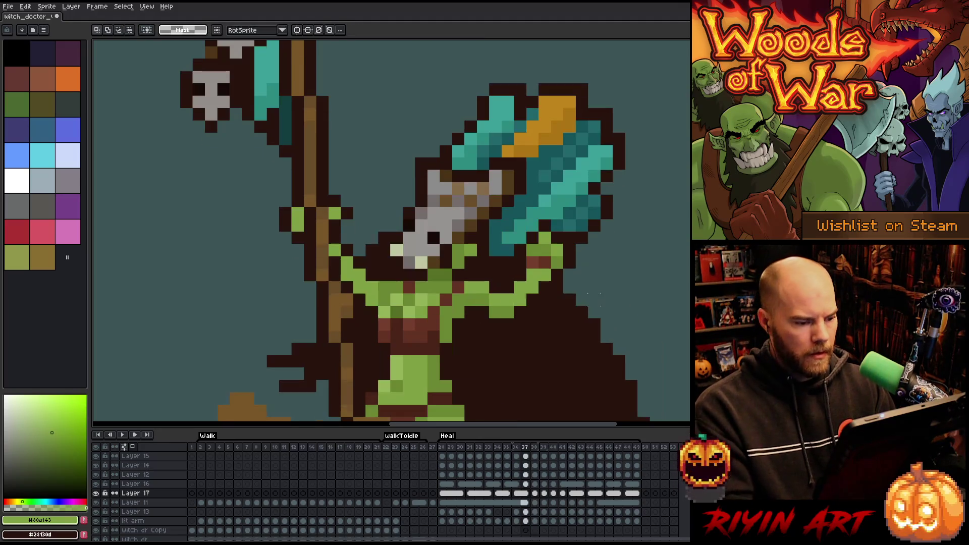
pyautogui.press('.')
pyautogui.press('.')
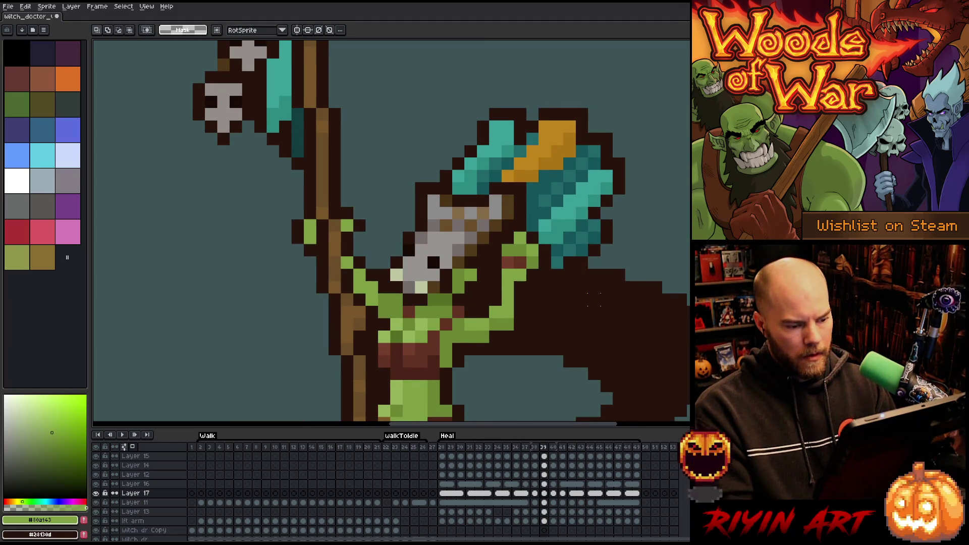
pyautogui.press('Return')
pyautogui.scroll(-4, 601, 323)
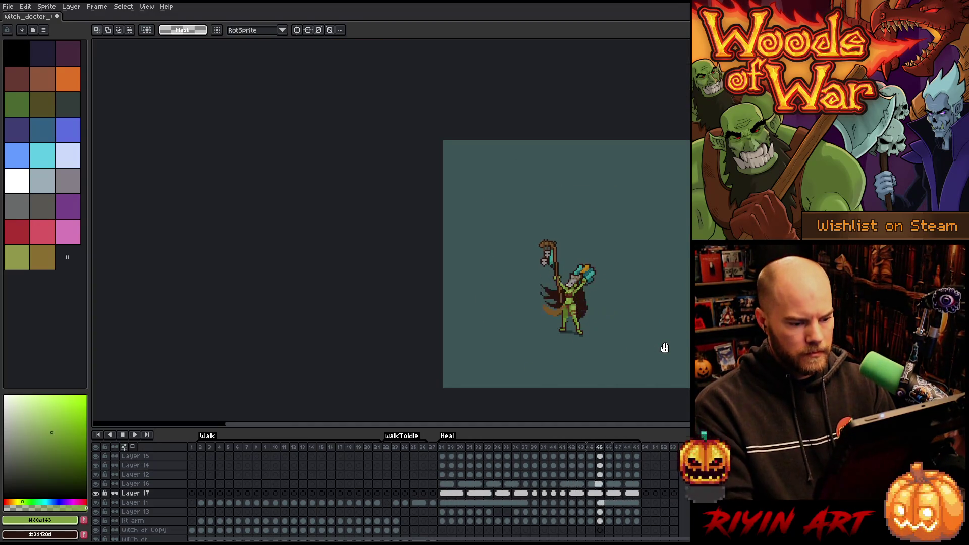
pyautogui.scroll(1, 664, 348)
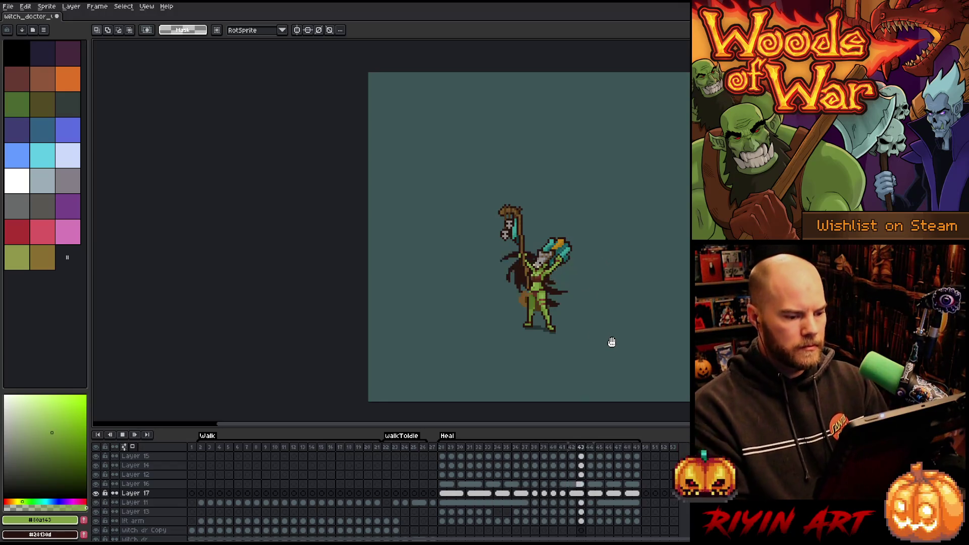
pyautogui.scroll(3, 610, 340)
pyautogui.scroll(-2, 539, 287)
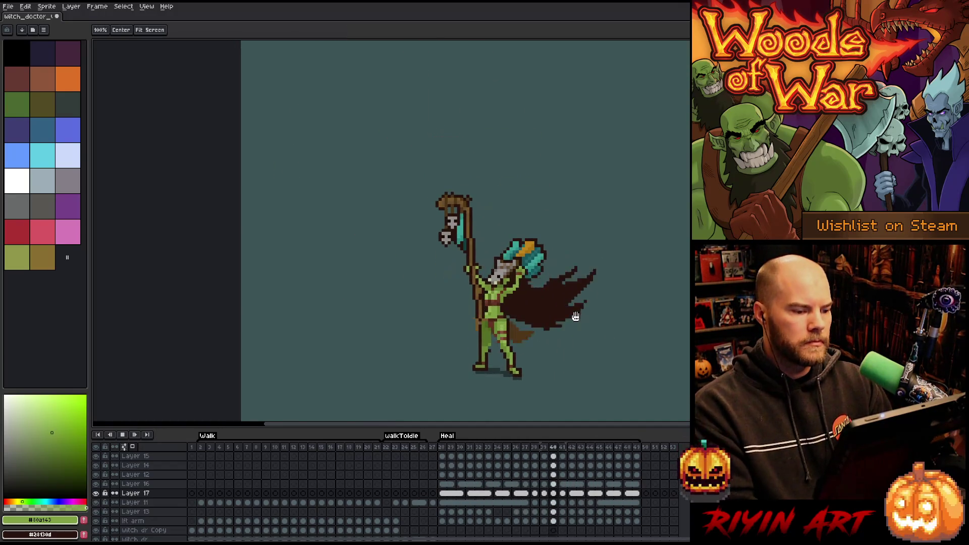
pyautogui.scroll(2, 576, 317)
pyautogui.scroll(-2, 570, 308)
pyautogui.scroll(1, 577, 314)
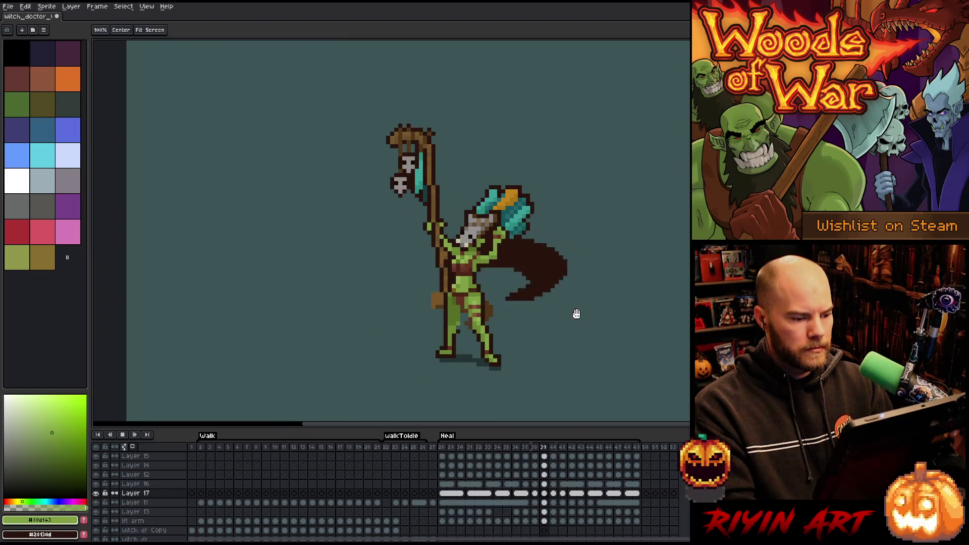
pyautogui.press('m')
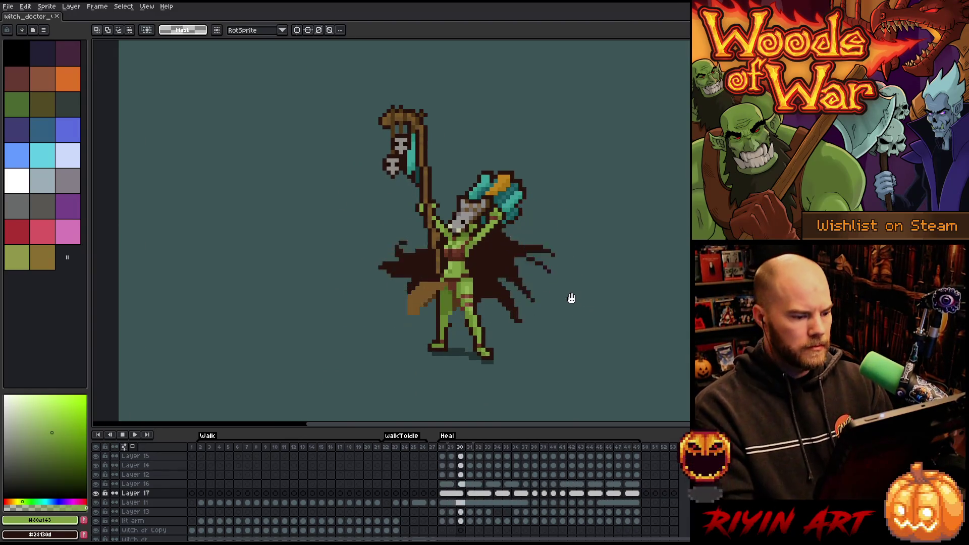
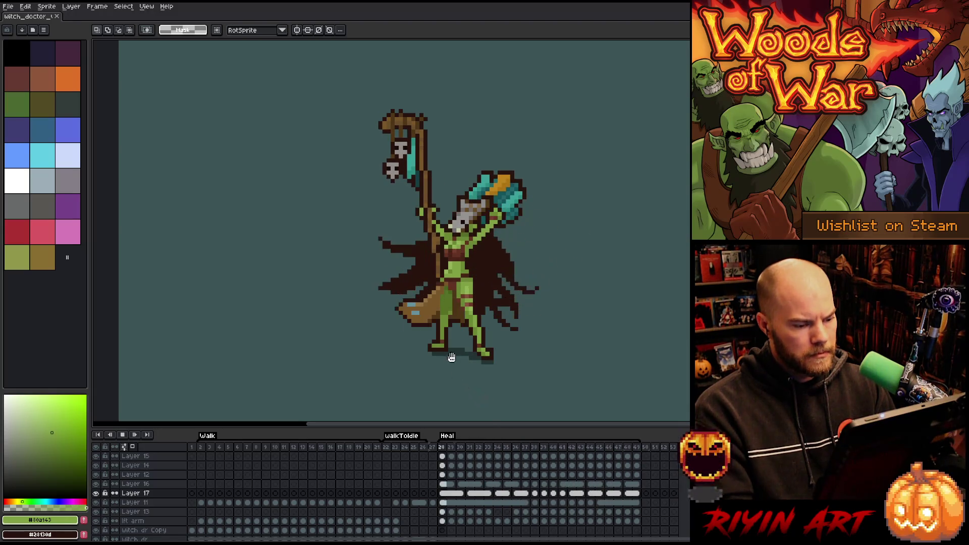
# - Zoom in, eyedrop the dark brown, and select Layer 13 on frame 29
pyautogui.scroll(5, 438, 310)
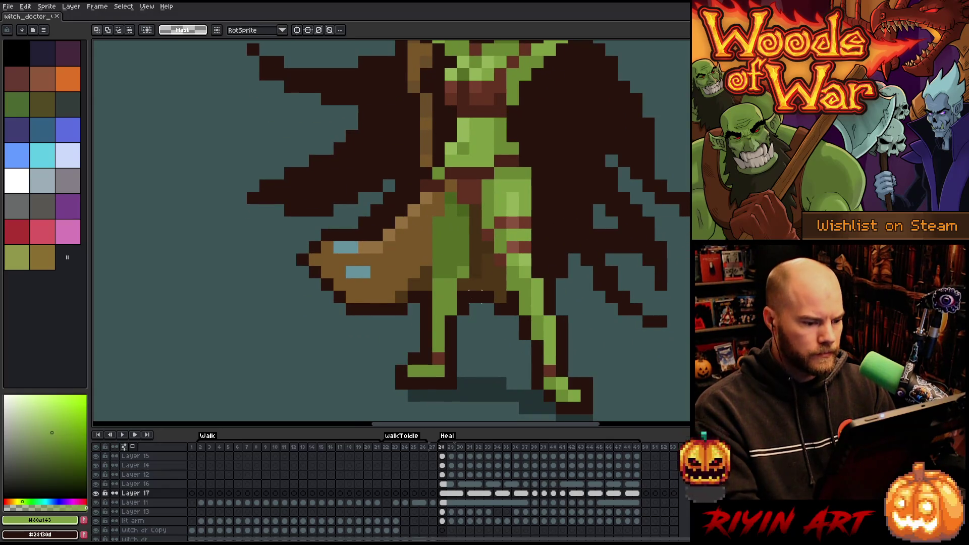
pyautogui.press('i')
pyautogui.click(484, 292)
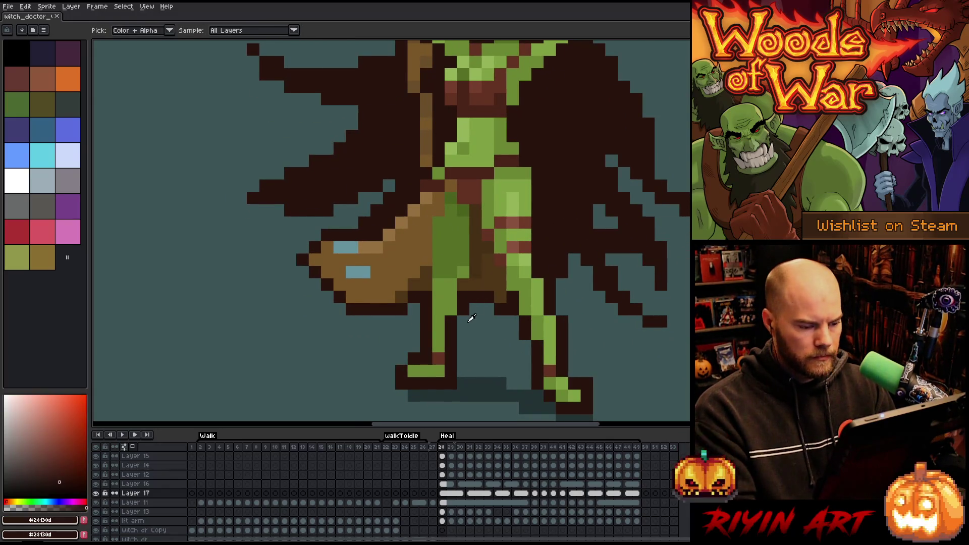
pyautogui.press('Right')
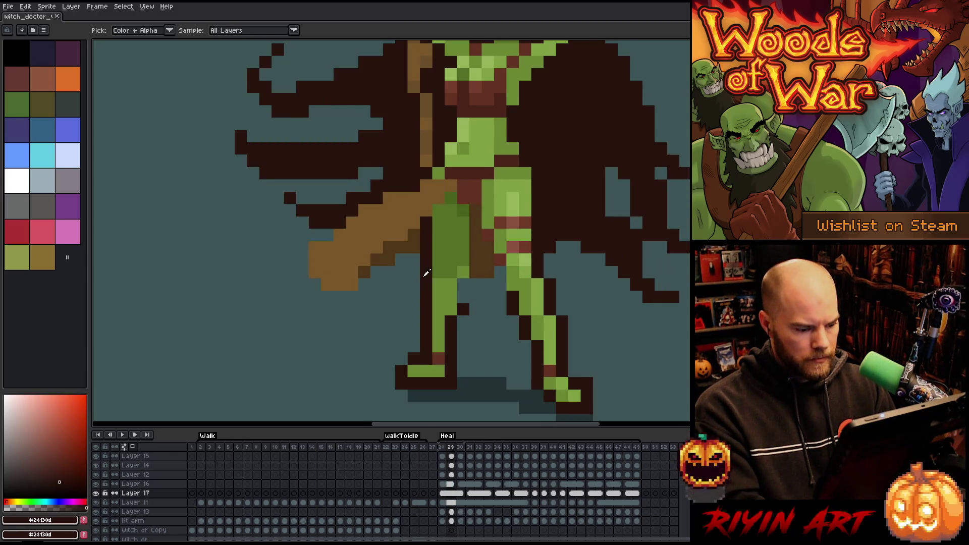
pyautogui.press('v')
pyautogui.click(393, 262)
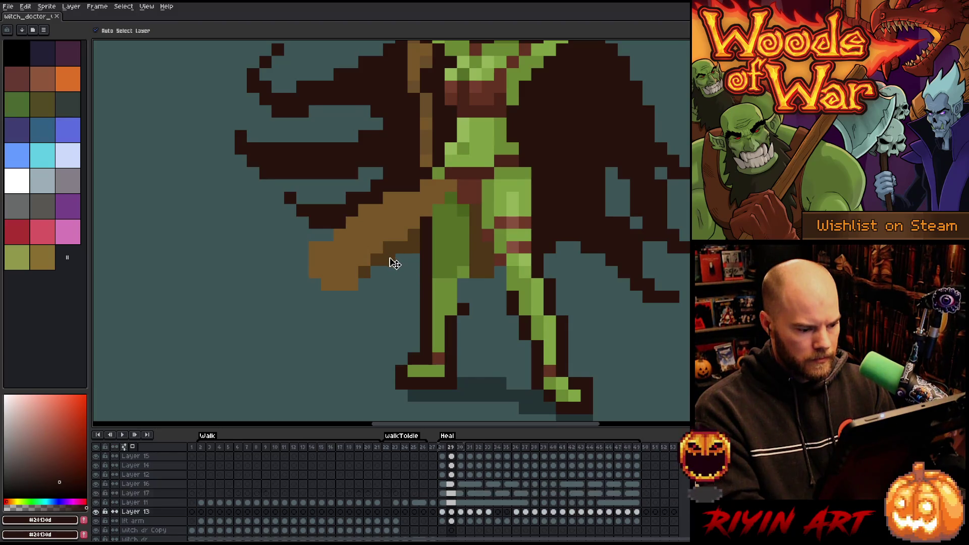
# - Pencil a 1px dark brown outline along the staff's bottom and left edges
pyautogui.press('b')
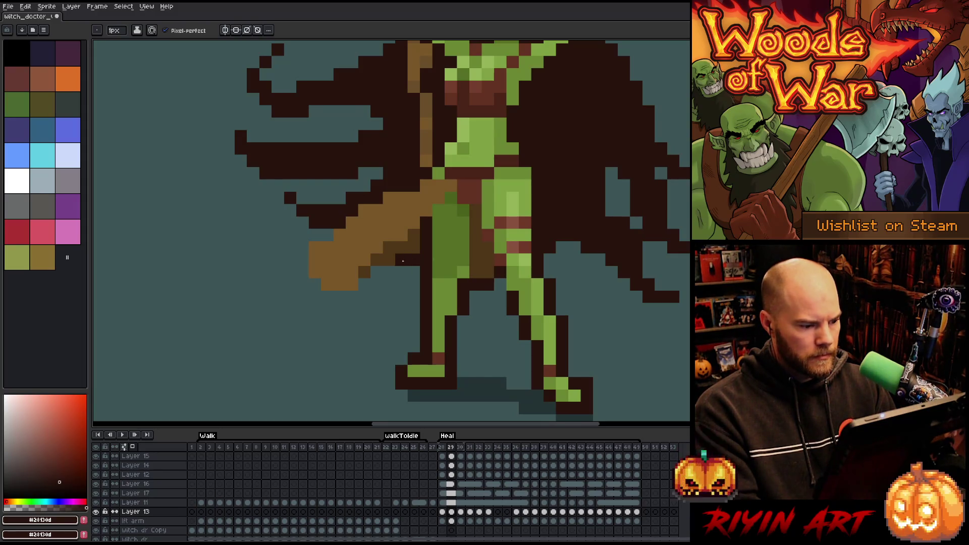
pyautogui.click(352, 296)
pyautogui.click(340, 296)
pyautogui.click(325, 294)
pyautogui.click(315, 284)
pyautogui.click(302, 272)
pyautogui.click(302, 260)
pyautogui.click(302, 247)
pyautogui.click(315, 236)
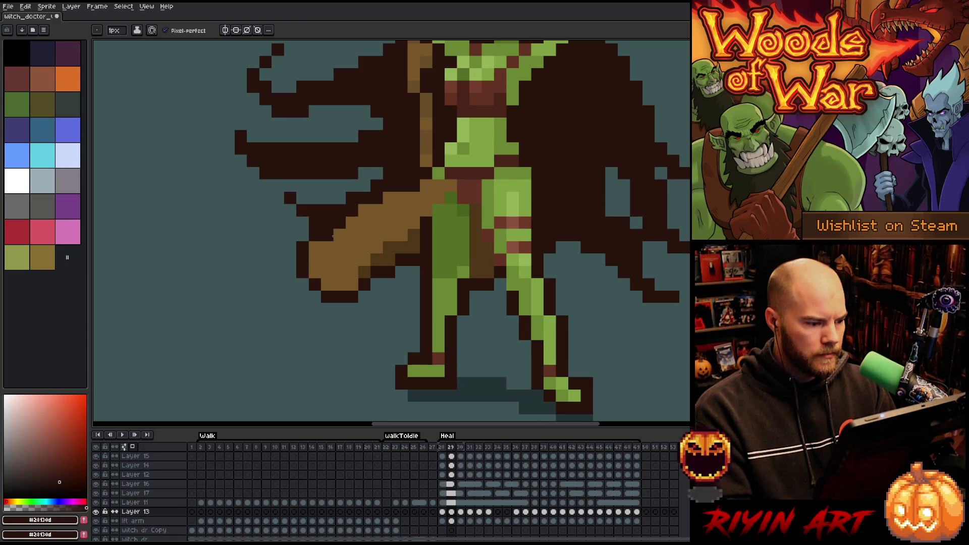
pyautogui.press('Right')
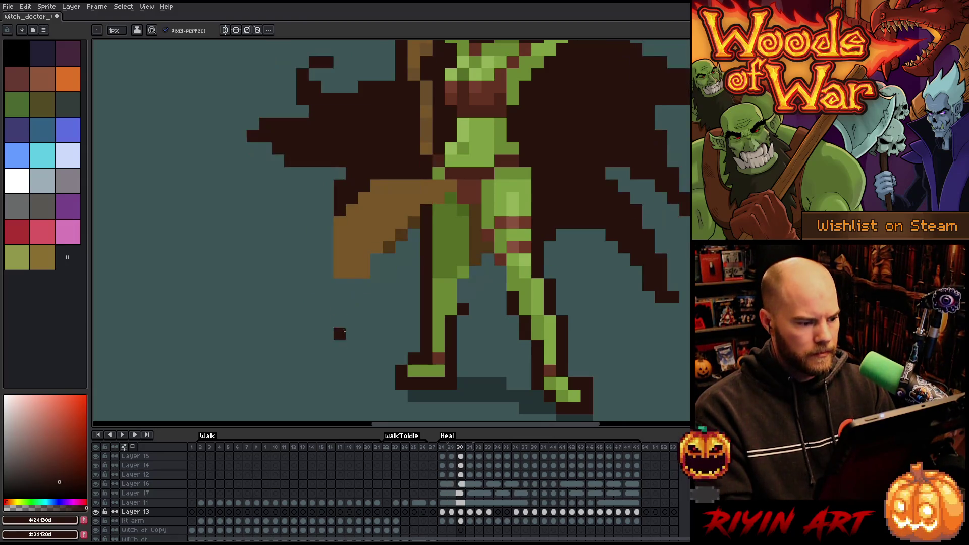
# - In frame 30, add dark outline pixels beside the leg and below the cape edge
pyautogui.click(463, 297)
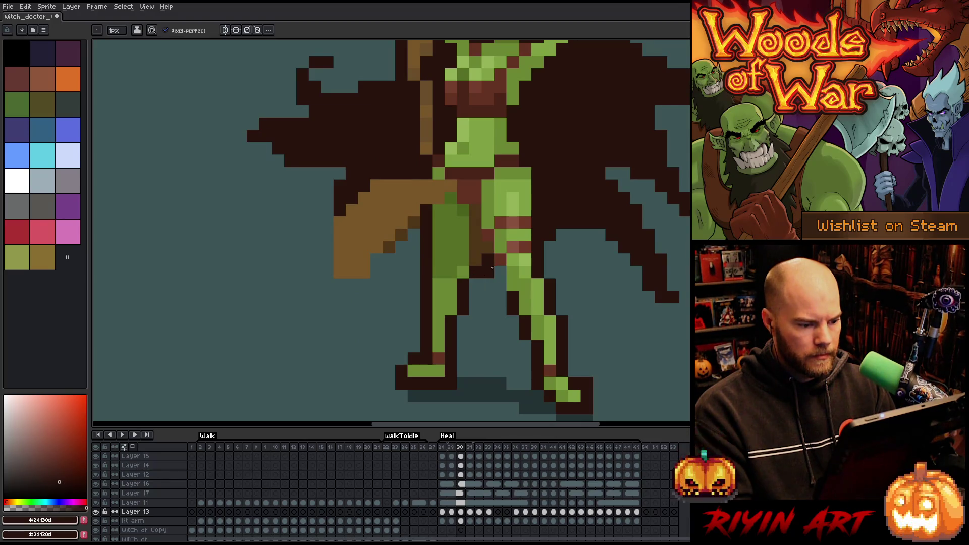
pyautogui.click(499, 272)
pyautogui.click(416, 237)
pyautogui.moveTo(401, 247); pyautogui.dragTo(386, 260)
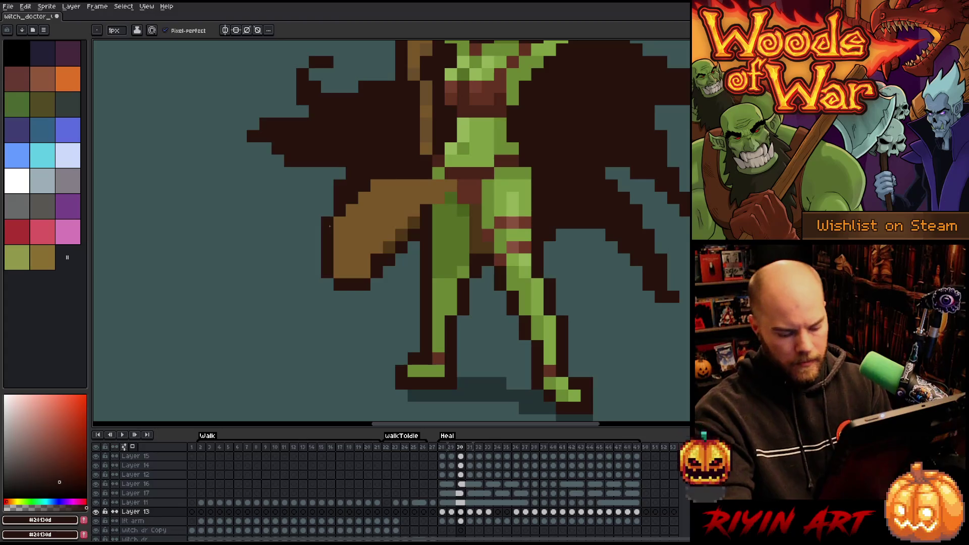
# - In frame 31, outline the bag's bottom and the strap's right edge, fixing a stray pixel
pyautogui.press('.')
pyautogui.moveTo(427, 173)
pyautogui.mouseDown()
pyautogui.moveTo(388, 176)
pyautogui.moveTo(352, 212)
pyautogui.moveTo(376, 273)
pyautogui.moveTo(385, 272)
pyautogui.mouseUp()
pyautogui.press('e')
pyautogui.click(377, 273)
pyautogui.press('b')
pyautogui.click(377, 260)
pyautogui.moveTo(476, 247)
pyautogui.mouseDown()
pyautogui.moveTo(476, 235)
pyautogui.moveTo(491, 262)
pyautogui.mouseUp()
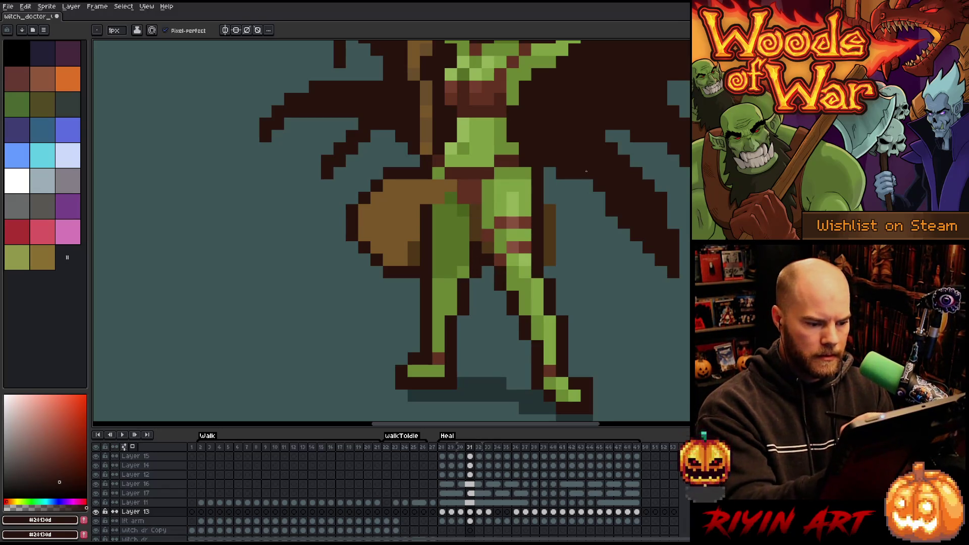
pyautogui.moveTo(550, 198)
pyautogui.mouseDown()
pyautogui.moveTo(562, 216)
pyautogui.moveTo(561, 263)
pyautogui.mouseUp()
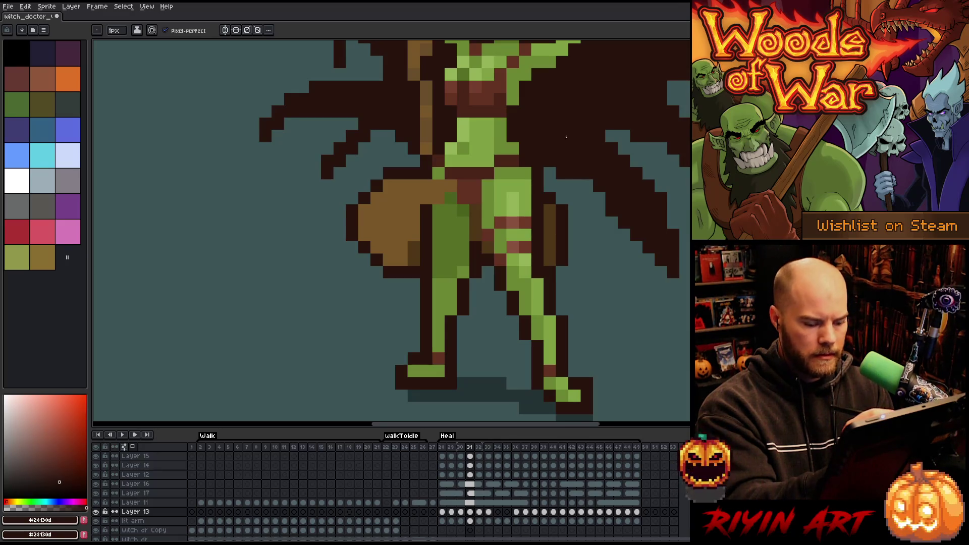
# - In frame 32, outline the left leg, the waist, the bag's left edge and the wing edge
pyautogui.press('.')
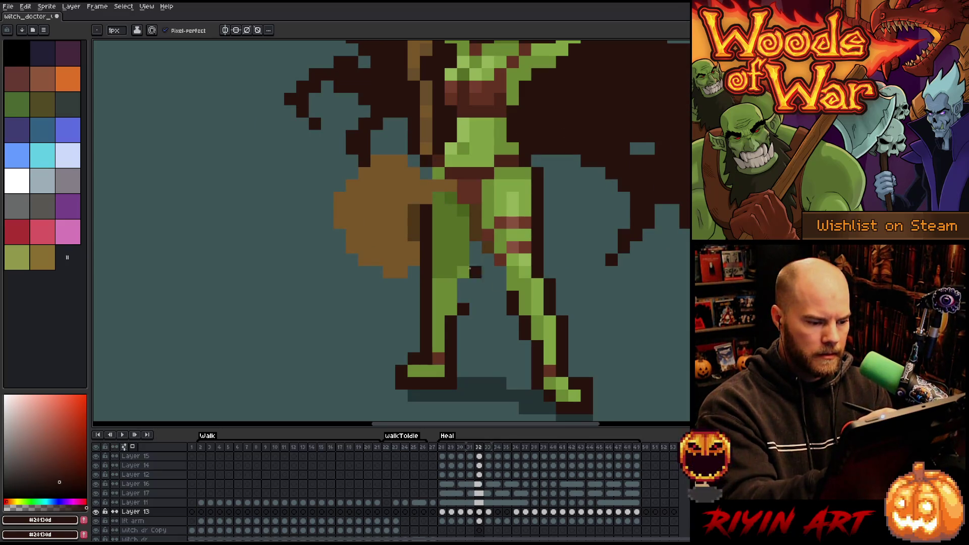
pyautogui.moveTo(470, 268); pyautogui.dragTo(464, 302)
pyautogui.moveTo(476, 234)
pyautogui.mouseDown()
pyautogui.moveTo(473, 249)
pyautogui.moveTo(491, 240)
pyautogui.mouseUp()
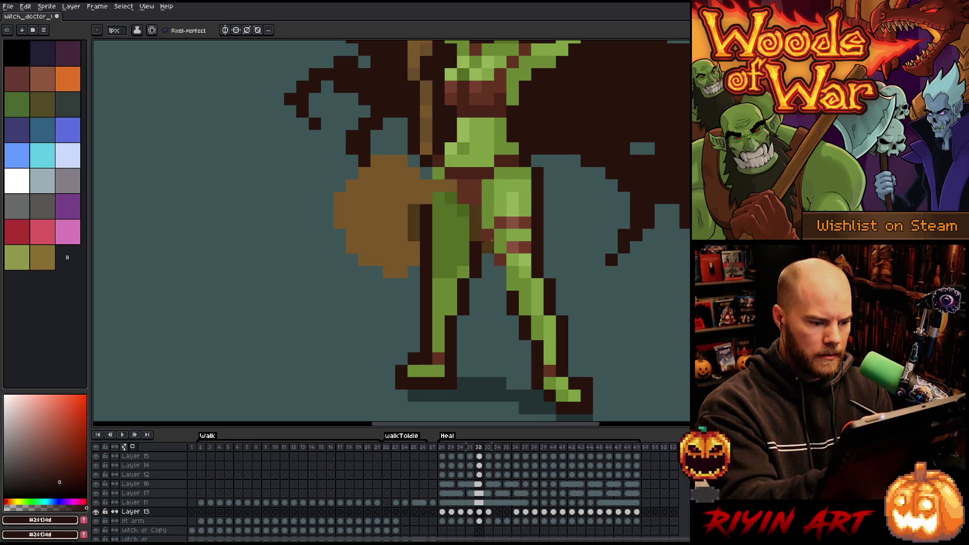
pyautogui.click(412, 275)
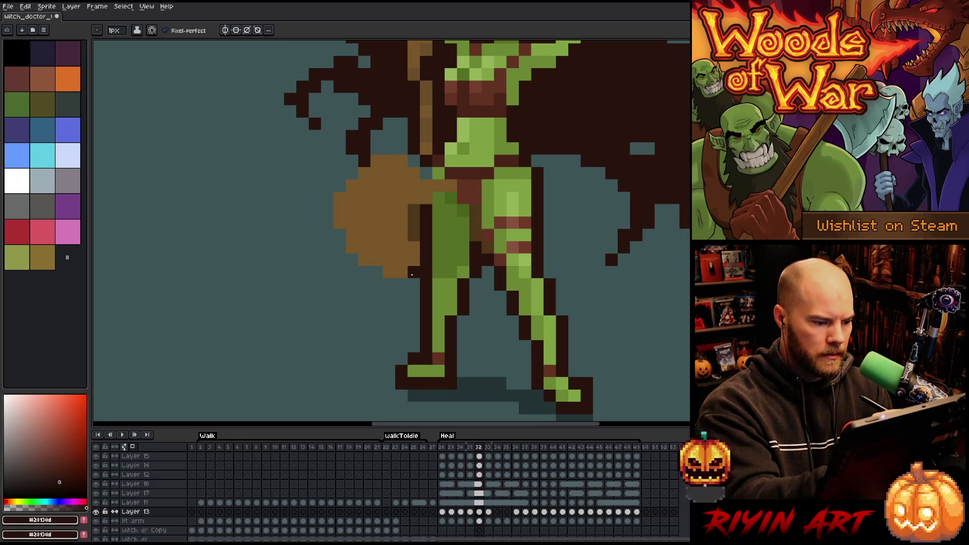
pyautogui.moveTo(353, 261)
pyautogui.mouseDown()
pyautogui.moveTo(327, 217)
pyautogui.moveTo(336, 185)
pyautogui.mouseUp()
pyautogui.moveTo(364, 131); pyautogui.dragTo(378, 151)
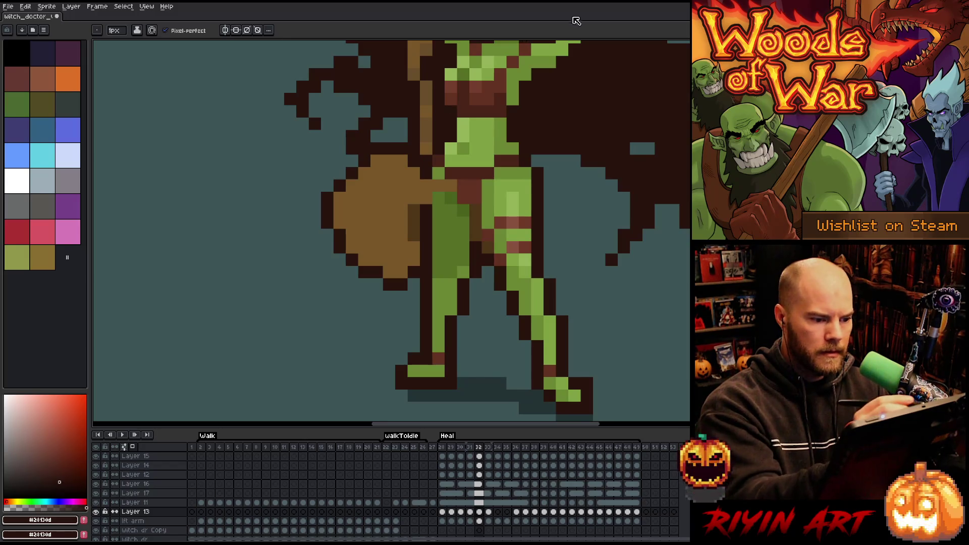
# - Advance to frame 33
pyautogui.press('Right')
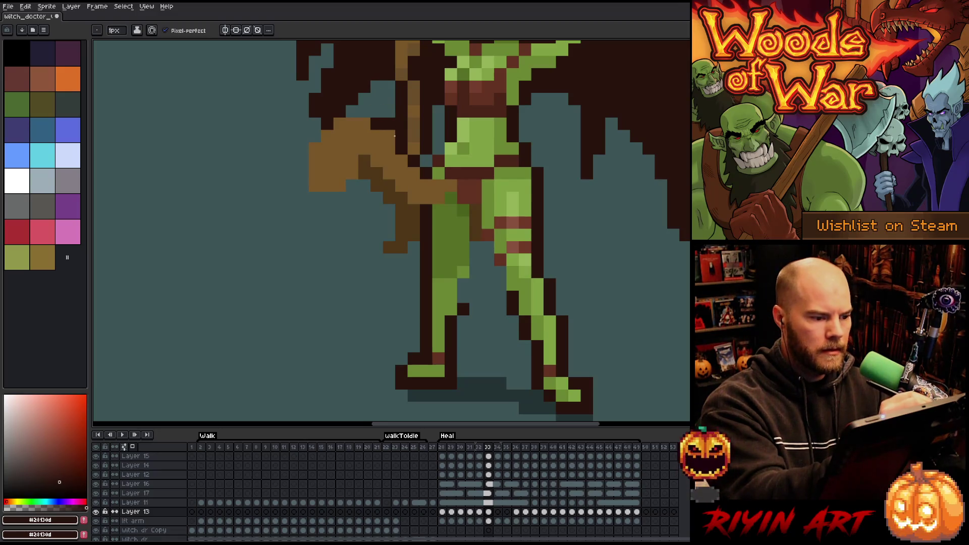
# - In frame 33, outline the brown shape's left and bottom edges and the inner leg
pyautogui.moveTo(307, 147)
pyautogui.mouseDown()
pyautogui.moveTo(303, 186)
pyautogui.moveTo(332, 196)
pyautogui.moveTo(364, 186)
pyautogui.moveTo(378, 198)
pyautogui.mouseUp()
pyautogui.moveTo(382, 249); pyautogui.dragTo(390, 260)
pyautogui.click(377, 259)
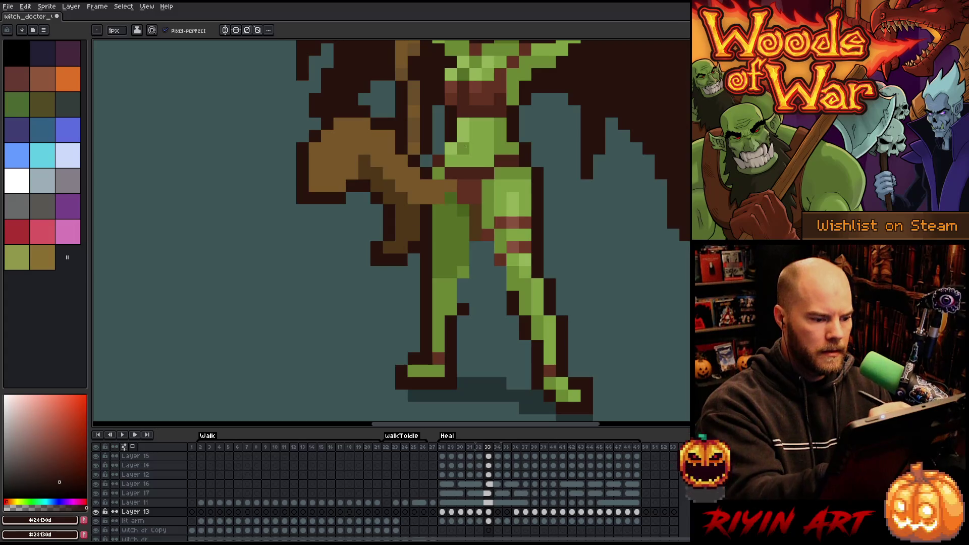
pyautogui.click(476, 247)
pyautogui.moveTo(500, 272); pyautogui.dragTo(500, 283)
pyautogui.click(488, 260)
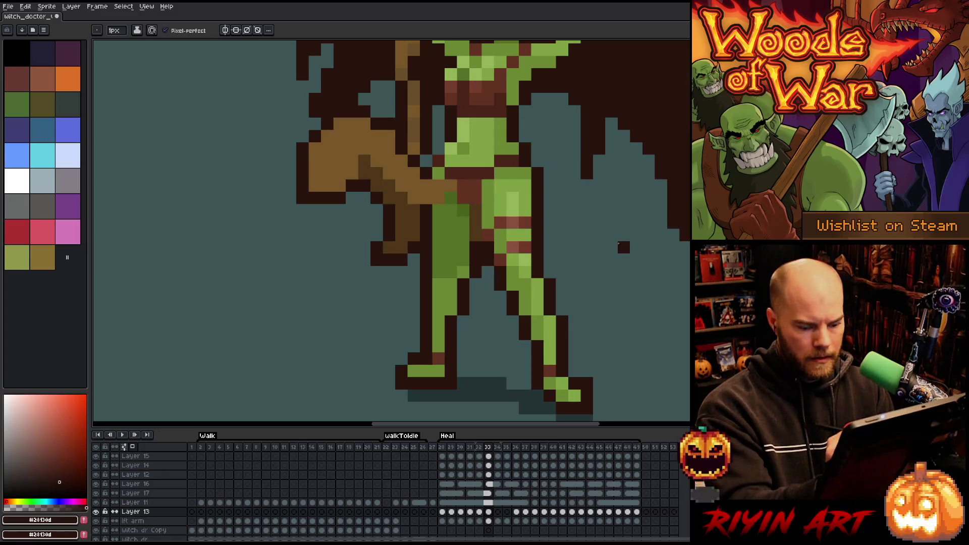
# - In frame 34, outline the leg and the brown shape's edges and fill the teal gap
pyautogui.press('.')
pyautogui.moveTo(463, 280); pyautogui.dragTo(464, 300)
pyautogui.moveTo(476, 210); pyautogui.dragTo(476, 263)
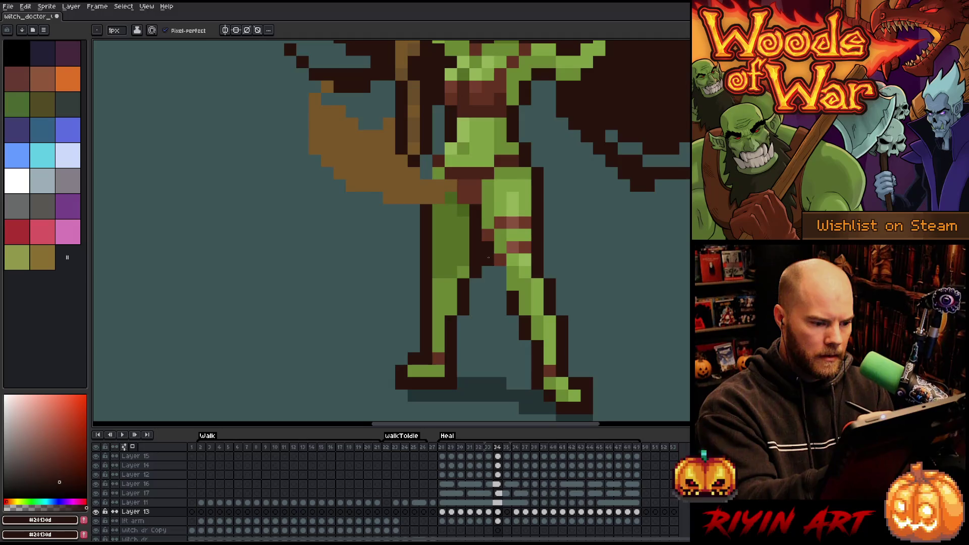
pyautogui.moveTo(415, 210); pyautogui.dragTo(390, 211)
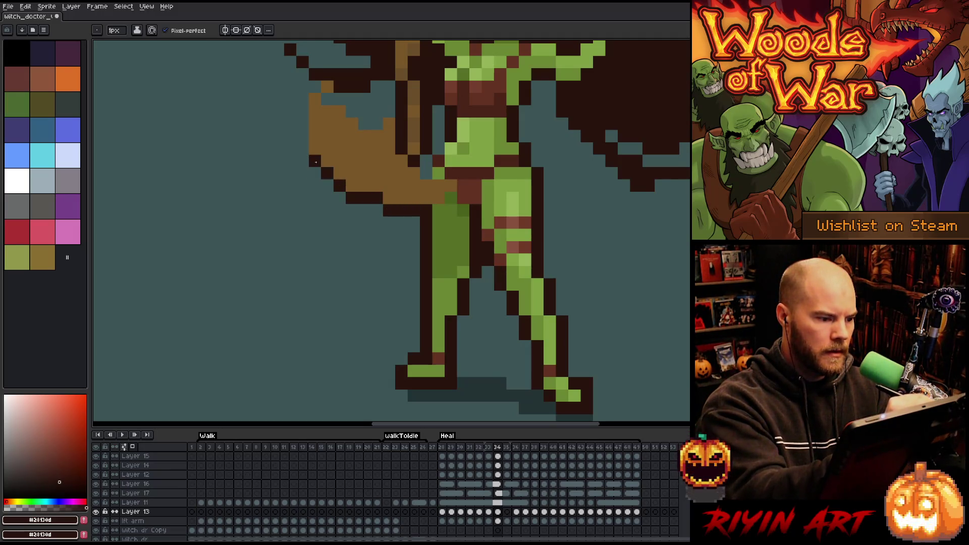
pyautogui.moveTo(303, 132)
pyautogui.mouseDown()
pyautogui.moveTo(302, 86)
pyautogui.moveTo(332, 94)
pyautogui.moveTo(364, 124)
pyautogui.moveTo(390, 101)
pyautogui.moveTo(389, 112)
pyautogui.mouseUp()
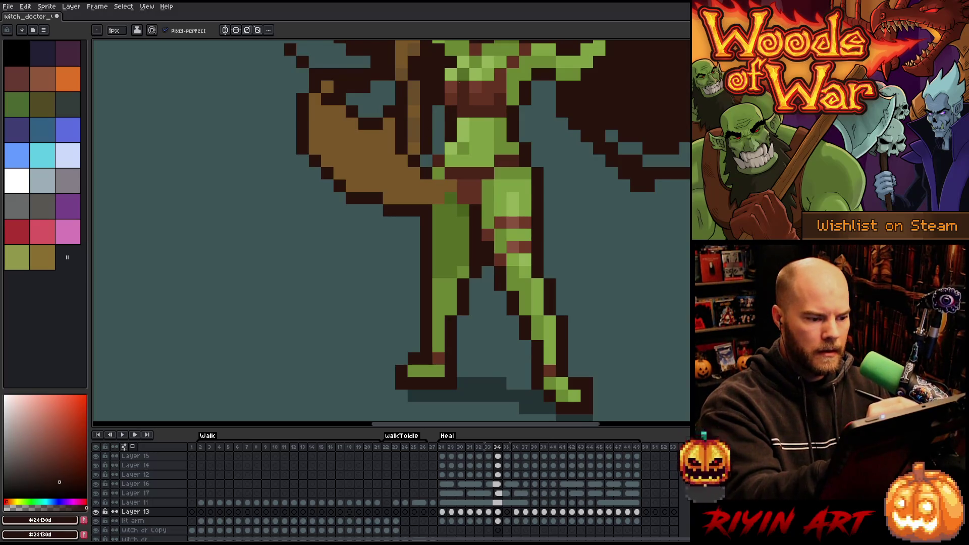
pyautogui.click(428, 161)
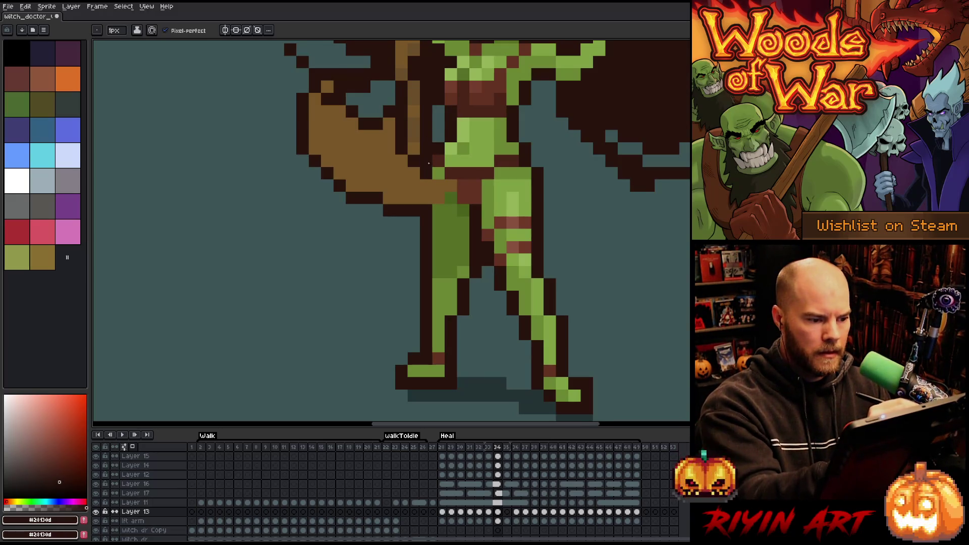
# - Compare frame 34 against frame 33, then outline the brown arm's left side, underside and the leg
pyautogui.press(',')
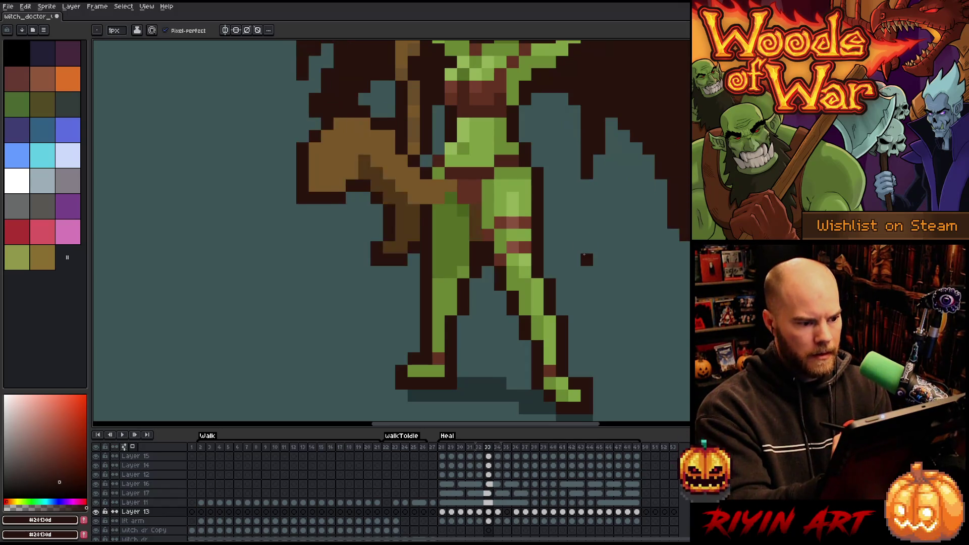
pyautogui.press('.')
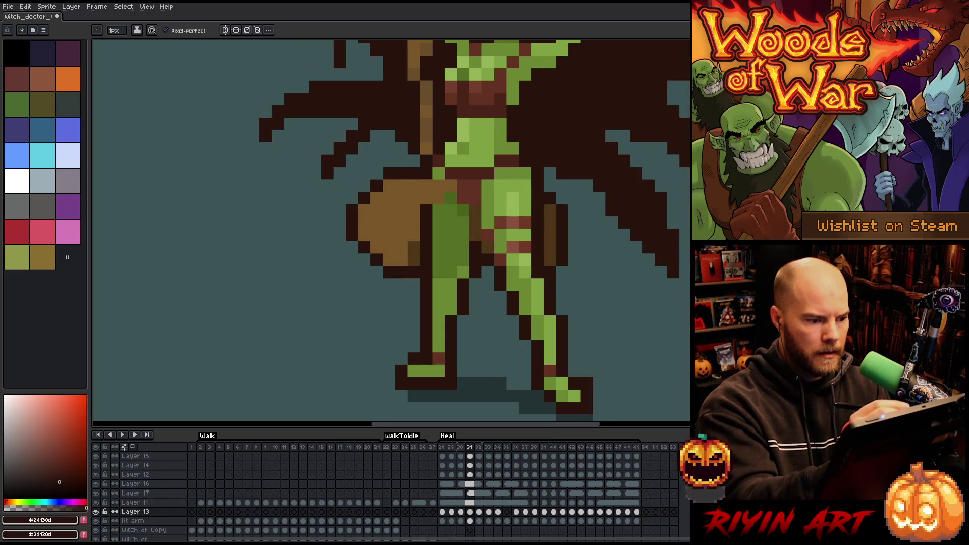
pyautogui.press(',')
pyautogui.press('.')
pyautogui.press('.')
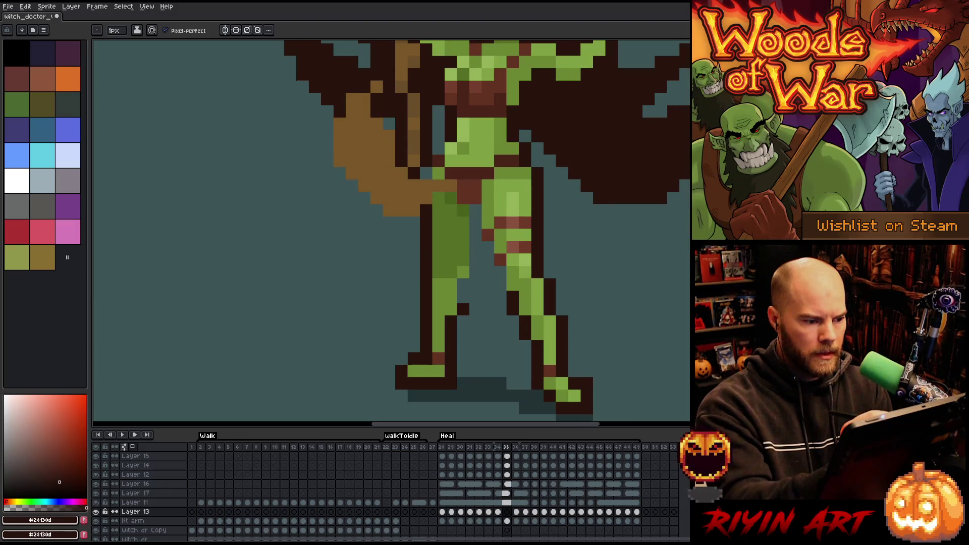
pyautogui.click(439, 148)
pyautogui.moveTo(328, 123); pyautogui.dragTo(330, 148)
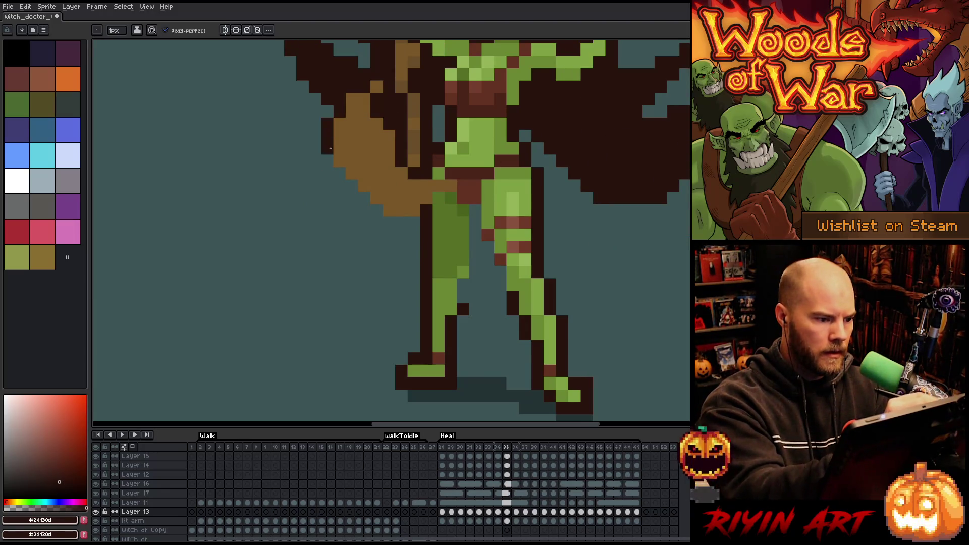
pyautogui.moveTo(352, 185); pyautogui.dragTo(390, 222)
pyautogui.click(409, 221)
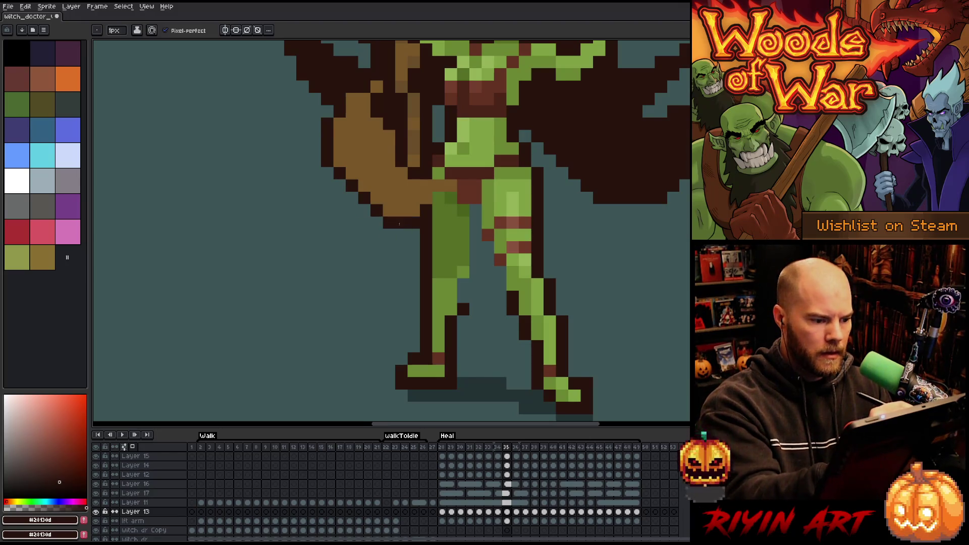
pyautogui.moveTo(475, 217)
pyautogui.mouseDown()
pyautogui.moveTo(474, 266)
pyautogui.moveTo(500, 273)
pyautogui.mouseUp()
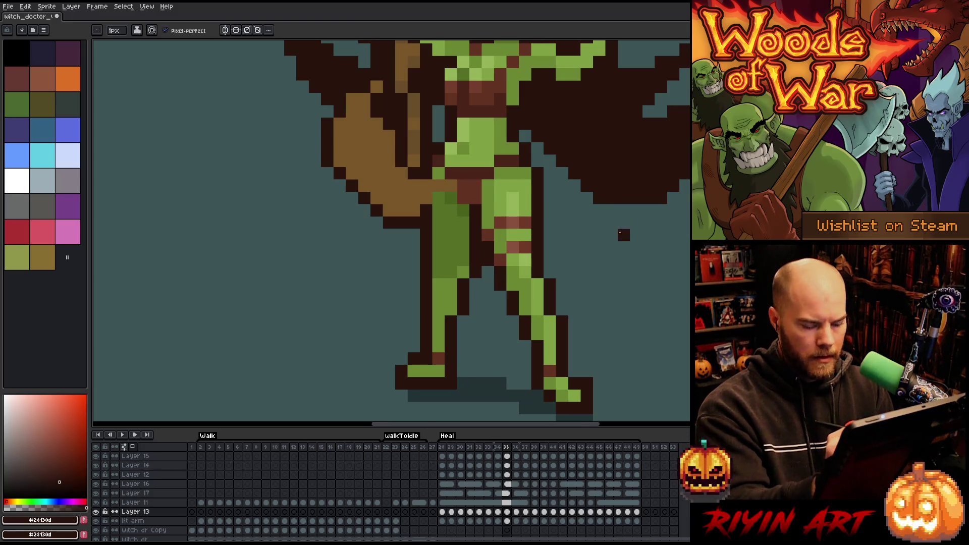
# - In frame 36, outline the inner leg, the arm's edge and the wing's lower left edge
pyautogui.press('.')
pyautogui.moveTo(476, 242)
pyautogui.mouseDown()
pyautogui.moveTo(476, 296)
pyautogui.moveTo(463, 284)
pyautogui.mouseUp()
pyautogui.click(488, 248)
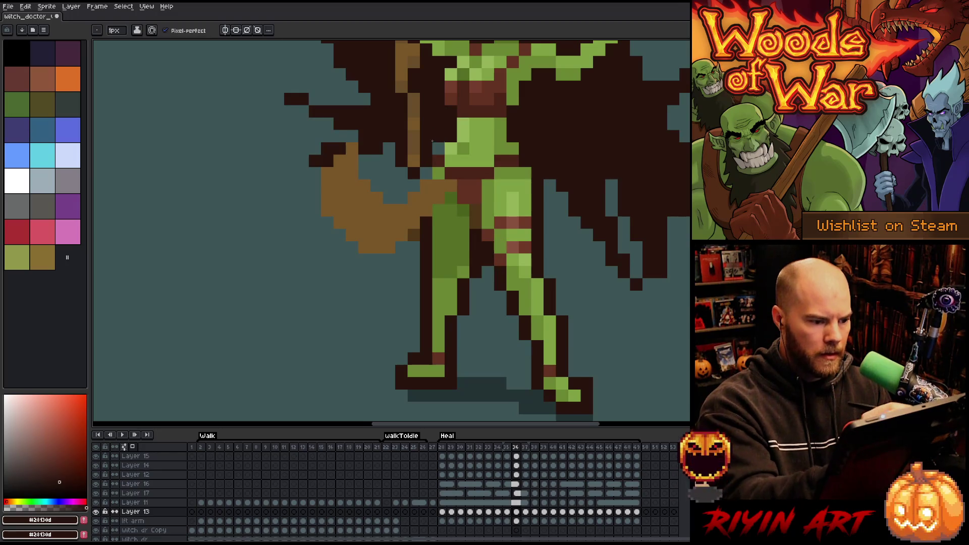
pyautogui.moveTo(414, 186)
pyautogui.mouseDown()
pyautogui.moveTo(402, 197)
pyautogui.moveTo(366, 174)
pyautogui.moveTo(329, 221)
pyautogui.mouseUp()
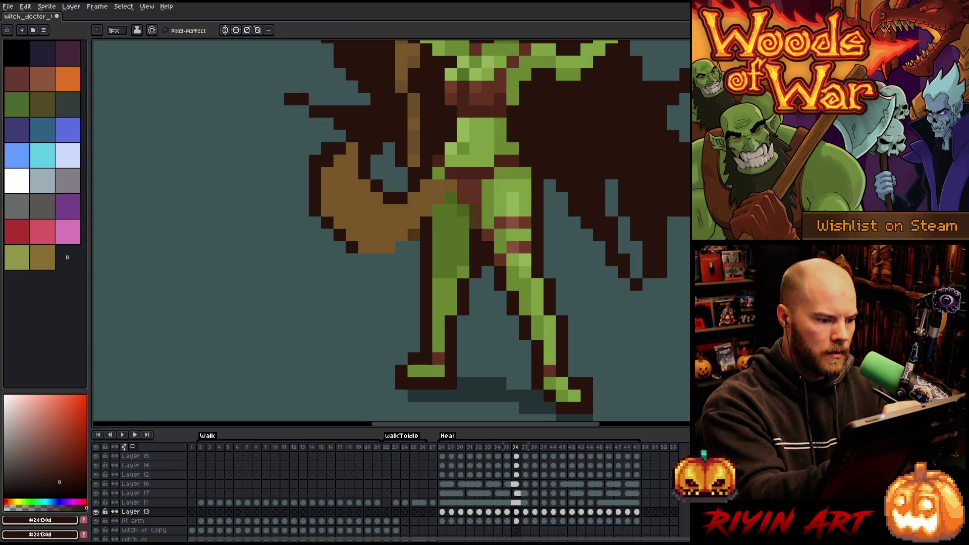
pyautogui.moveTo(302, 161); pyautogui.dragTo(322, 120)
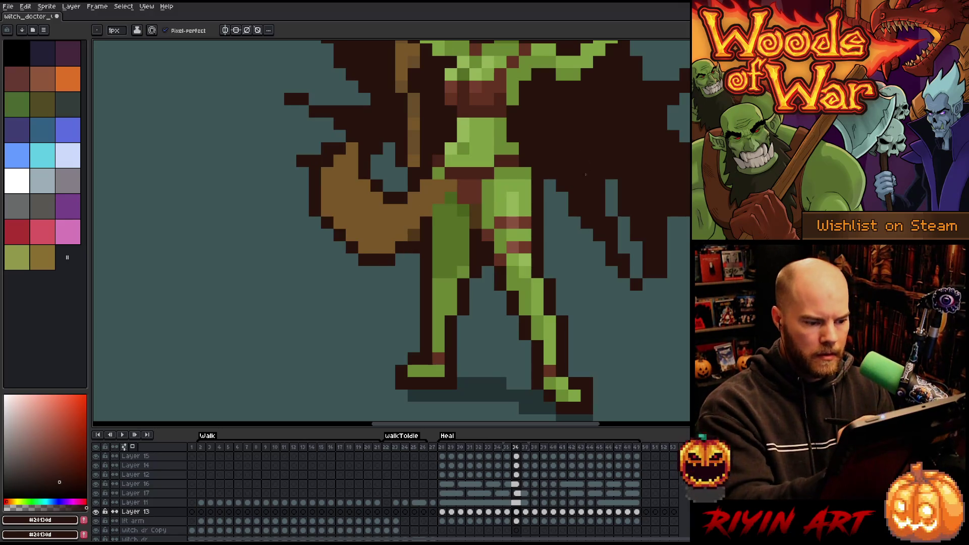
pyautogui.press('Right')
# - In frame 37, outline the thigh, the leg below the knee and the staff's underside
pyautogui.moveTo(463, 297); pyautogui.dragTo(464, 284)
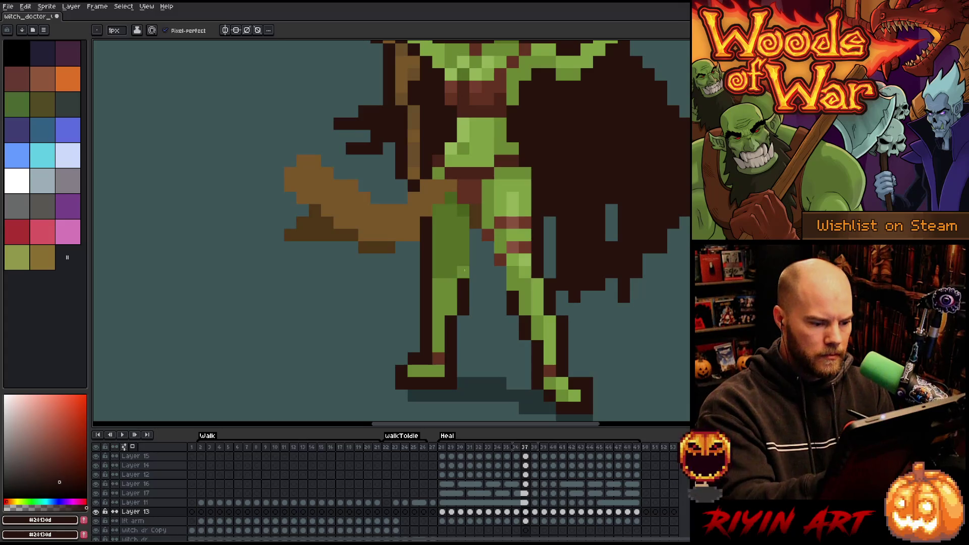
pyautogui.moveTo(474, 251)
pyautogui.mouseDown()
pyautogui.moveTo(475, 275)
pyautogui.moveTo(489, 263)
pyautogui.moveTo(502, 273)
pyautogui.mouseUp()
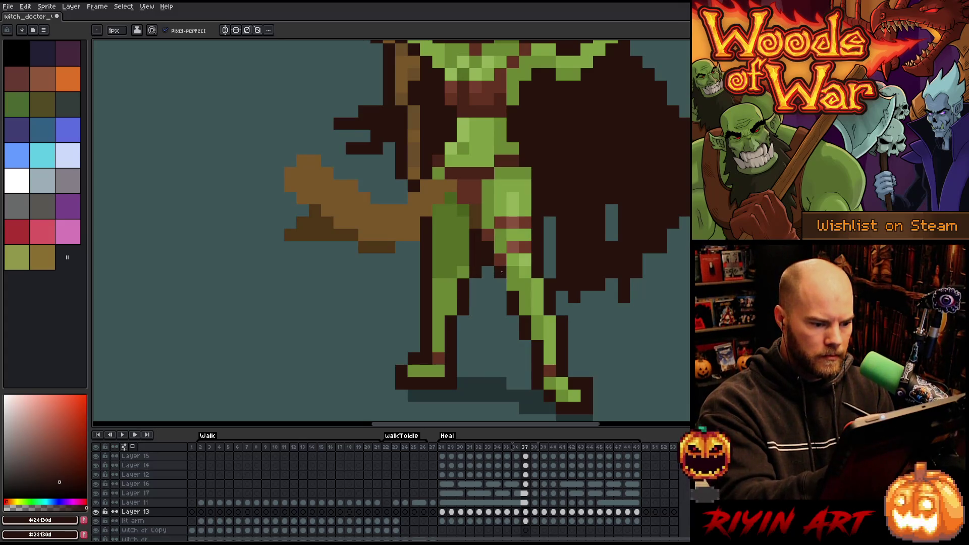
pyautogui.moveTo(388, 259)
pyautogui.mouseDown()
pyautogui.moveTo(298, 247)
pyautogui.moveTo(279, 235)
pyautogui.moveTo(296, 207)
pyautogui.moveTo(279, 185)
pyautogui.moveTo(308, 148)
pyautogui.moveTo(378, 196)
pyautogui.moveTo(404, 195)
pyautogui.mouseUp()
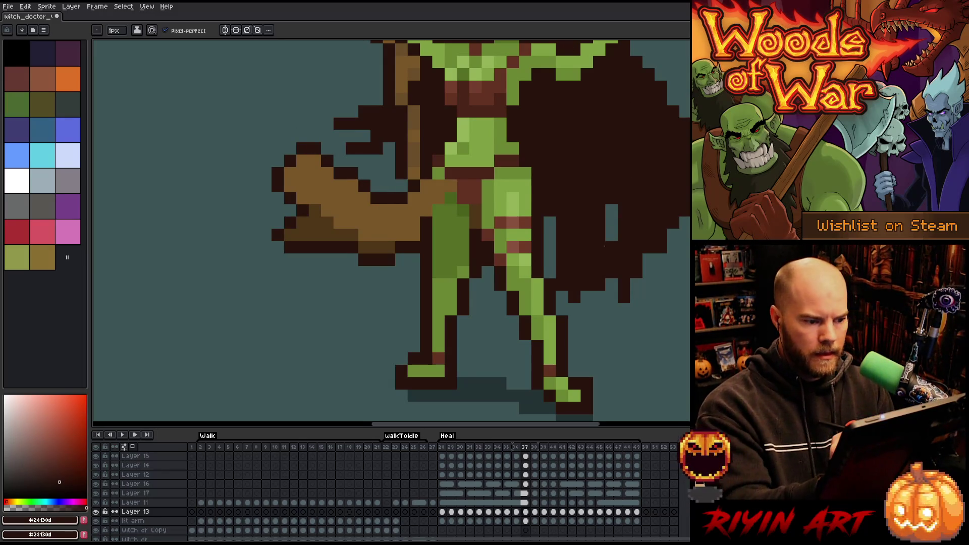
# - In frame 38, outline the leg edge and the staff's underside and top edge
pyautogui.press('Right')
pyautogui.click(464, 298)
pyautogui.moveTo(475, 247)
pyautogui.mouseDown()
pyautogui.moveTo(474, 280)
pyautogui.moveTo(501, 297)
pyautogui.mouseUp()
pyautogui.moveTo(414, 248)
pyautogui.mouseDown()
pyautogui.moveTo(399, 260)
pyautogui.moveTo(323, 247)
pyautogui.moveTo(315, 223)
pyautogui.moveTo(327, 210)
pyautogui.mouseUp()
pyautogui.click(352, 198)
pyautogui.click(340, 197)
pyautogui.click(364, 186)
pyautogui.moveTo(376, 185)
pyautogui.mouseDown()
pyautogui.moveTo(376, 174)
pyautogui.moveTo(389, 173)
pyautogui.mouseUp()
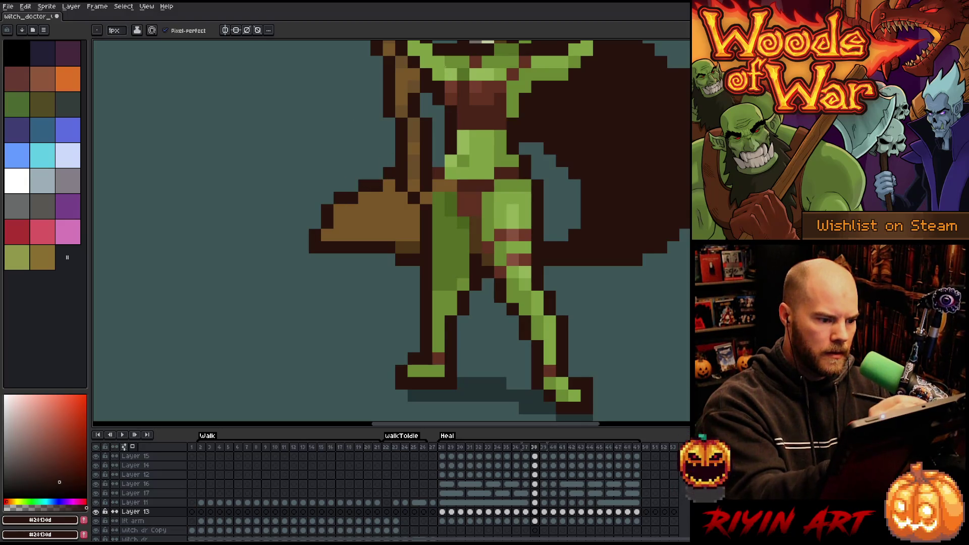
pyautogui.click(439, 162)
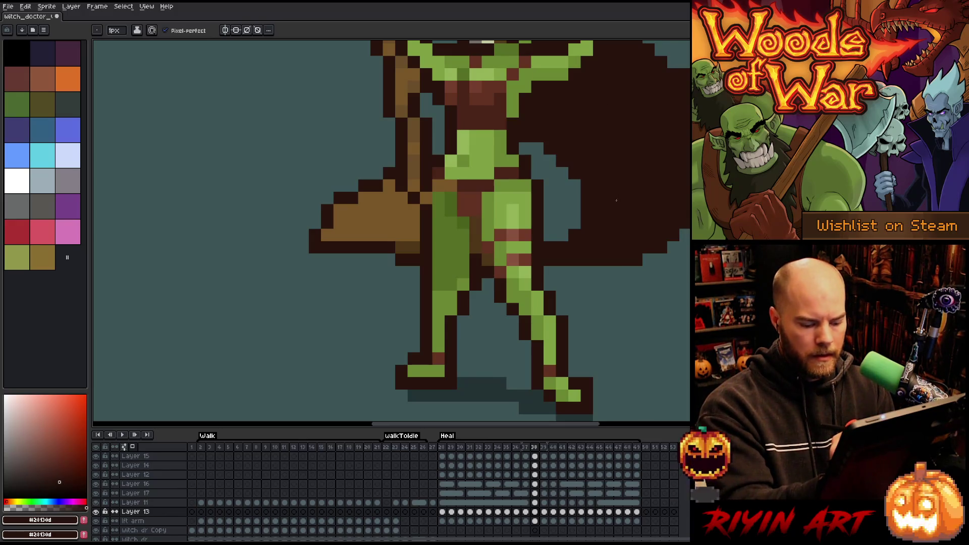
# - In frame 39, outline beside the right leg and along the staff's left edge and underside
pyautogui.press('Right')
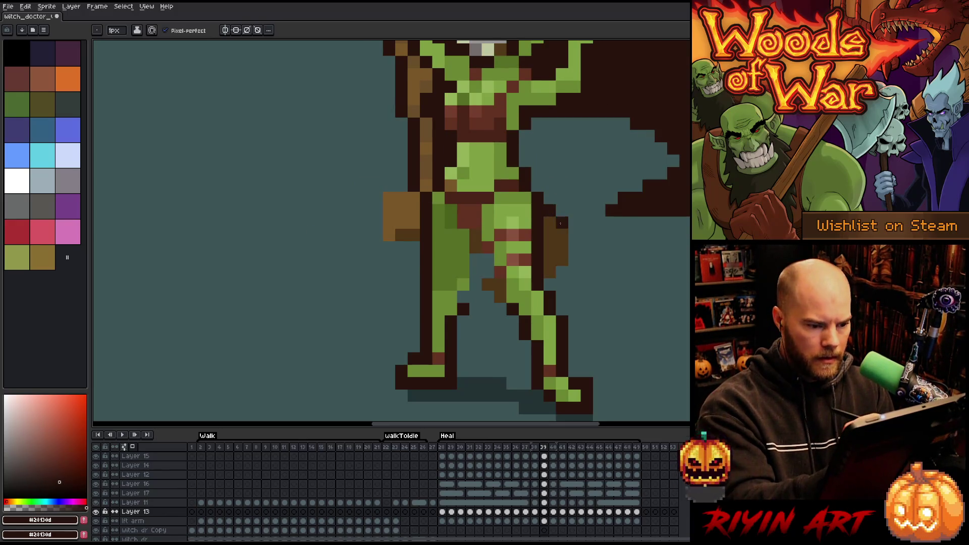
pyautogui.moveTo(573, 241); pyautogui.dragTo(561, 275)
pyautogui.click(498, 308)
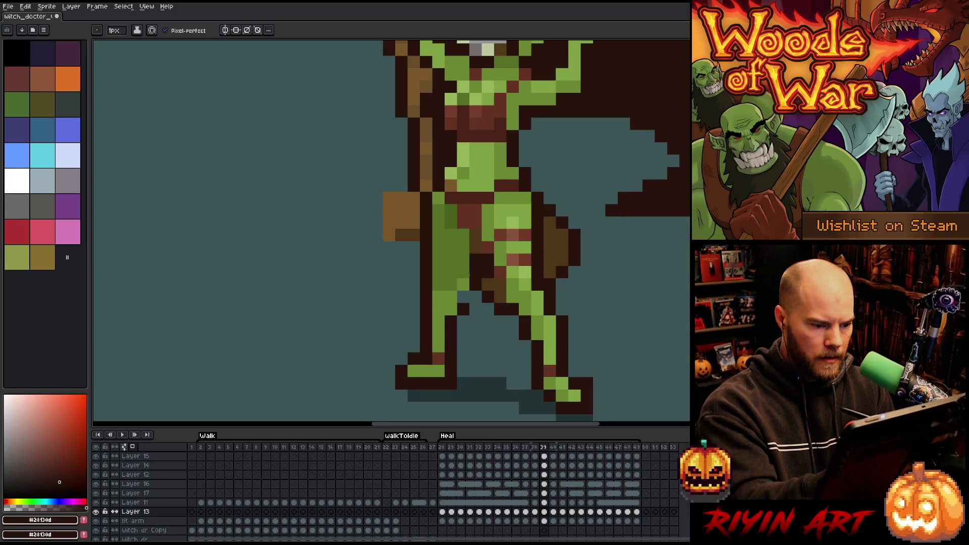
pyautogui.click(415, 248)
pyautogui.moveTo(387, 235)
pyautogui.mouseDown()
pyautogui.moveTo(376, 198)
pyautogui.moveTo(404, 187)
pyautogui.mouseUp()
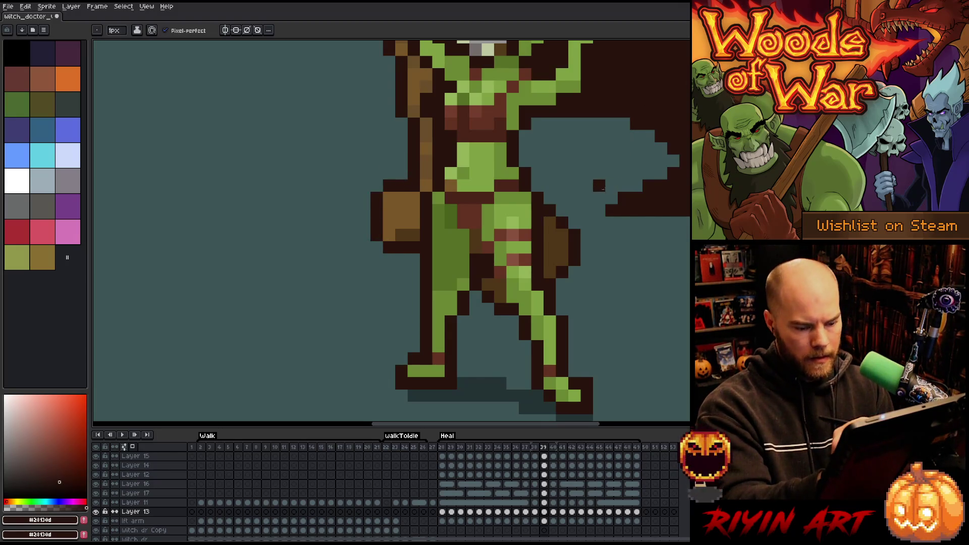
# - In frame 40, outline the staff's left edge and the gap between the legs
pyautogui.press('.')
pyautogui.click(402, 209)
pyautogui.moveTo(402, 197)
pyautogui.mouseDown()
pyautogui.moveTo(402, 223)
pyautogui.moveTo(413, 228)
pyautogui.mouseUp()
pyautogui.click(401, 186)
pyautogui.click(415, 234)
pyautogui.click(476, 260)
pyautogui.click(476, 248)
pyautogui.moveTo(476, 272)
pyautogui.mouseDown()
pyautogui.moveTo(476, 285)
pyautogui.moveTo(490, 273)
pyautogui.mouseUp()
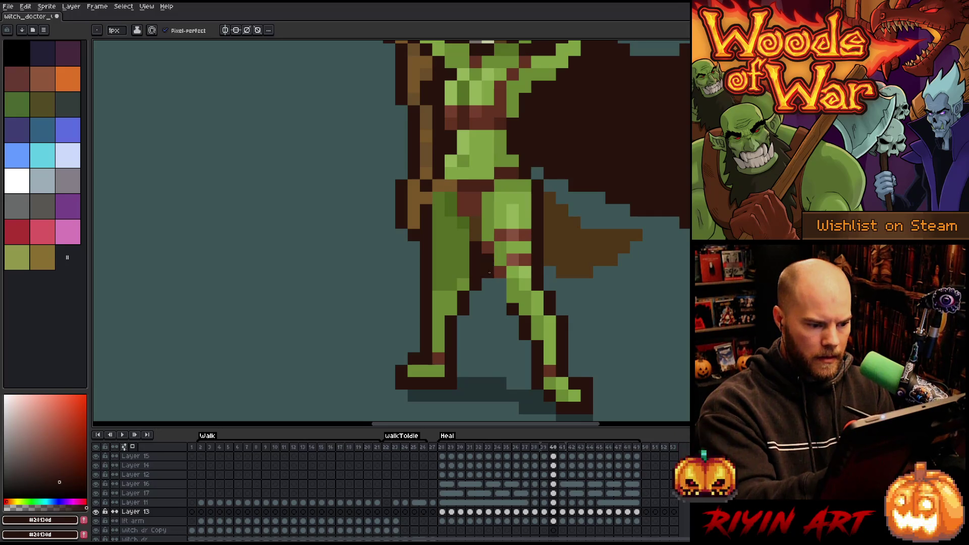
# - Outline the brown cloth's bottom edge, then its diagonal and left edges in the next frame
pyautogui.moveTo(575, 283)
pyautogui.mouseDown()
pyautogui.moveTo(562, 284)
pyautogui.moveTo(636, 247)
pyautogui.moveTo(643, 223)
pyautogui.moveTo(587, 222)
pyautogui.moveTo(544, 181)
pyautogui.mouseUp()
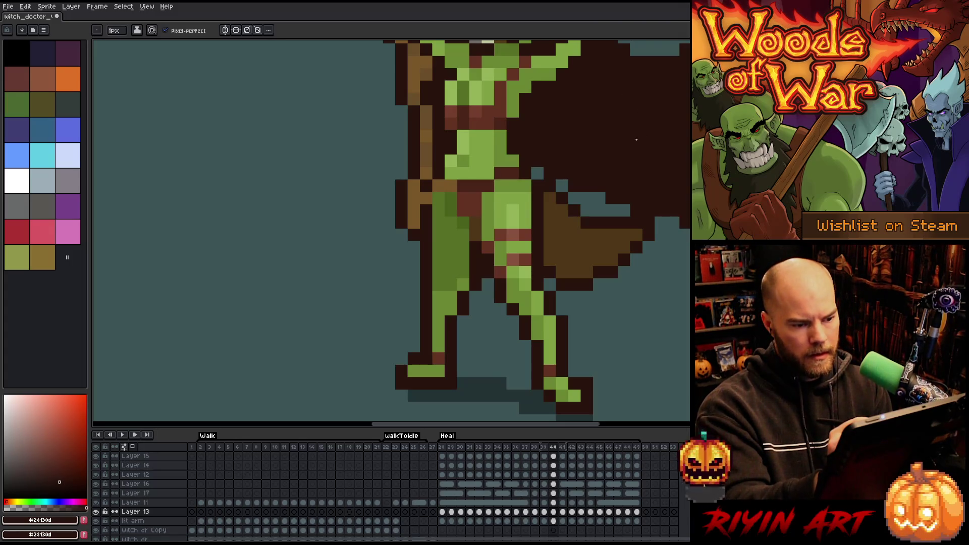
pyautogui.press('.')
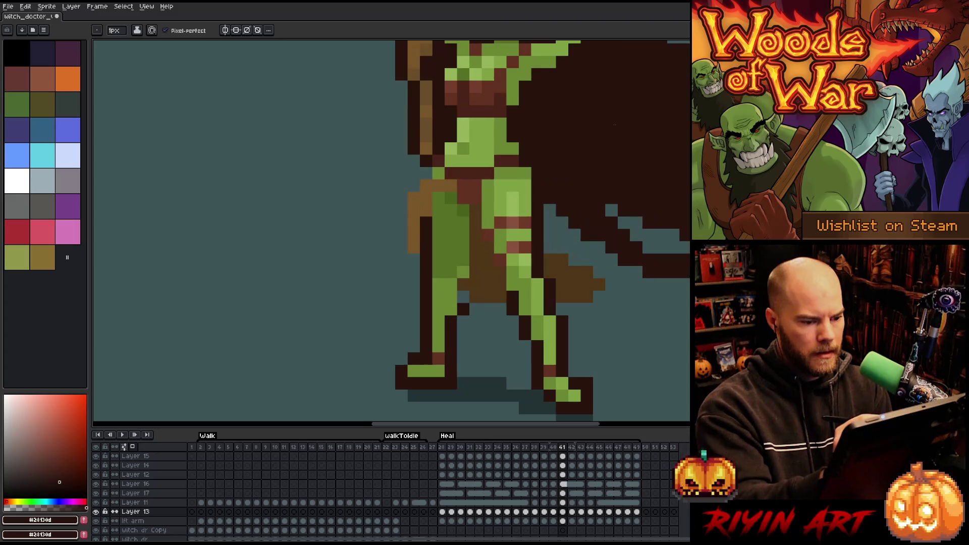
pyautogui.moveTo(552, 246)
pyautogui.mouseDown()
pyautogui.moveTo(575, 249)
pyautogui.moveTo(600, 275)
pyautogui.moveTo(587, 309)
pyautogui.moveTo(478, 309)
pyautogui.mouseUp()
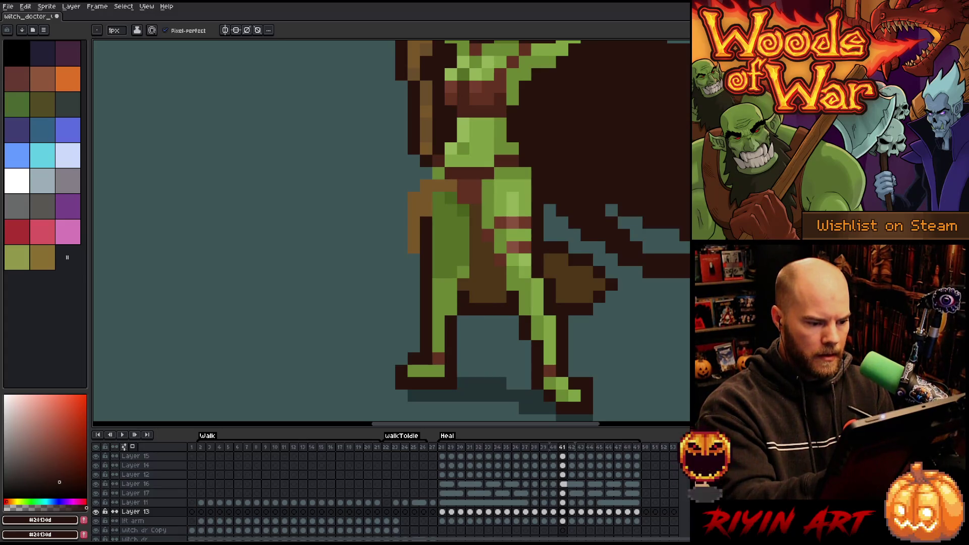
pyautogui.moveTo(420, 249)
pyautogui.mouseDown()
pyautogui.moveTo(402, 235)
pyautogui.moveTo(402, 185)
pyautogui.moveTo(426, 170)
pyautogui.mouseUp()
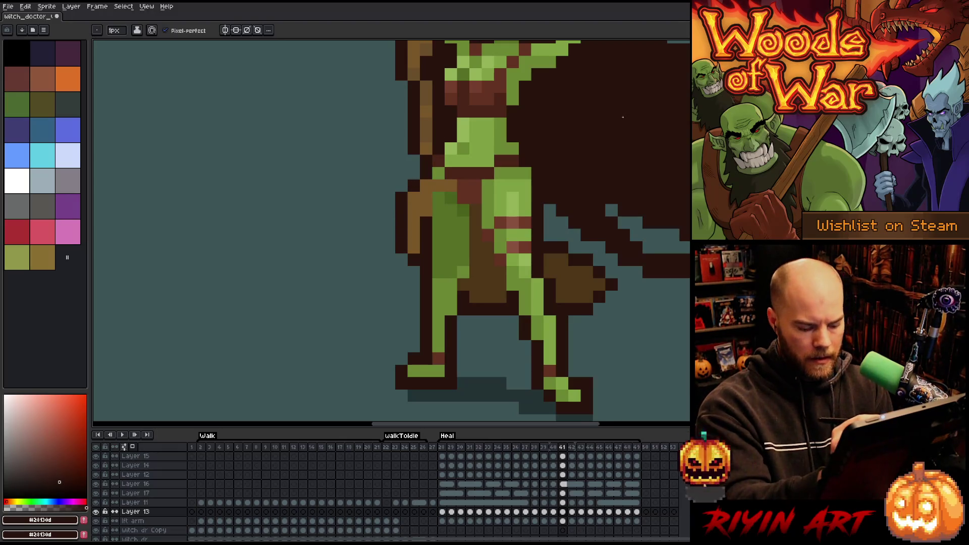
# - In the next frame, outline the crotch, reshape cloth beside the right hip, and outline the cloth's left side
pyautogui.press('.')
pyautogui.moveTo(464, 285)
pyautogui.mouseDown()
pyautogui.moveTo(488, 283)
pyautogui.moveTo(475, 297)
pyautogui.mouseUp()
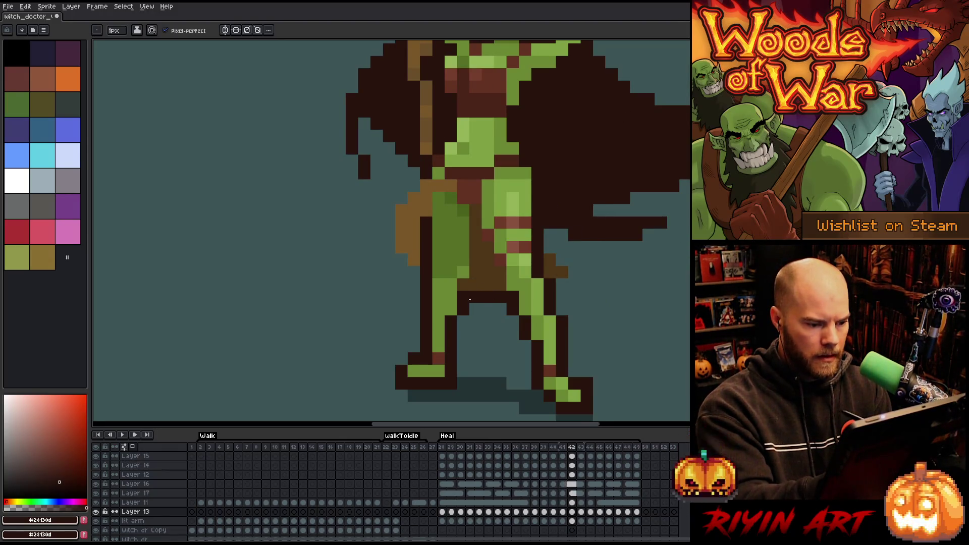
pyautogui.click(562, 283)
pyautogui.moveTo(574, 271); pyautogui.dragTo(575, 259)
pyautogui.click(562, 259)
pyautogui.click(551, 235)
pyautogui.click(550, 248)
pyautogui.click(417, 273)
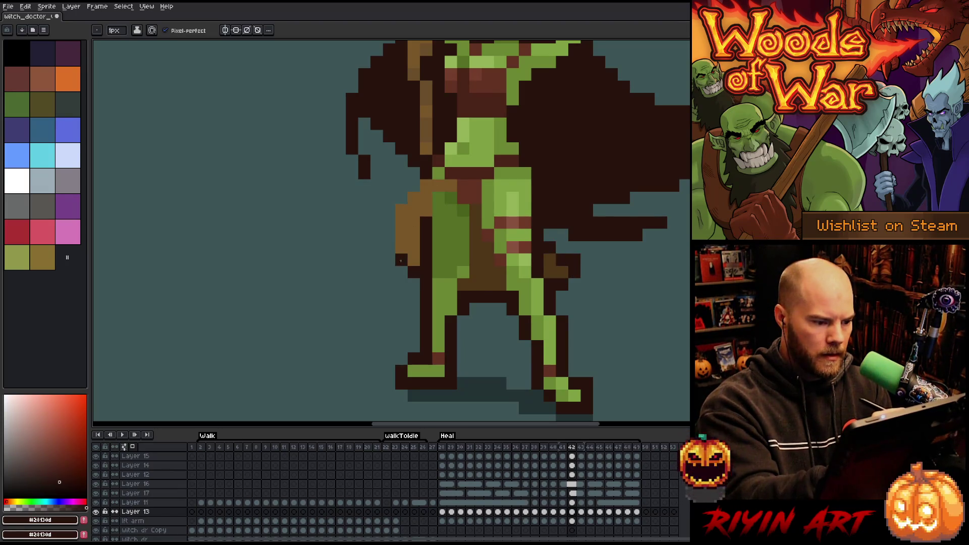
pyautogui.moveTo(389, 247); pyautogui.dragTo(392, 212)
pyautogui.click(414, 186)
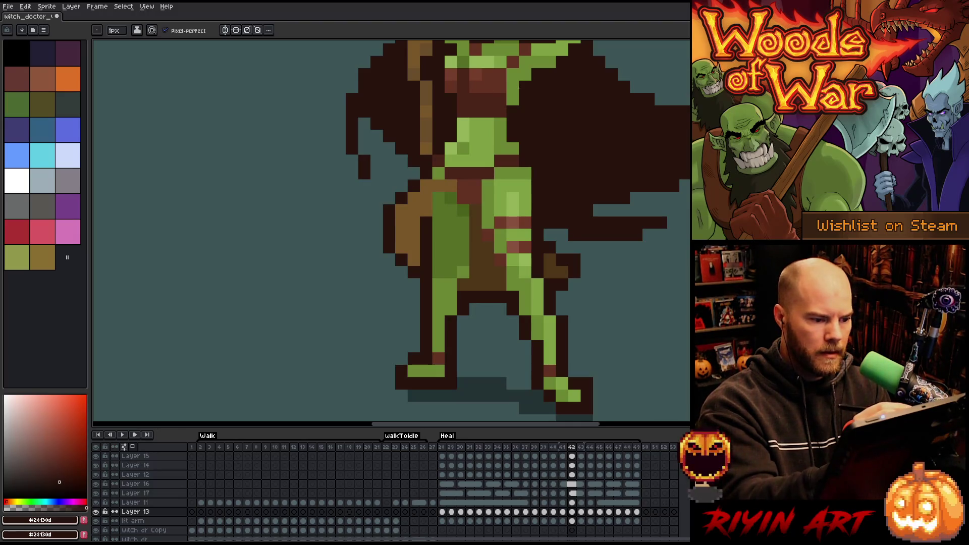
# - In the following frame, outline the cape's left edge, the tan cloth's left edge and below the brown cloth
pyautogui.press('Right')
pyautogui.click(426, 173)
pyautogui.click(414, 162)
pyautogui.click(403, 162)
pyautogui.click(376, 198)
pyautogui.click(376, 185)
pyautogui.moveTo(380, 191)
pyautogui.mouseDown()
pyautogui.moveTo(364, 215)
pyautogui.moveTo(377, 248)
pyautogui.mouseUp()
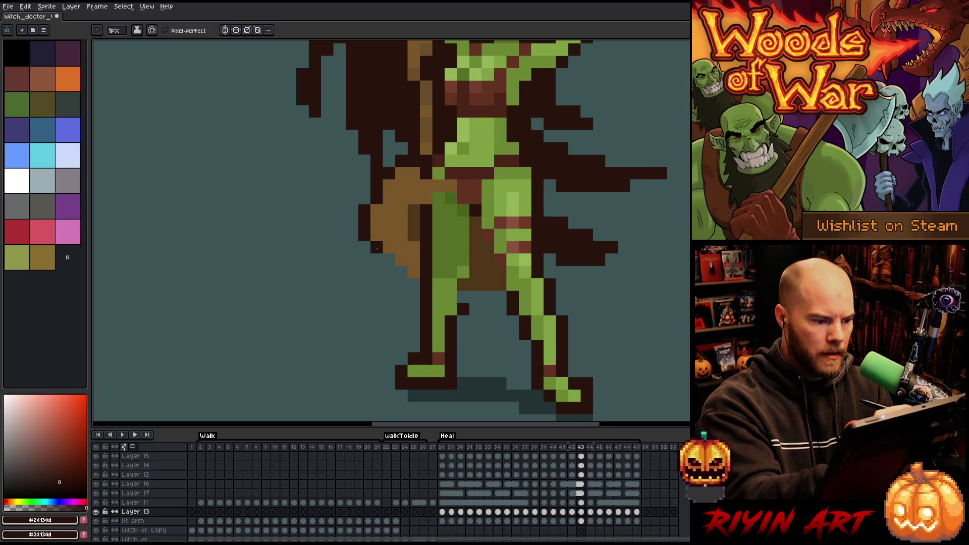
pyautogui.moveTo(464, 297); pyautogui.dragTo(484, 296)
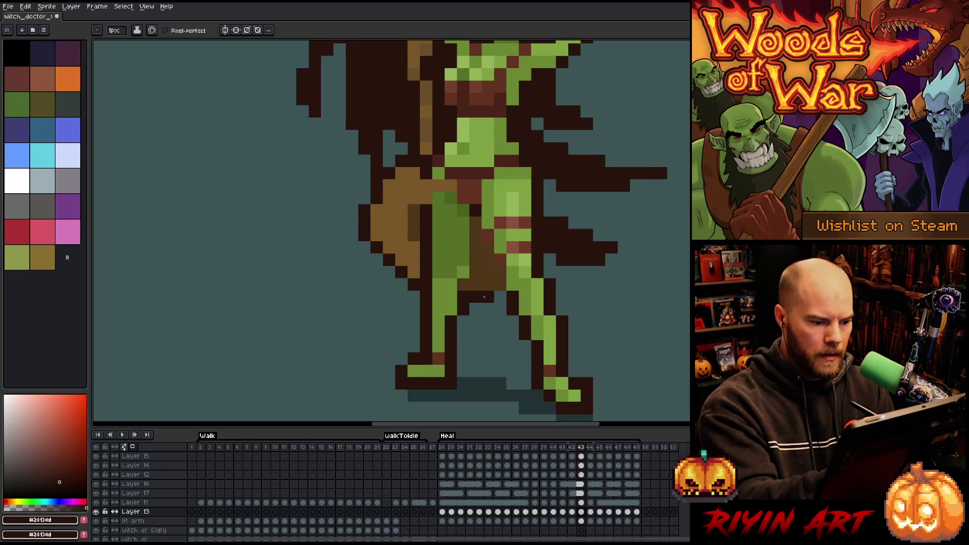
# - Paint a brown pixel on the belly, compare with the previous frame, and resample the dark brown
pyautogui.keyDown('alt'); pyautogui.click(488, 260); pyautogui.keyUp('alt')
pyautogui.click(476, 210)
pyautogui.press('Left')
pyautogui.press('Right')
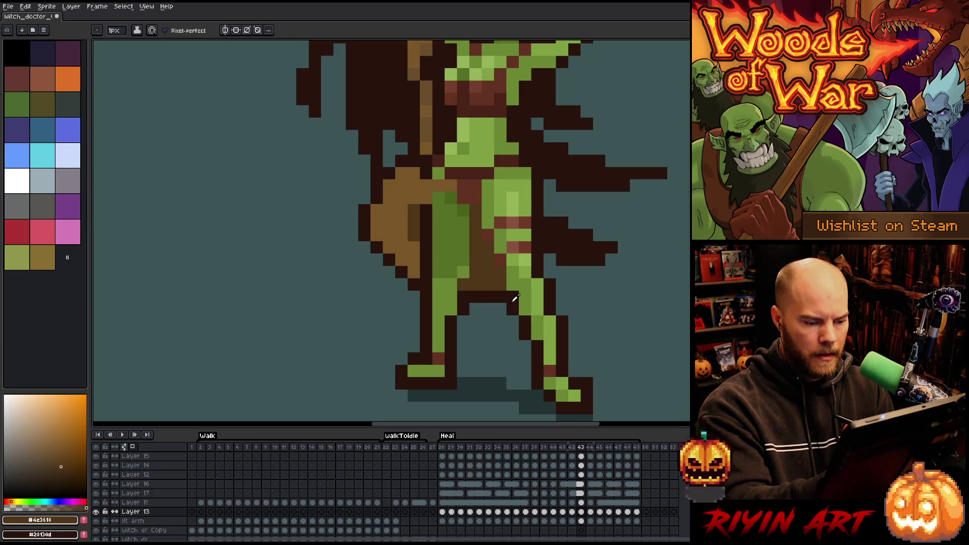
pyautogui.keyDown('alt'); pyautogui.click(559, 189); pyautogui.keyUp('alt')
# - In the next frame, add outline pixels on the leg and along the brown wing's lower edge
pyautogui.press('Right')
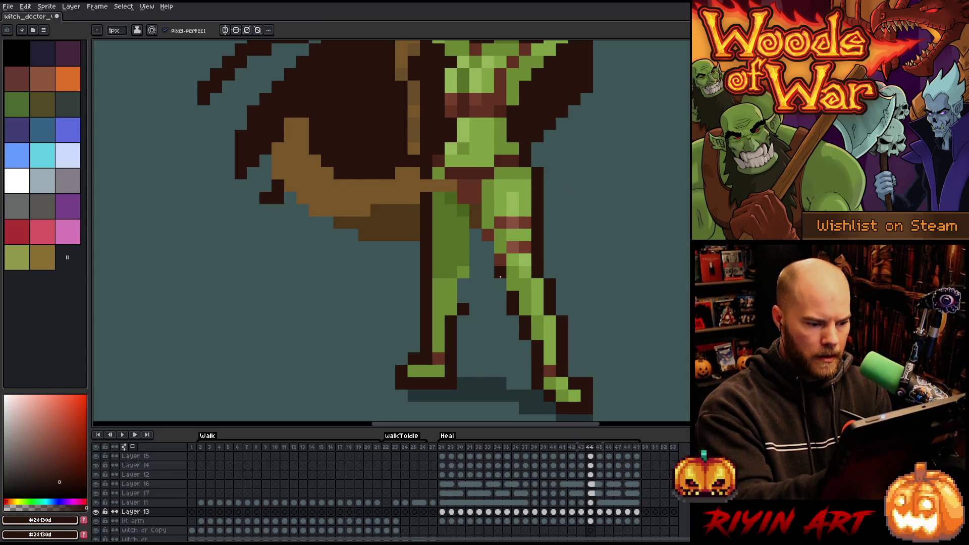
pyautogui.click(501, 282)
pyautogui.click(489, 247)
pyautogui.click(473, 264)
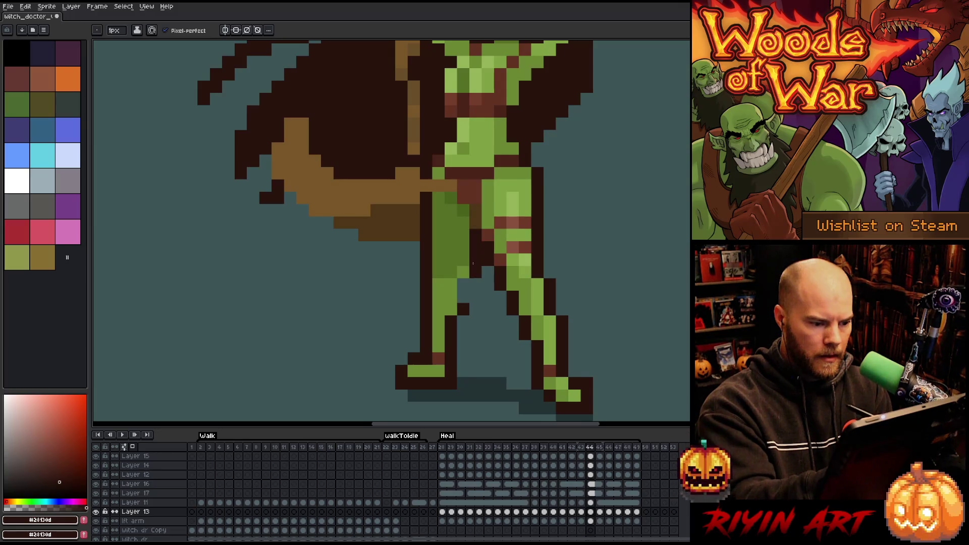
pyautogui.moveTo(419, 238)
pyautogui.mouseDown()
pyautogui.moveTo(363, 248)
pyautogui.moveTo(323, 223)
pyautogui.mouseUp()
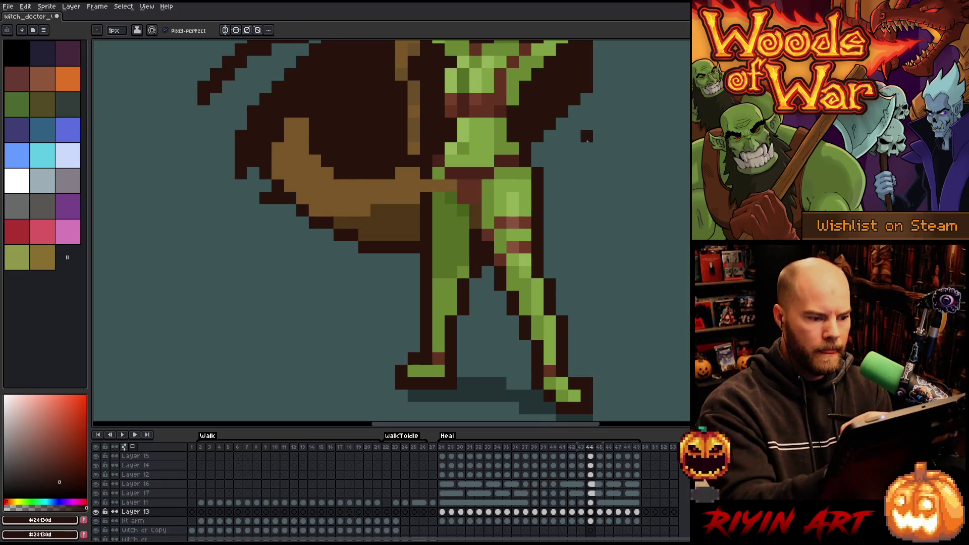
# - Outline the leg edge, below the wing and the wing's inner edge, then the next frame's wing edge
pyautogui.press('Right')
pyautogui.moveTo(500, 272); pyautogui.dragTo(499, 284)
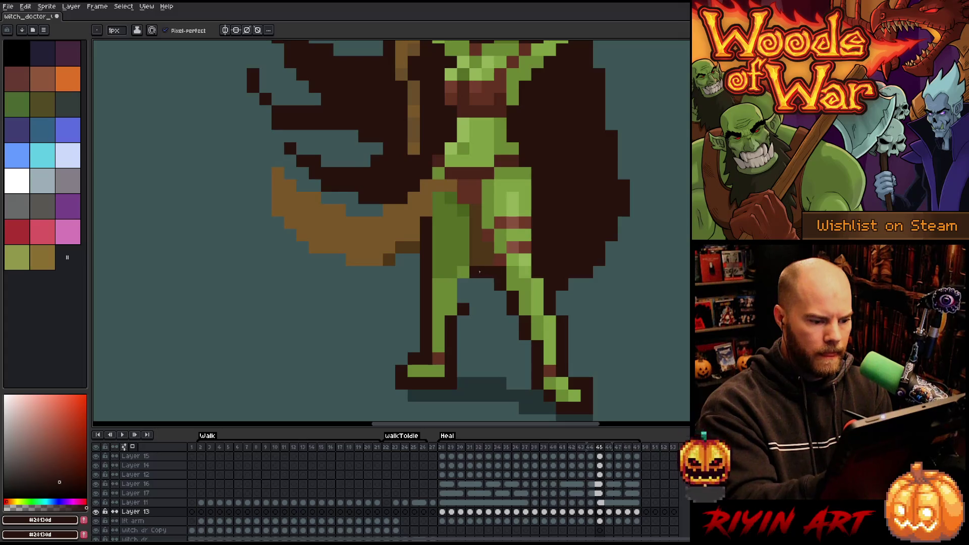
pyautogui.moveTo(414, 273)
pyautogui.mouseDown()
pyautogui.moveTo(416, 255)
pyautogui.moveTo(362, 271)
pyautogui.moveTo(313, 259)
pyautogui.moveTo(266, 200)
pyautogui.moveTo(276, 161)
pyautogui.moveTo(286, 170)
pyautogui.moveTo(264, 157)
pyautogui.mouseUp()
pyautogui.click(302, 185)
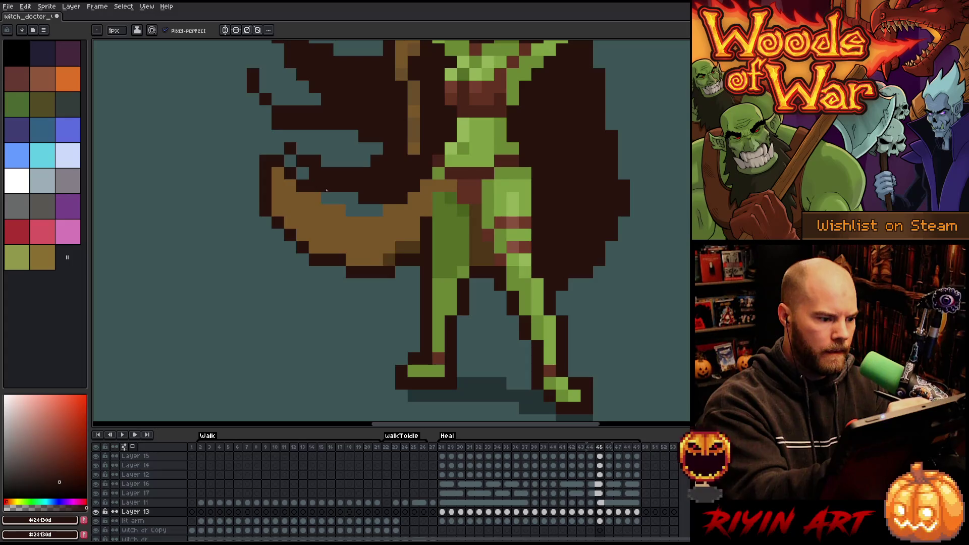
pyautogui.moveTo(327, 191); pyautogui.dragTo(340, 199)
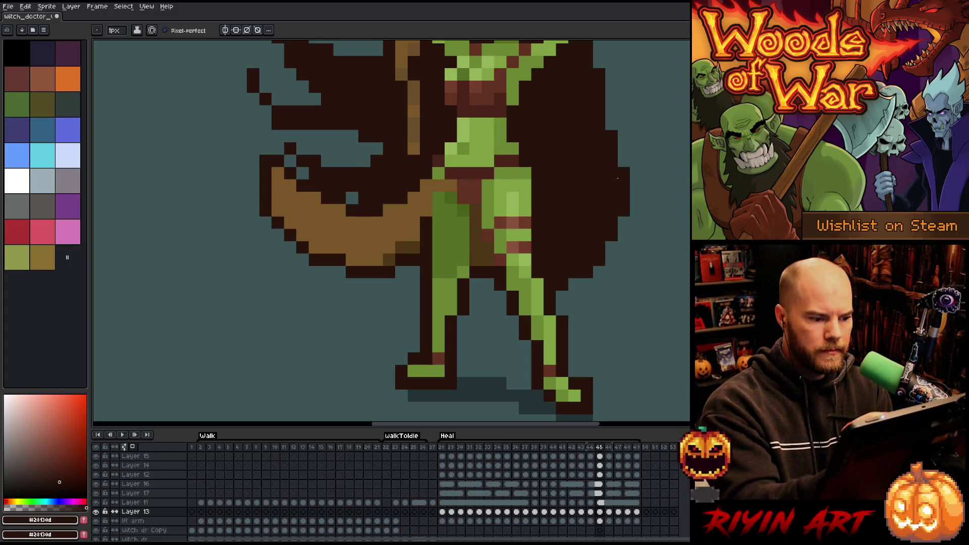
pyautogui.press('.')
pyautogui.click(376, 235)
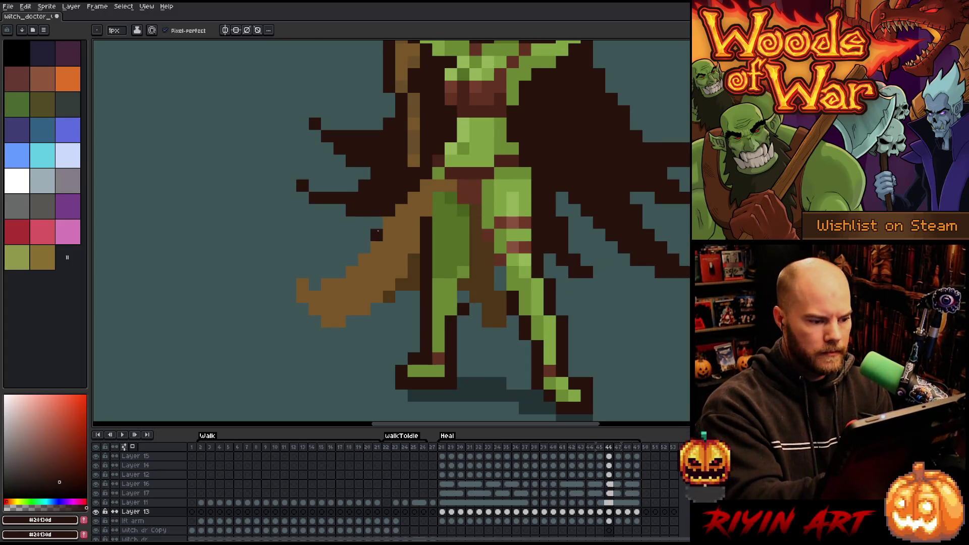
# - Add dark outline pixels along the wing, the staff's lower edge and the legs
pyautogui.click(360, 250)
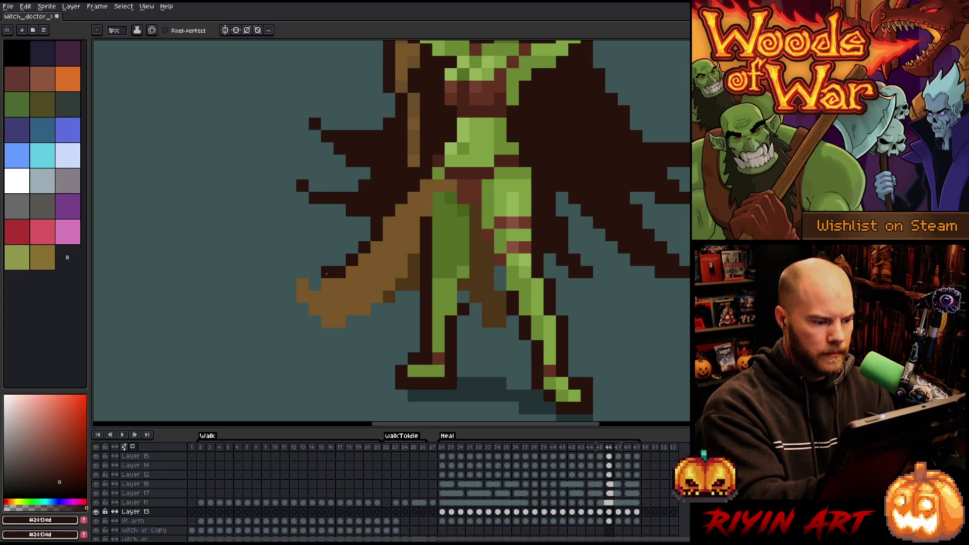
pyautogui.click(291, 273)
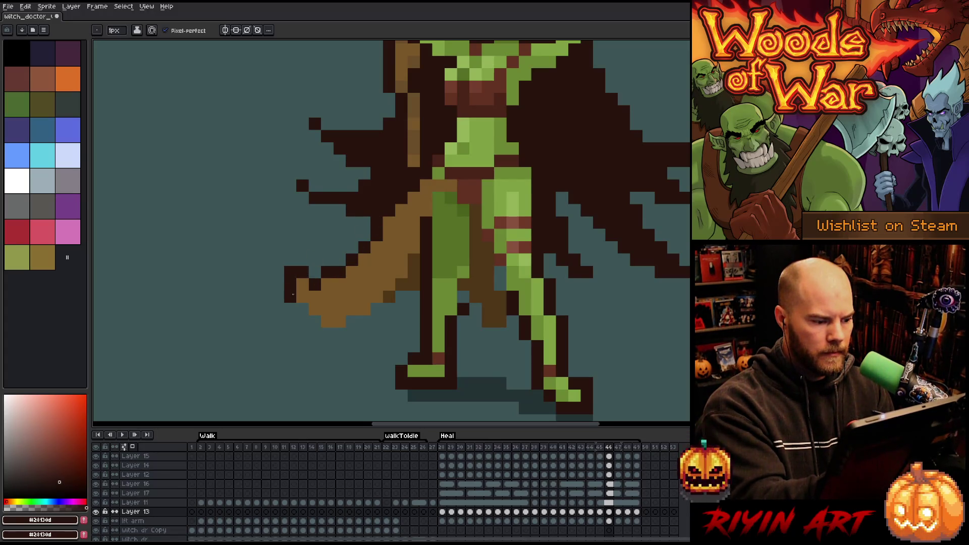
pyautogui.moveTo(326, 334); pyautogui.dragTo(376, 313)
pyautogui.moveTo(476, 309)
pyautogui.mouseDown()
pyautogui.moveTo(463, 298)
pyautogui.moveTo(476, 318)
pyautogui.mouseUp()
pyautogui.moveTo(499, 275)
pyautogui.mouseDown()
pyautogui.moveTo(499, 334)
pyautogui.moveTo(516, 303)
pyautogui.mouseUp()
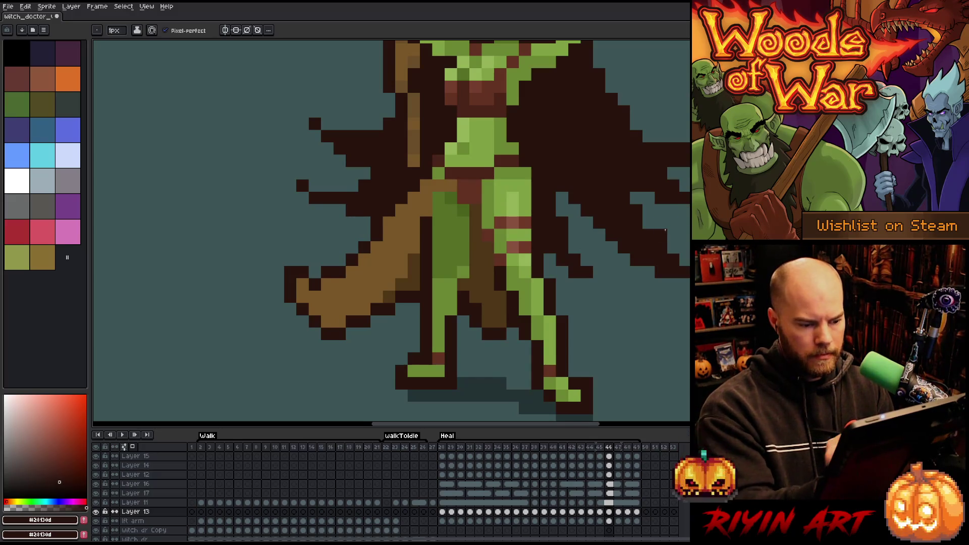
# - On frame 47, outline the brown staff tip's bottom and left edge in dark pixels
pyautogui.press('Right')
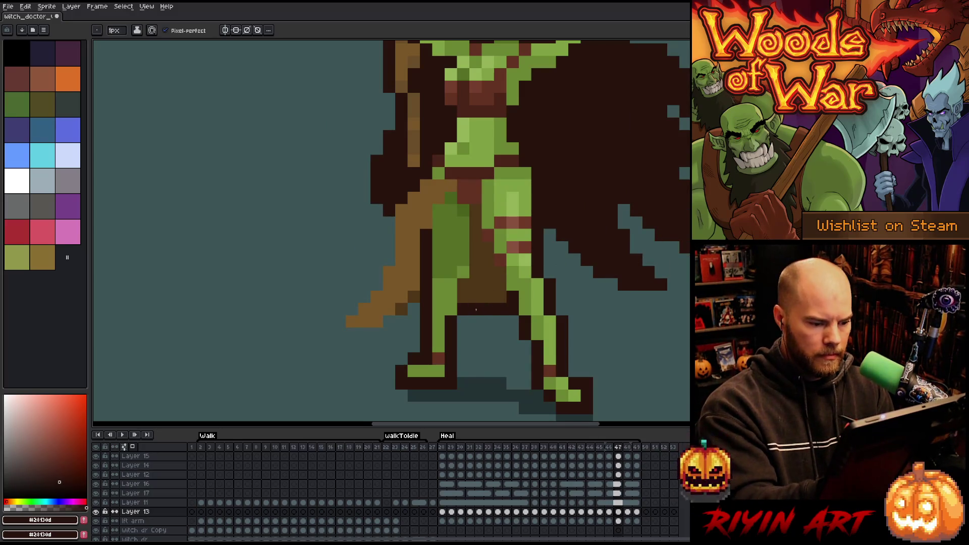
pyautogui.moveTo(418, 307)
pyautogui.mouseDown()
pyautogui.moveTo(376, 334)
pyautogui.moveTo(354, 335)
pyautogui.moveTo(342, 322)
pyautogui.mouseUp()
pyautogui.moveTo(378, 275); pyautogui.dragTo(389, 233)
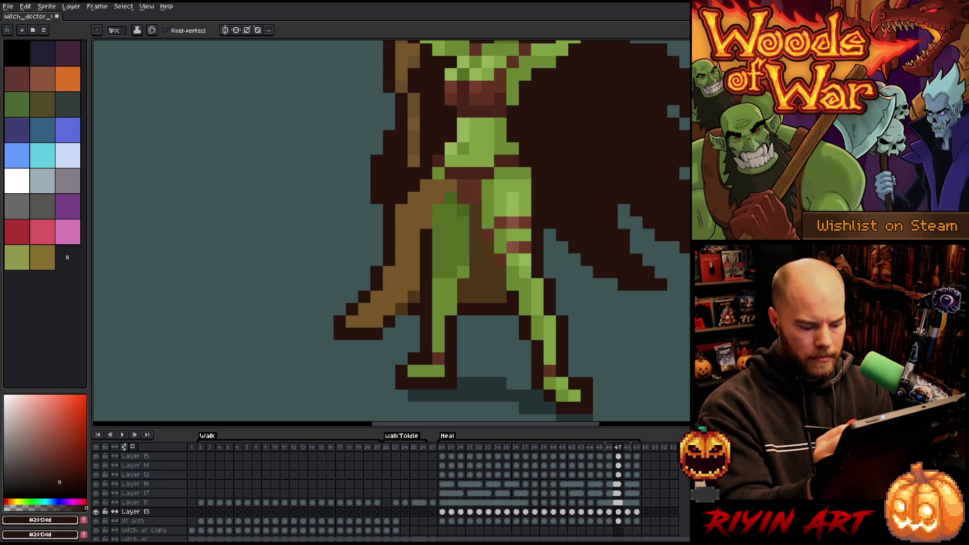
# - On frame 48, outline the underside of the brown cloth in dark pixels
pyautogui.press('Right')
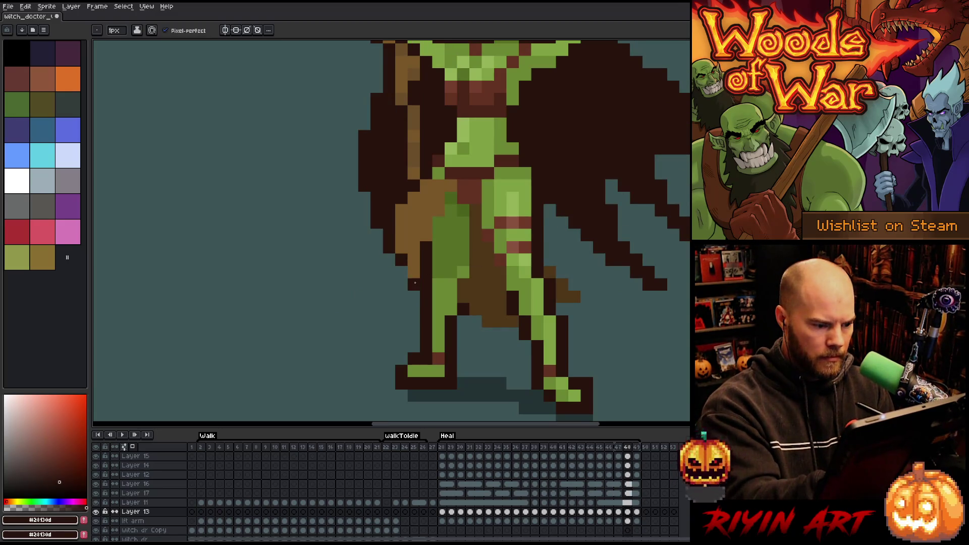
pyautogui.click(501, 333)
pyautogui.click(513, 334)
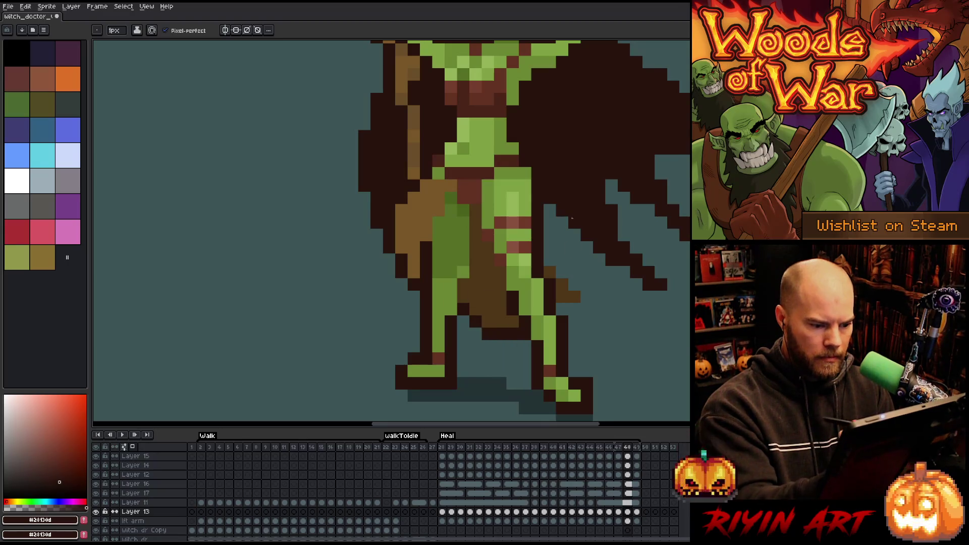
pyautogui.moveTo(488, 334); pyautogui.dragTo(501, 334)
pyautogui.click(562, 310)
pyautogui.click(586, 284)
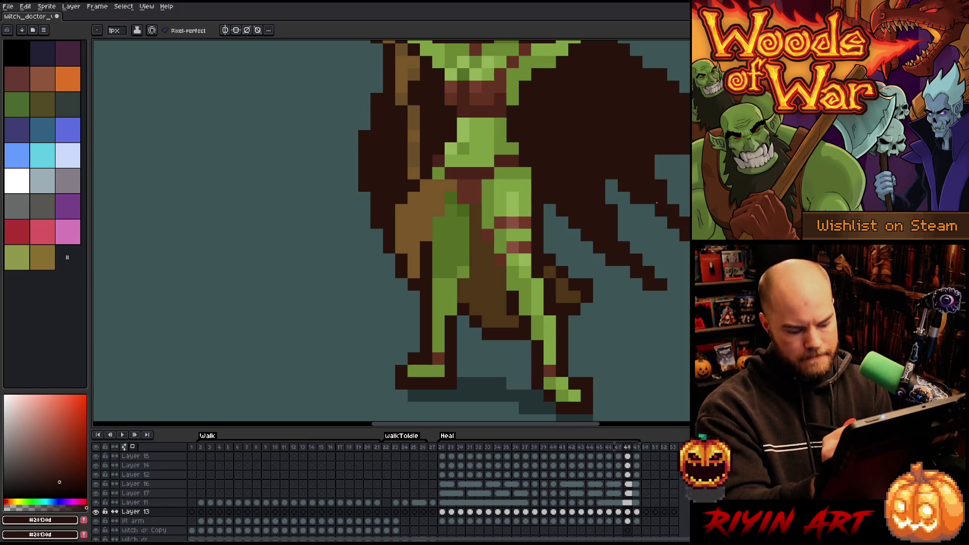
# - On frame 49, outline the brown cloth's bottom and left edge, then return to the first Heal frame
pyautogui.press('Right')
pyautogui.moveTo(516, 321); pyautogui.dragTo(478, 321)
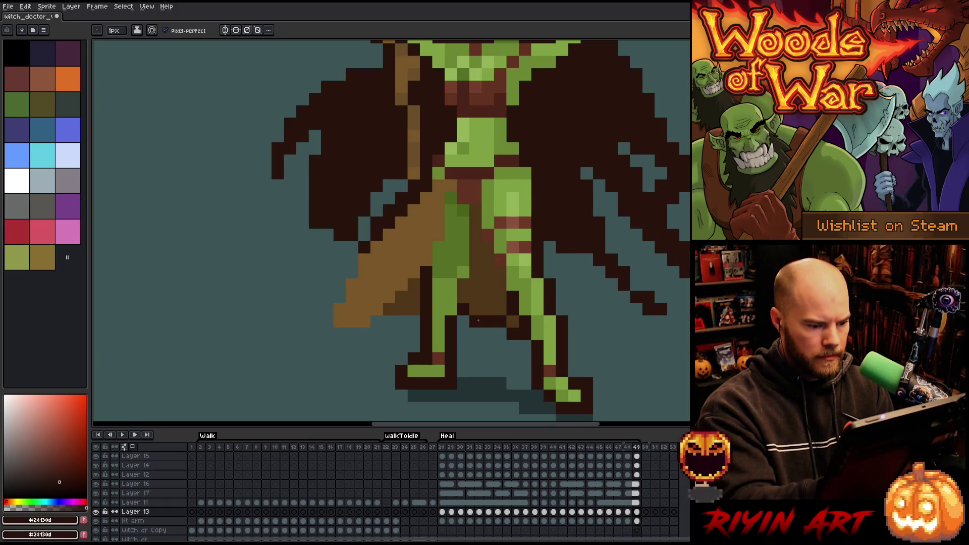
pyautogui.moveTo(414, 322)
pyautogui.mouseDown()
pyautogui.moveTo(339, 333)
pyautogui.moveTo(328, 309)
pyautogui.mouseUp()
pyautogui.click(328, 333)
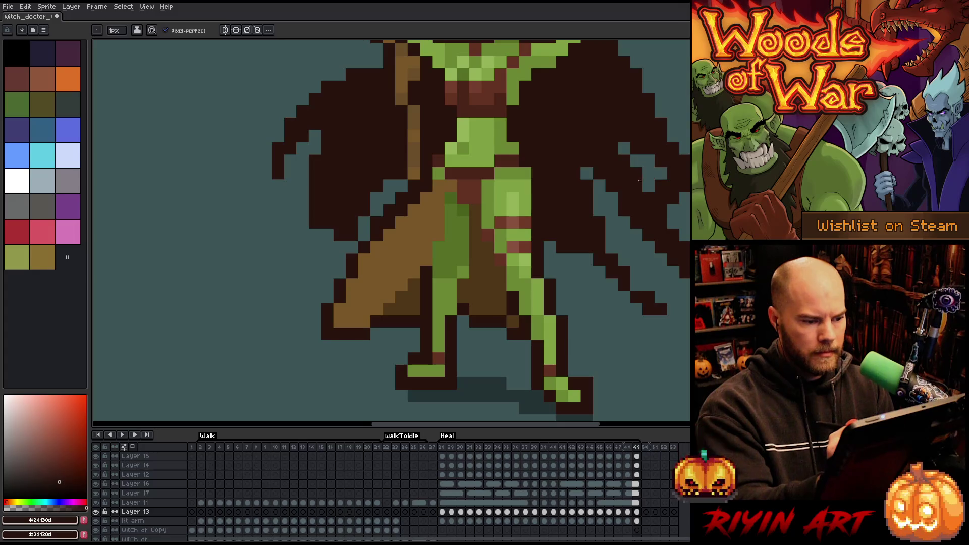
pyautogui.press('Right')
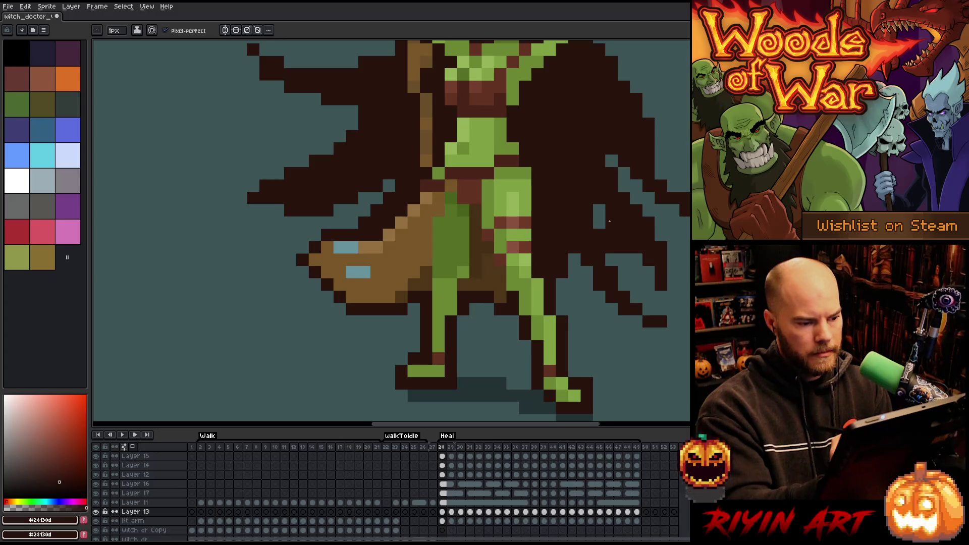
# - Clear a stray wing pixel, then add a new empty layer above Layer 11 on frame 29
pyautogui.click(608, 223)
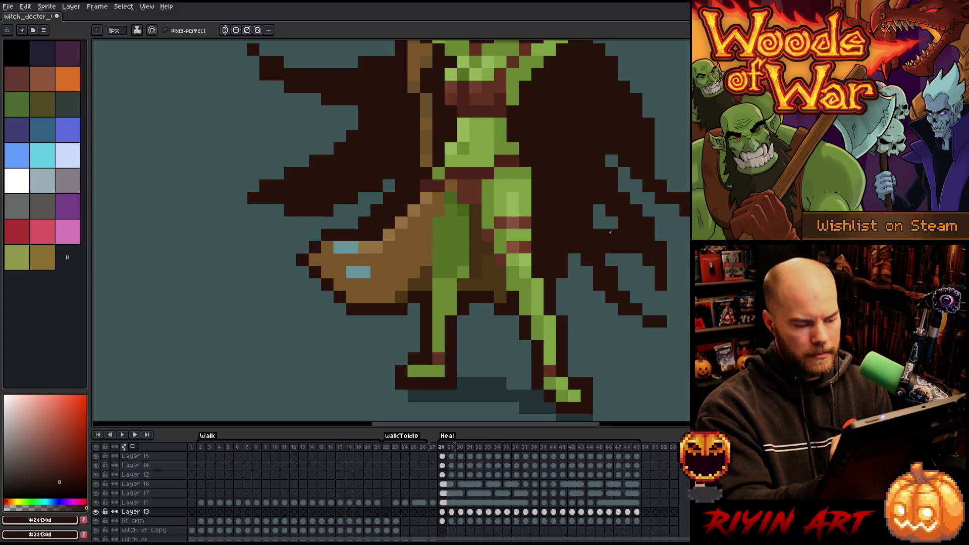
pyautogui.click(451, 502)
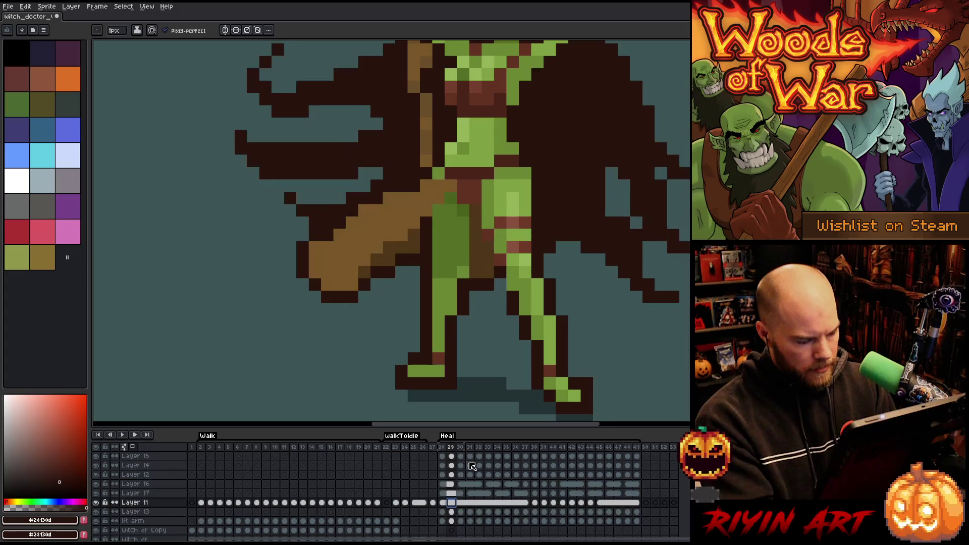
pyautogui.click(97, 503)
pyautogui.click(97, 503)
pyautogui.click(154, 507)
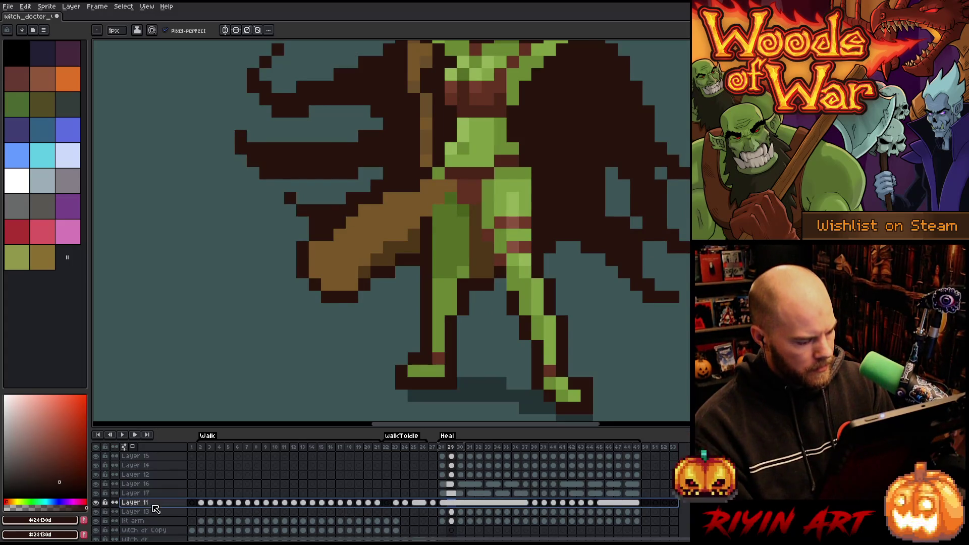
pyautogui.hotkey('shift', 'n')
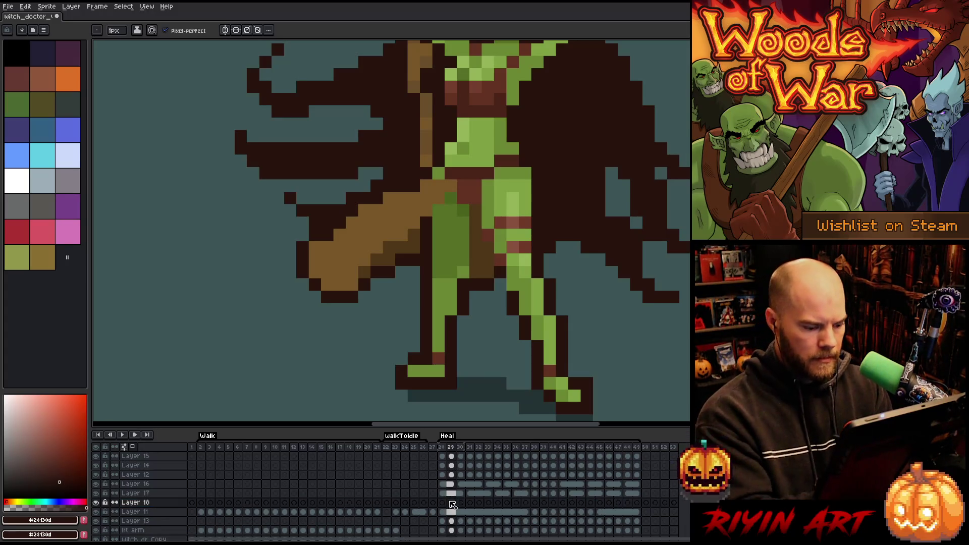
# - Paint mid-brown fixes on the hair (frame 29), a dark pixel (frame 30), and the right leg and wing (frame 31)
pyautogui.keyDown('alt'); pyautogui.click(414, 247); pyautogui.keyUp('alt')
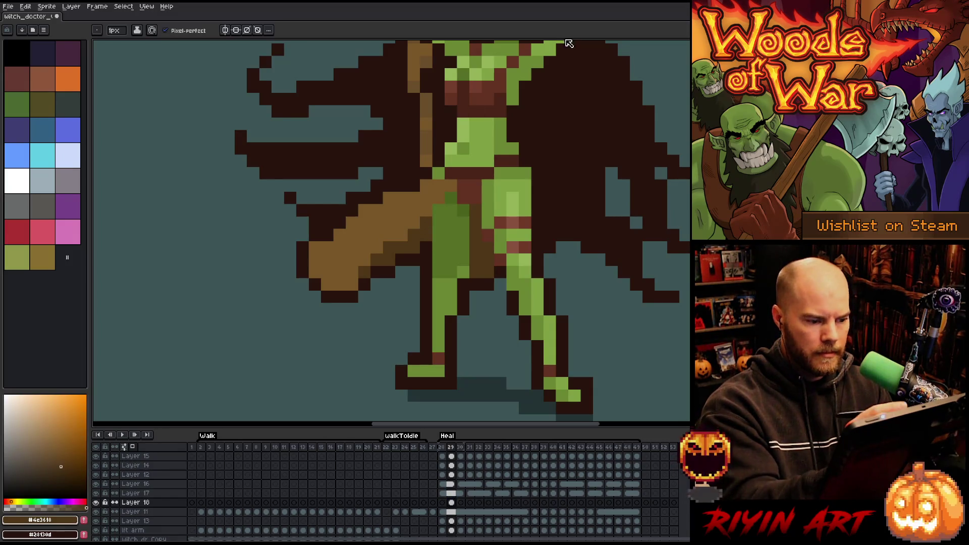
pyautogui.click(539, 124)
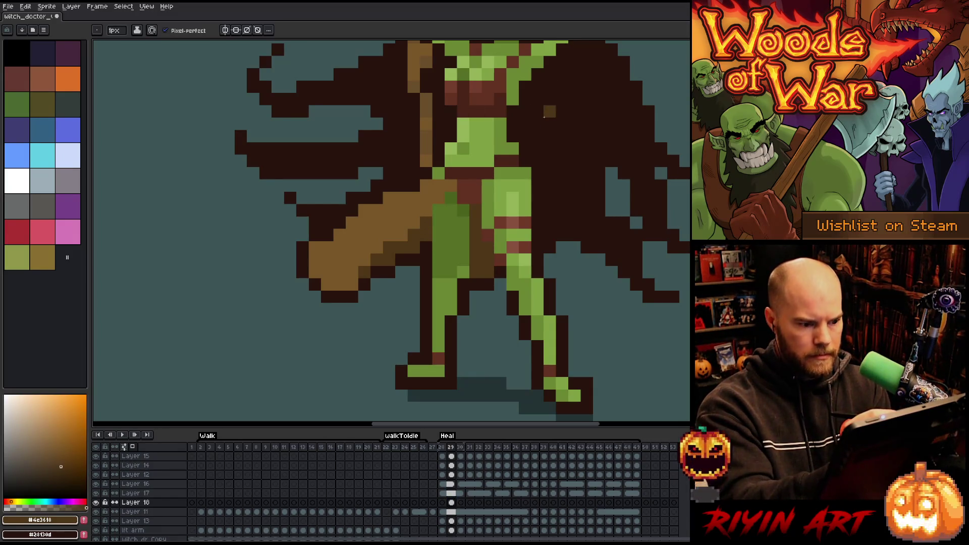
pyautogui.press('.')
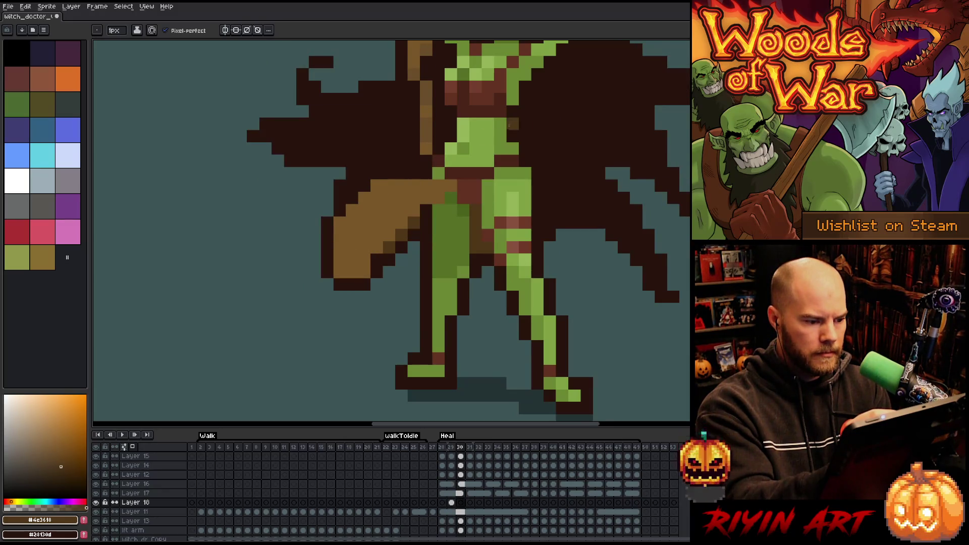
pyautogui.click(425, 211)
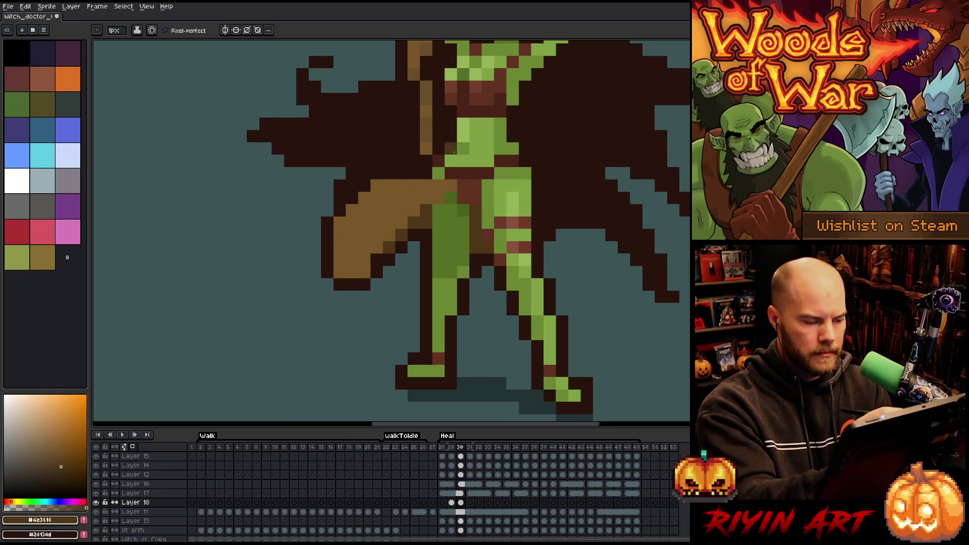
pyautogui.press('.')
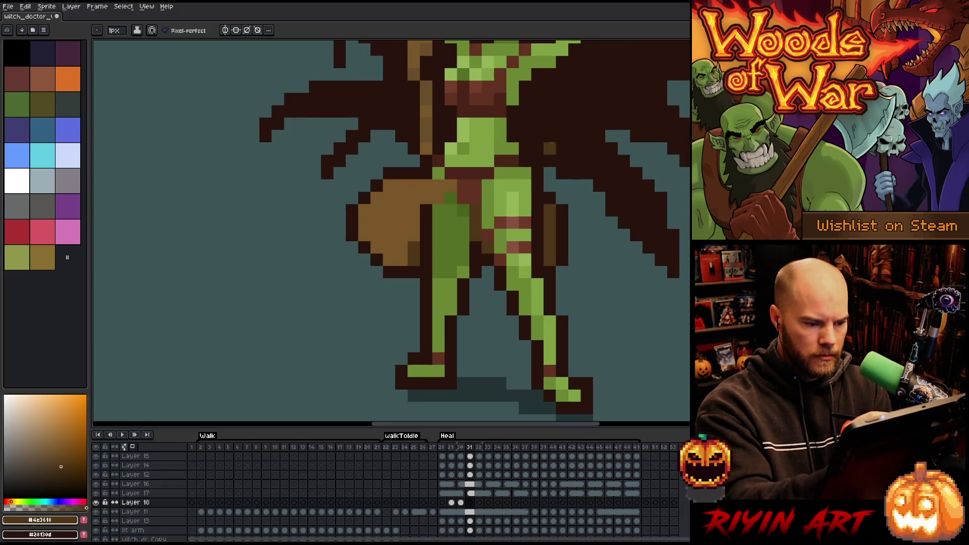
pyautogui.moveTo(538, 205); pyautogui.dragTo(538, 242)
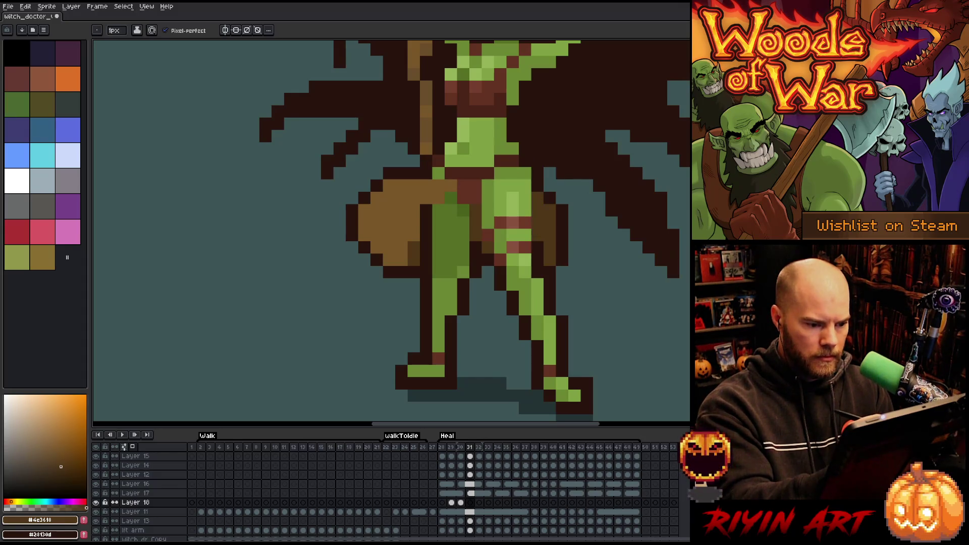
pyautogui.click(600, 121)
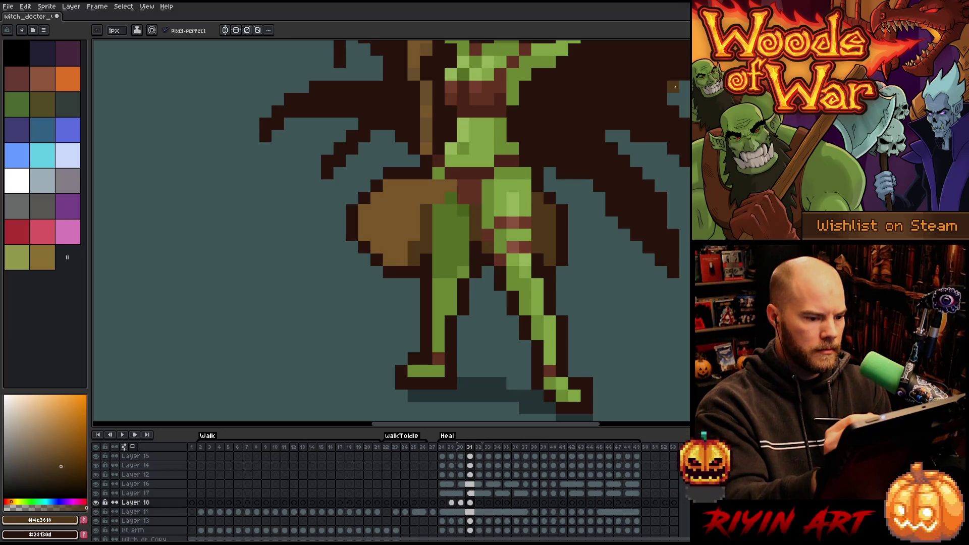
# - On frame 32, shade the shield with a dark-brown column and sample its darker brown
pyautogui.press('Right')
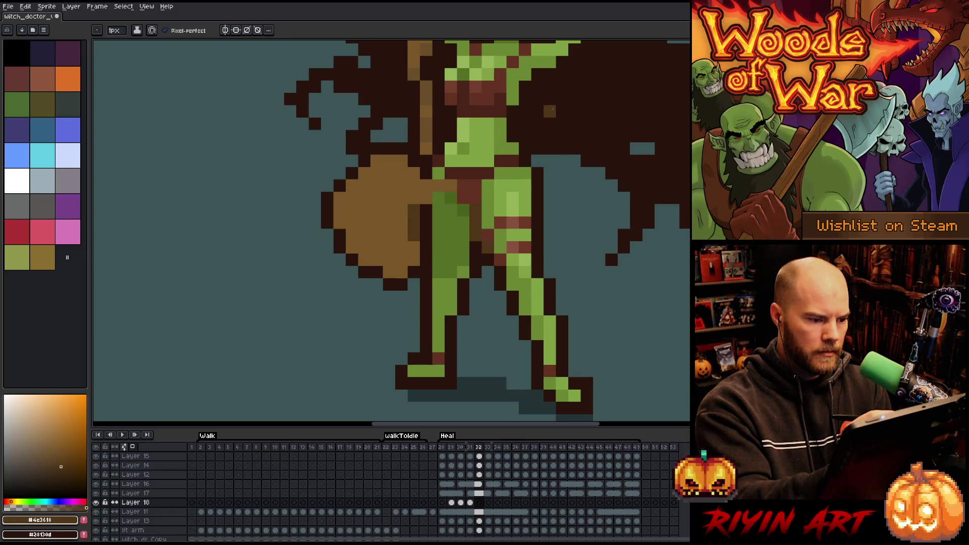
pyautogui.keyDown('alt'); pyautogui.click(414, 222); pyautogui.keyUp('alt')
pyautogui.moveTo(426, 206); pyautogui.dragTo(427, 241)
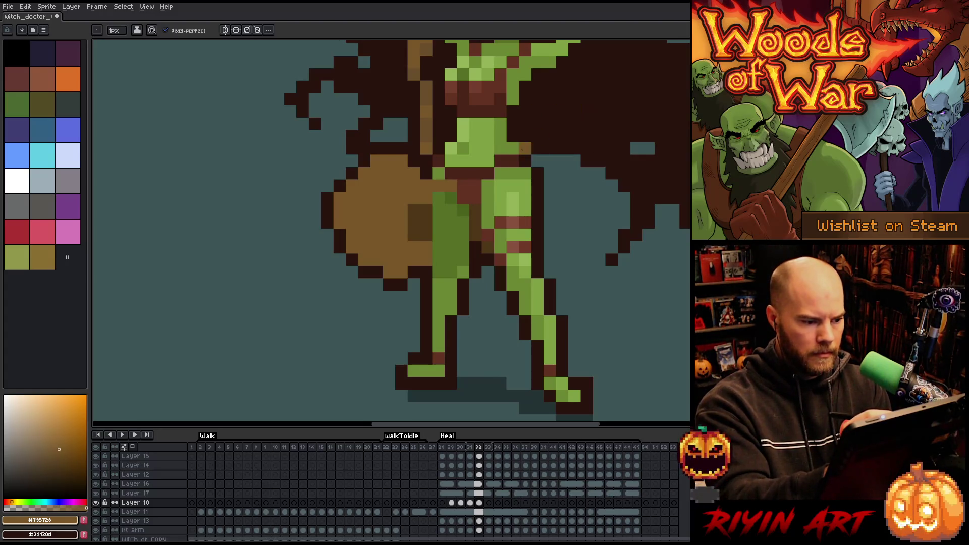
pyautogui.press('alt')
pyautogui.keyDown('alt'); pyautogui.click(422, 223); pyautogui.keyUp('alt')
pyautogui.press('alt')
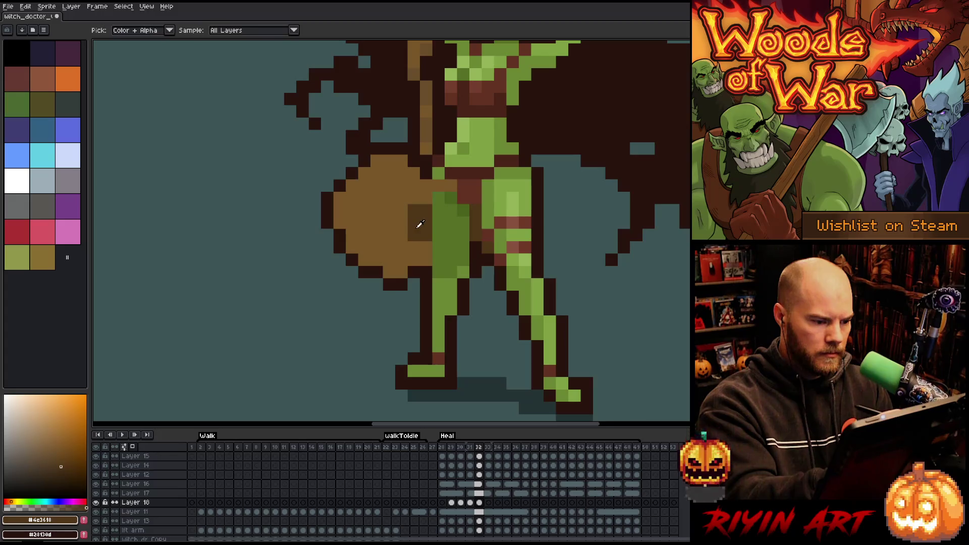
# - Add darker shading pixels to the shield on Layer 12, then return to Layer 18
pyautogui.click(481, 521)
pyautogui.click(479, 493)
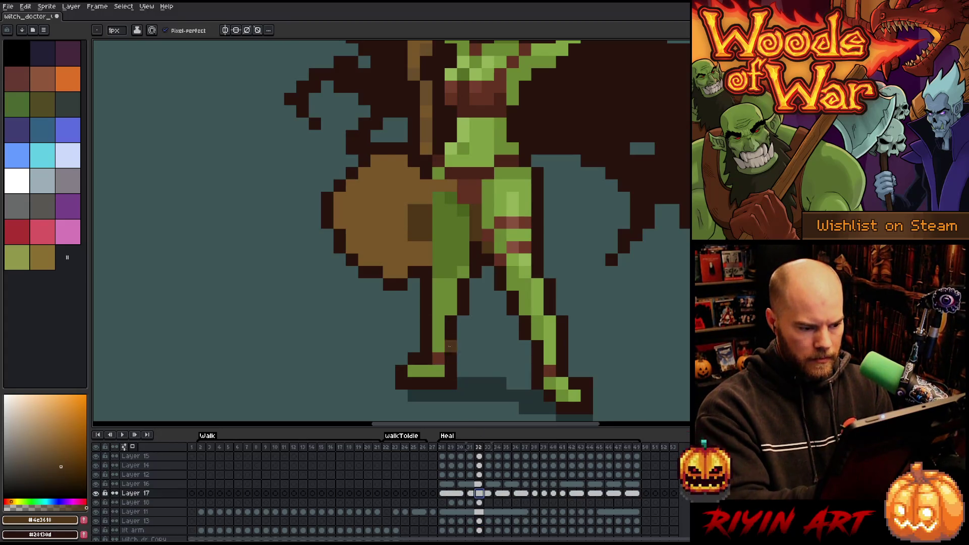
pyautogui.press('v')
pyautogui.click(395, 232)
pyautogui.press('b')
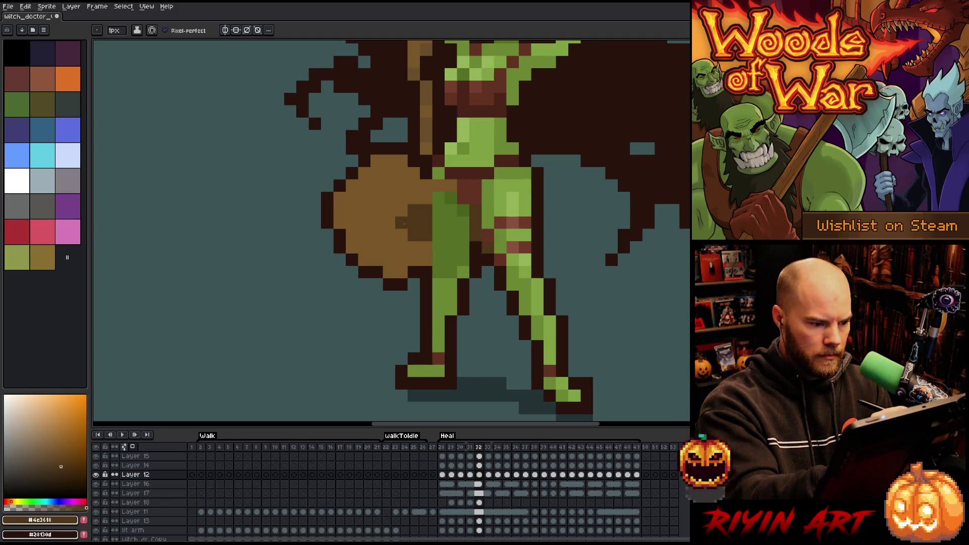
pyautogui.moveTo(406, 235); pyautogui.dragTo(422, 248)
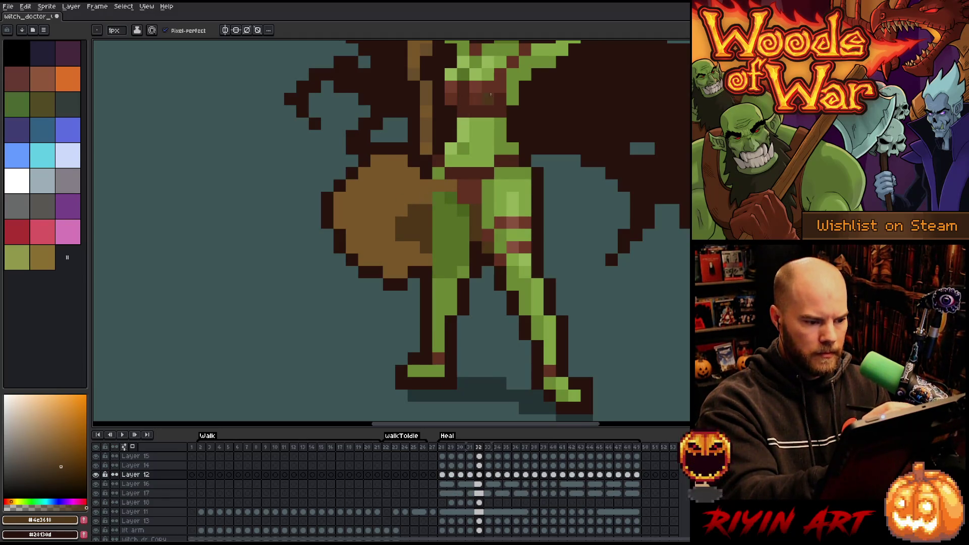
pyautogui.click(479, 502)
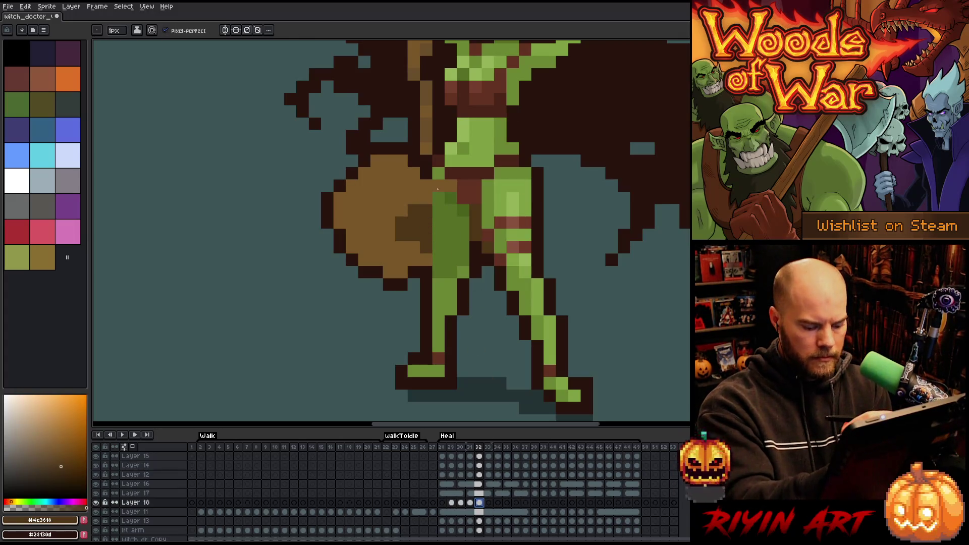
# - Step through frames 33 to 35 comparing poses and pick up the club's lighter brown
pyautogui.press('Right')
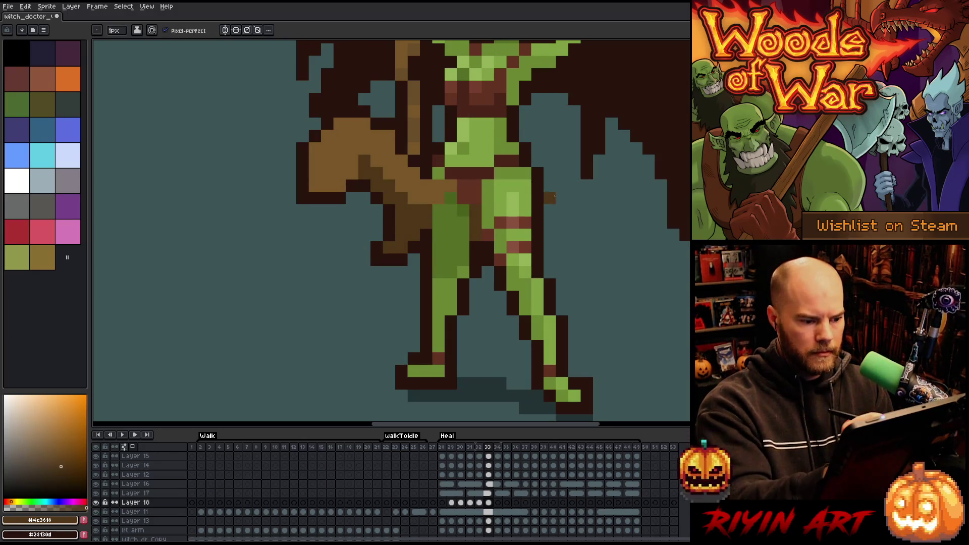
pyautogui.press('Right')
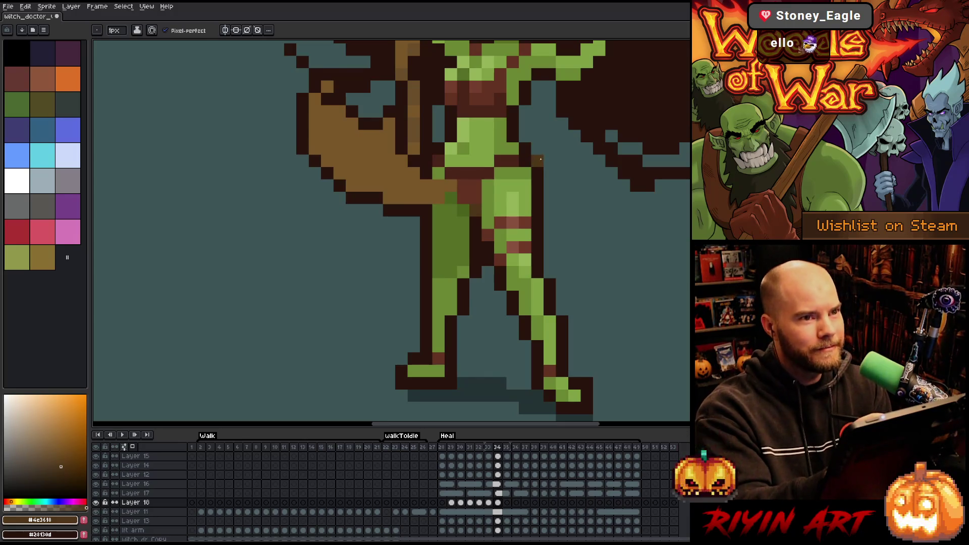
pyautogui.press('.')
pyautogui.press(',')
pyautogui.press('.')
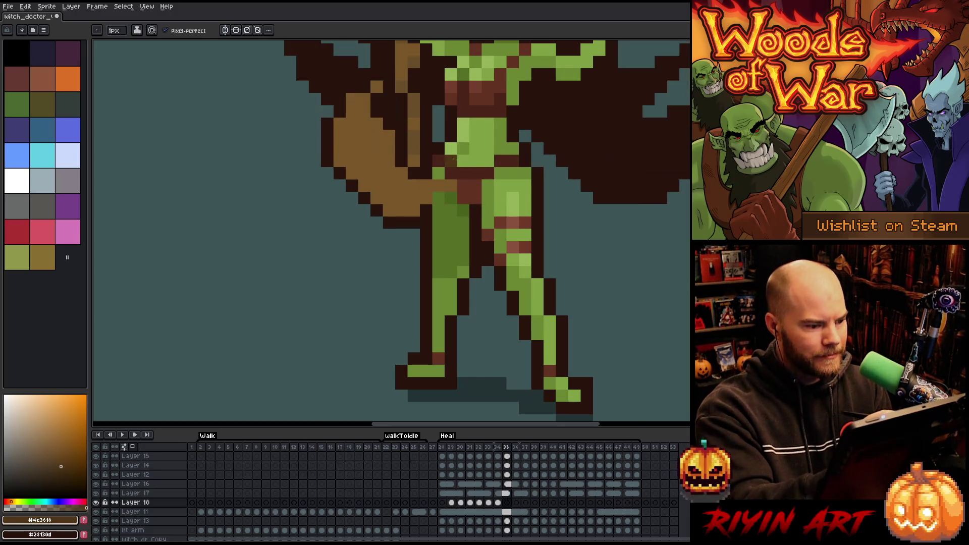
pyautogui.keyDown('alt'); pyautogui.click(441, 190); pyautogui.keyUp('alt')
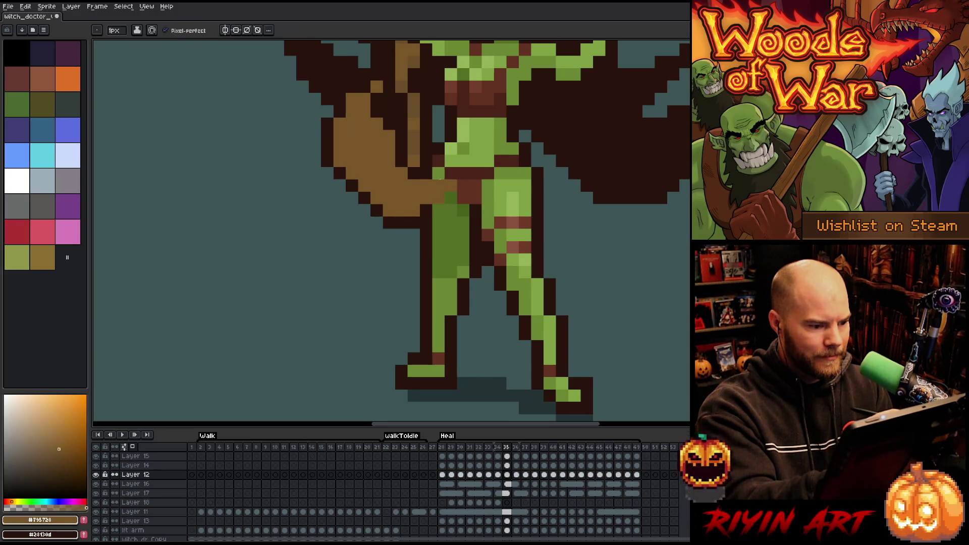
pyautogui.press('.')
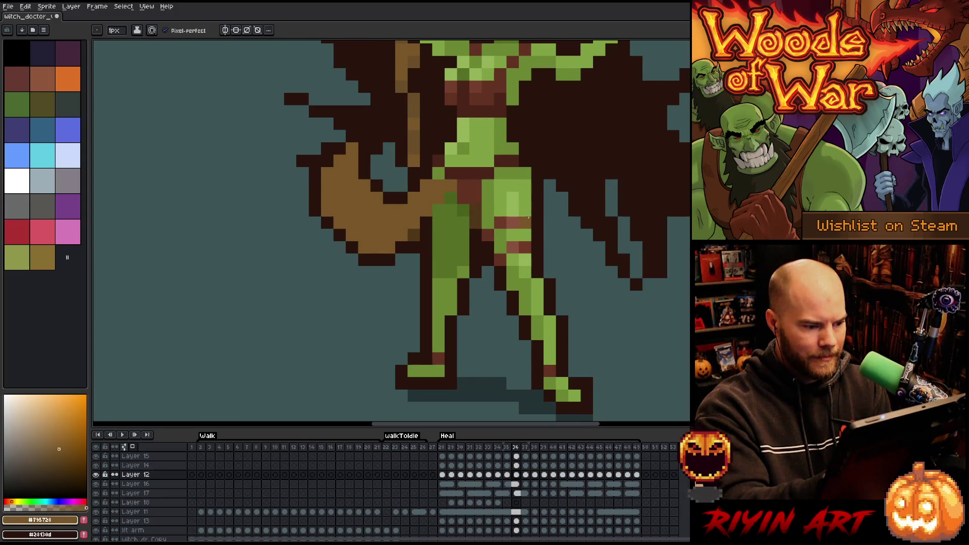
# - Sample the darker brown on Layer 18 and flip between frames 35 and 36, ending on 36
pyautogui.click(517, 503)
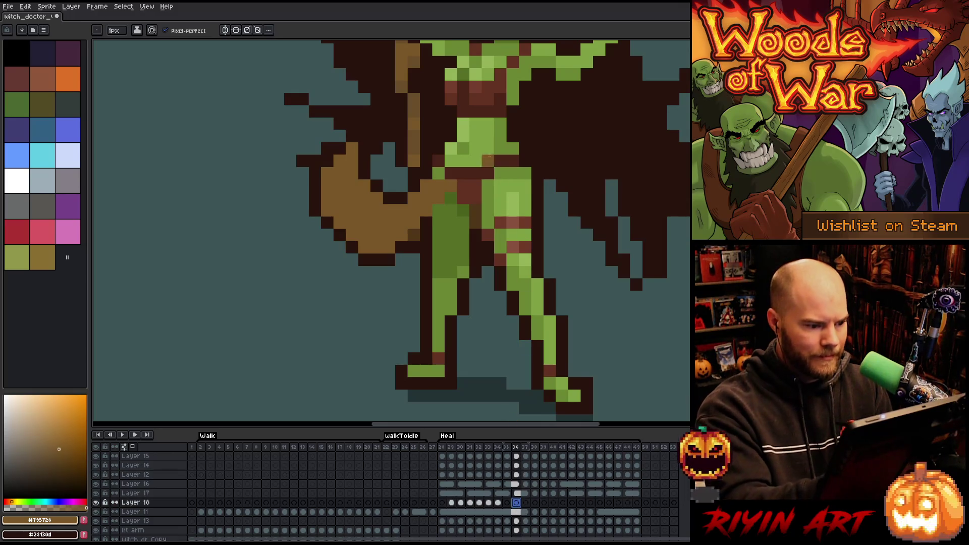
pyautogui.keyDown('alt'); pyautogui.click(414, 233); pyautogui.keyUp('alt')
pyautogui.press(',')
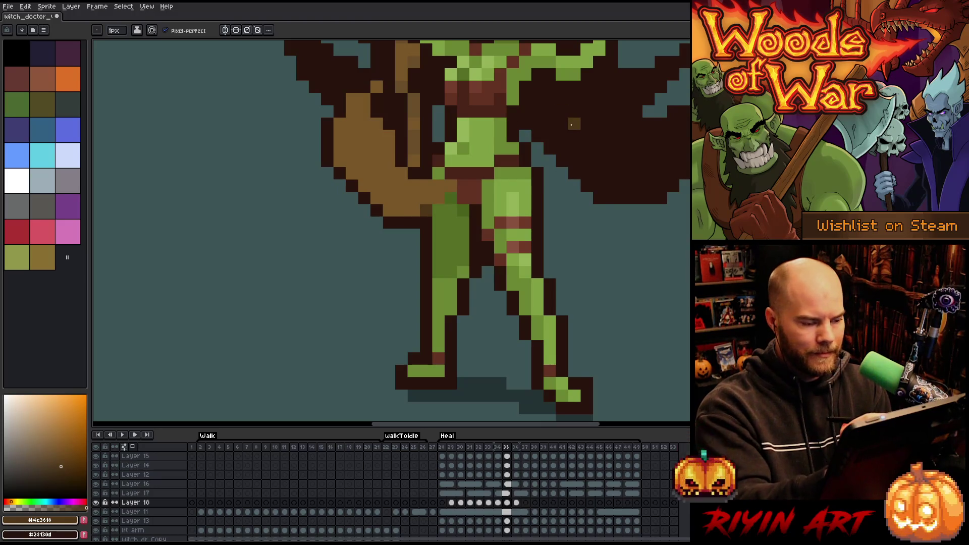
pyautogui.press('.')
pyautogui.press(',')
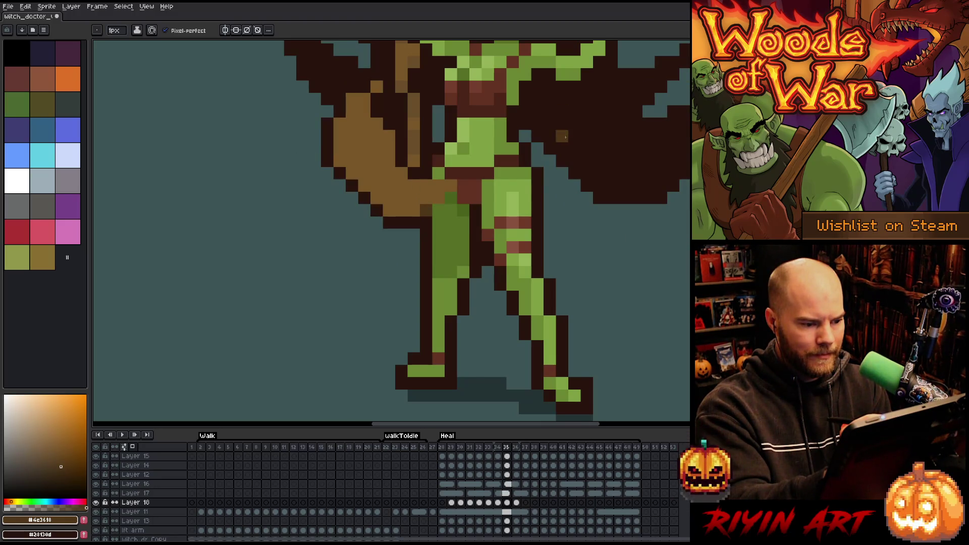
pyautogui.press('.')
pyautogui.press(',')
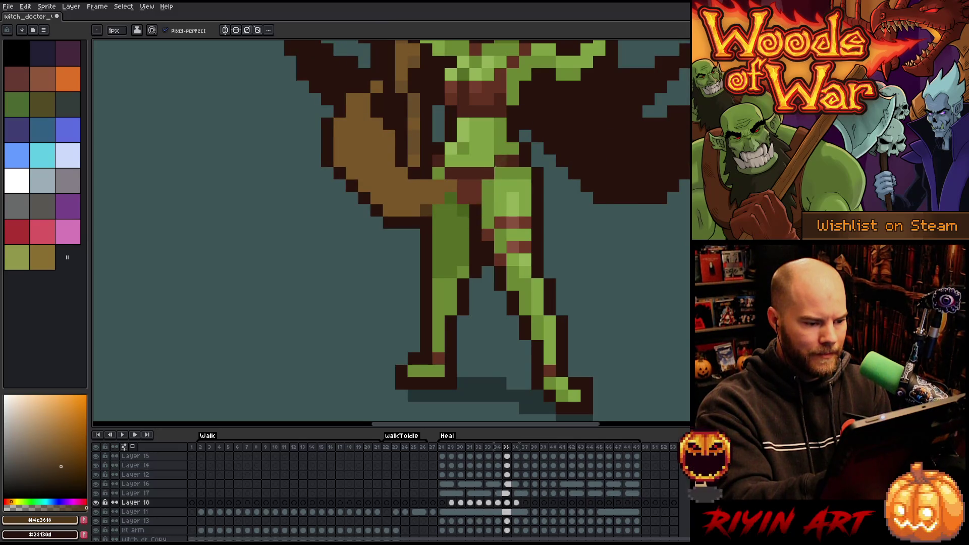
pyautogui.press('.')
pyautogui.press(',')
pyautogui.press('.')
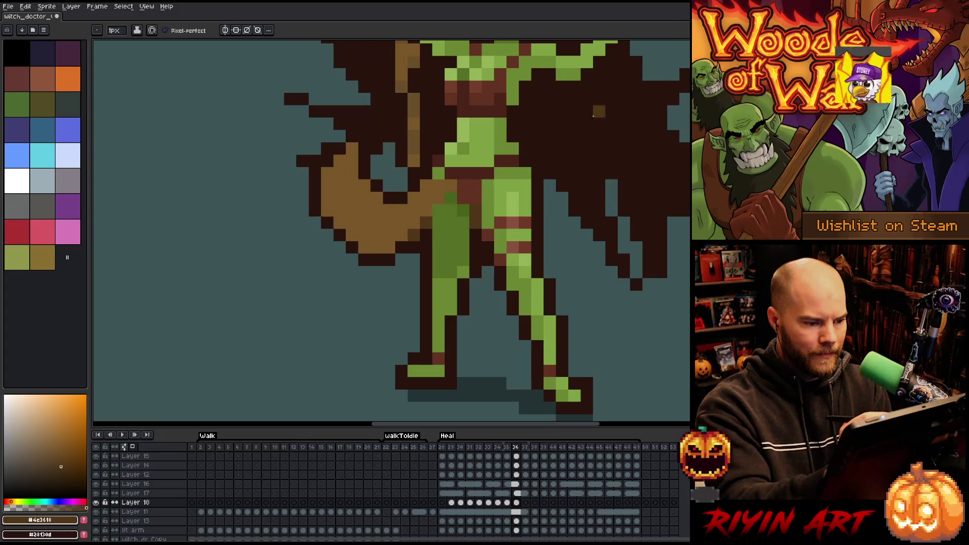
# - Step through frames 37 and 38, sampling the arm's brown colour along the way
pyautogui.press('.')
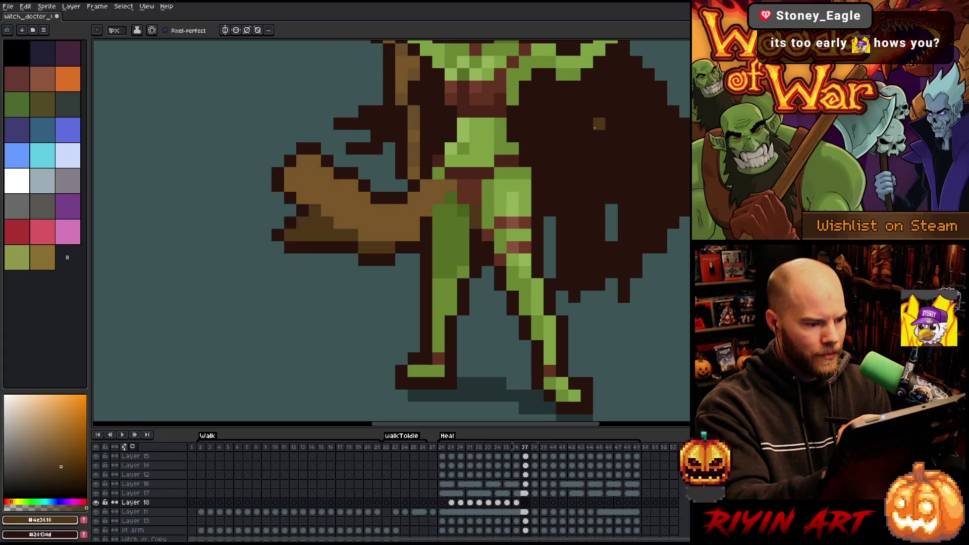
pyautogui.press('.')
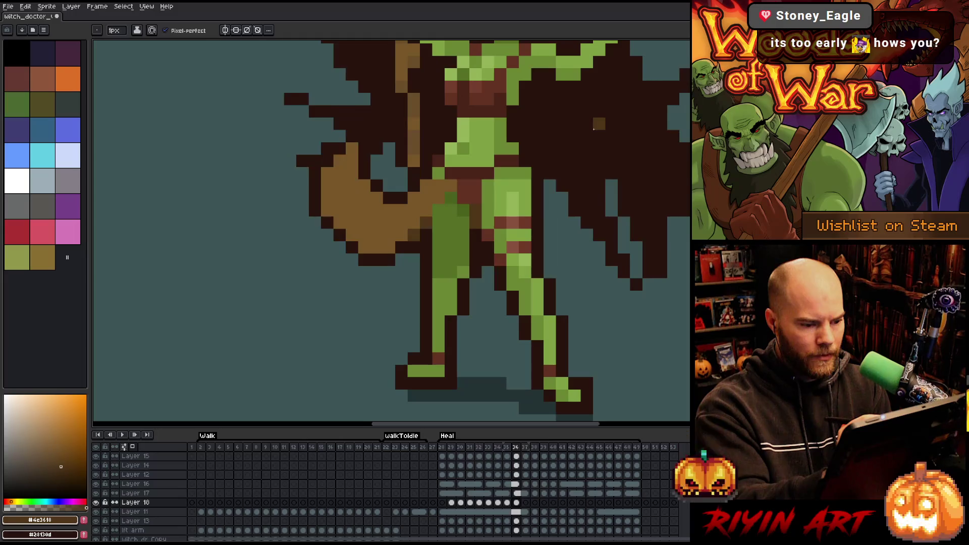
pyautogui.press(',')
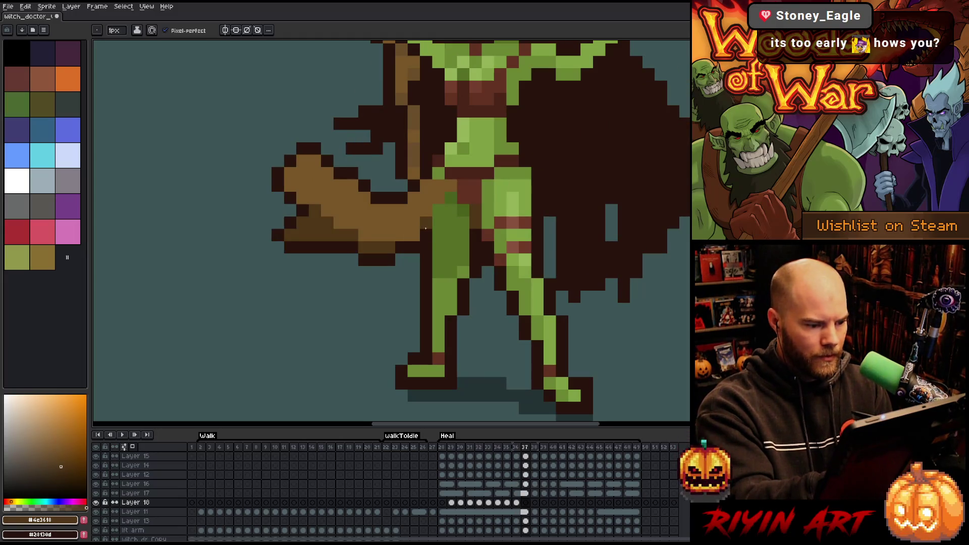
pyautogui.keyDown('alt'); pyautogui.click(427, 217); pyautogui.keyUp('alt')
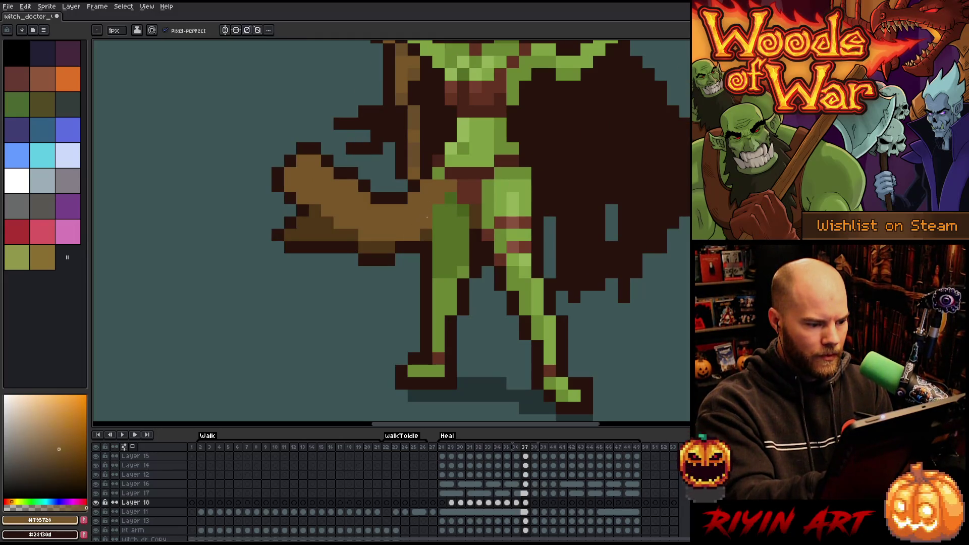
pyautogui.press('.')
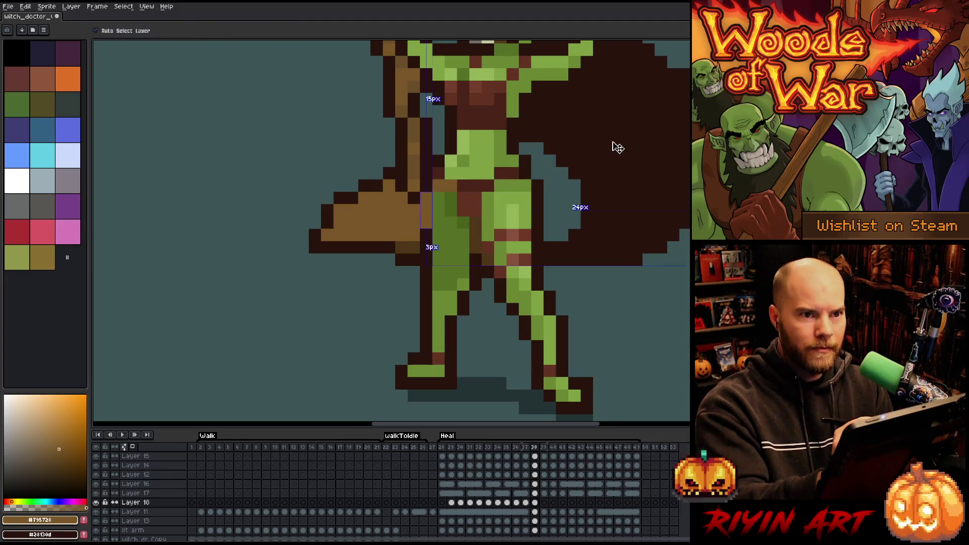
# - Save the sprite, then repaint the dark hip outline pixels darker brown on frame 39
pyautogui.hotkey('ctrl', 's')
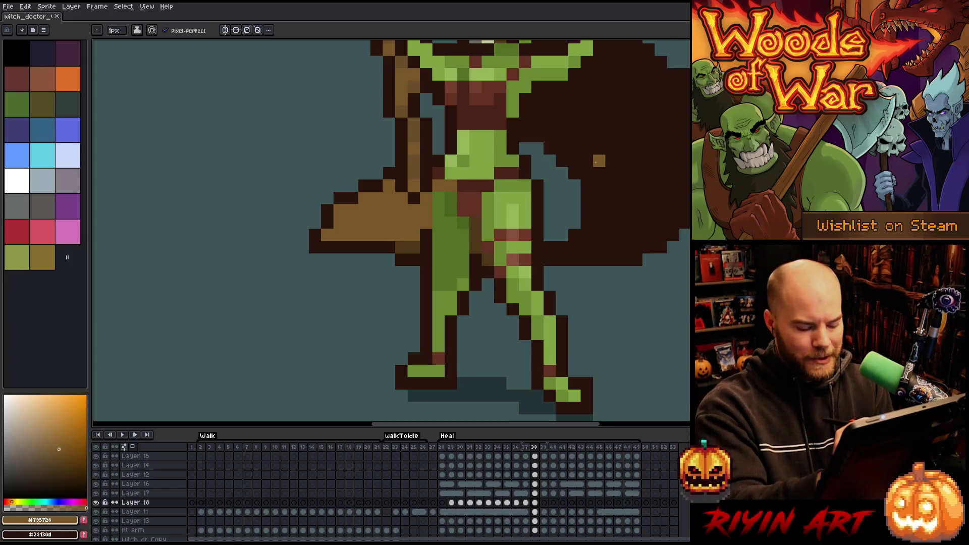
pyautogui.press('Right')
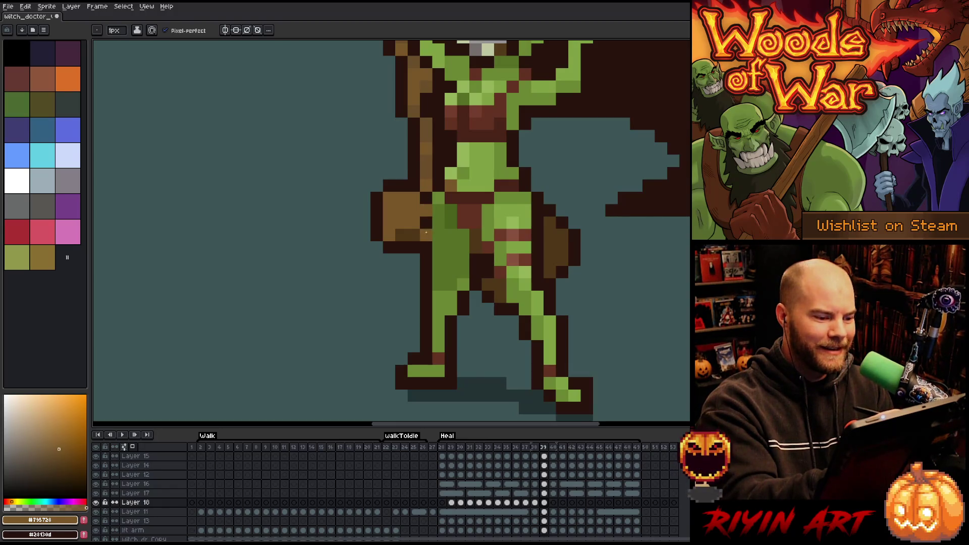
pyautogui.keyDown('alt'); pyautogui.click(422, 226); pyautogui.keyUp('alt')
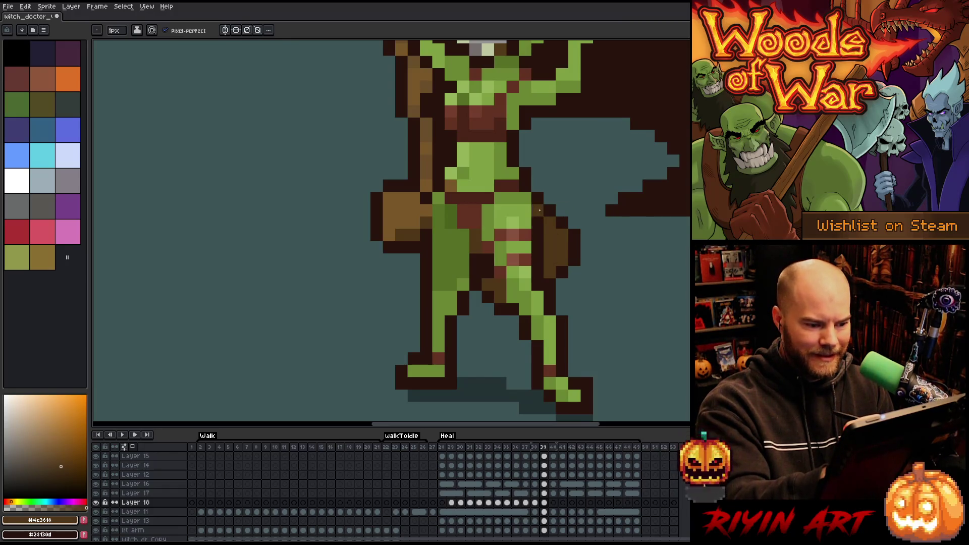
pyautogui.moveTo(538, 222); pyautogui.dragTo(537, 249)
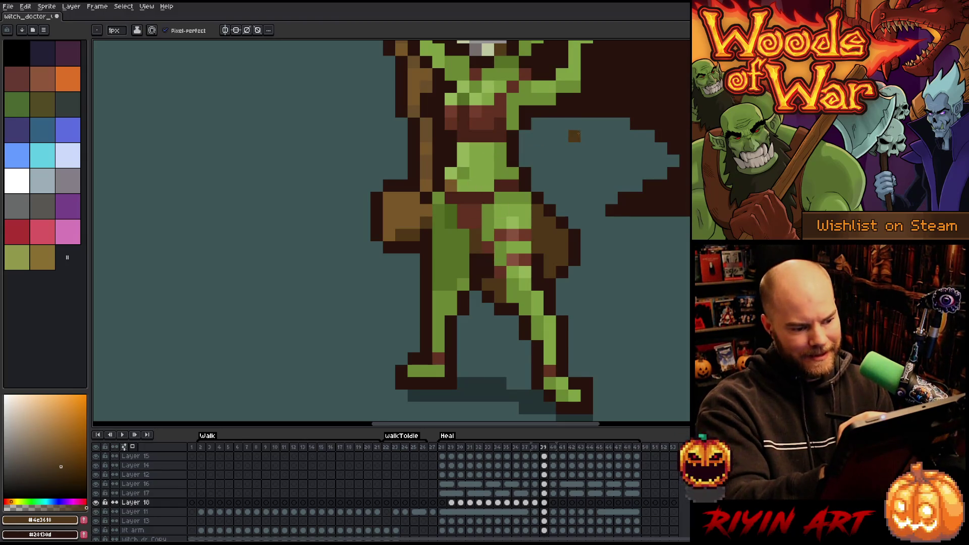
# - On frame 40, sample the lighter brown, compare with frame 39, and make Layer 12 active for erasing
pyautogui.press('Right')
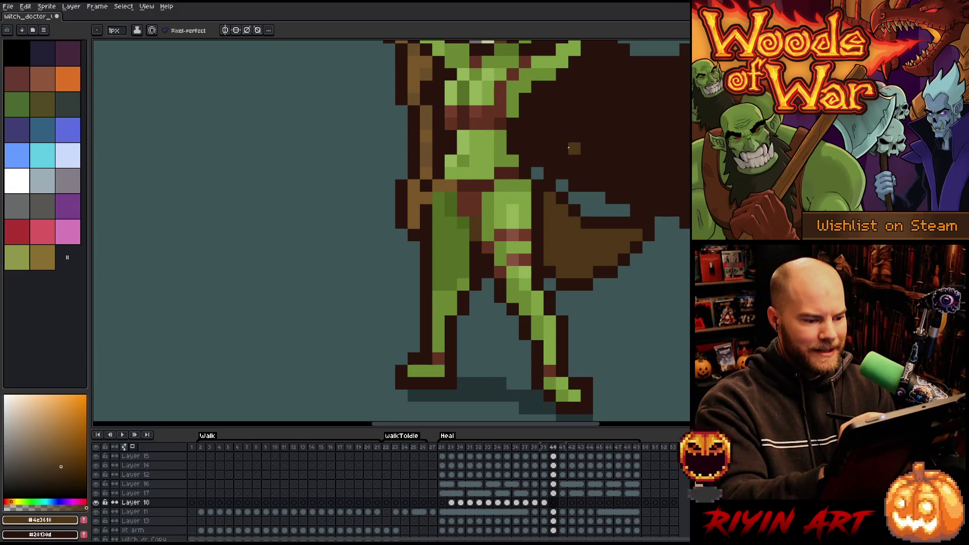
pyautogui.keyDown('alt'); pyautogui.click(419, 206); pyautogui.keyUp('alt')
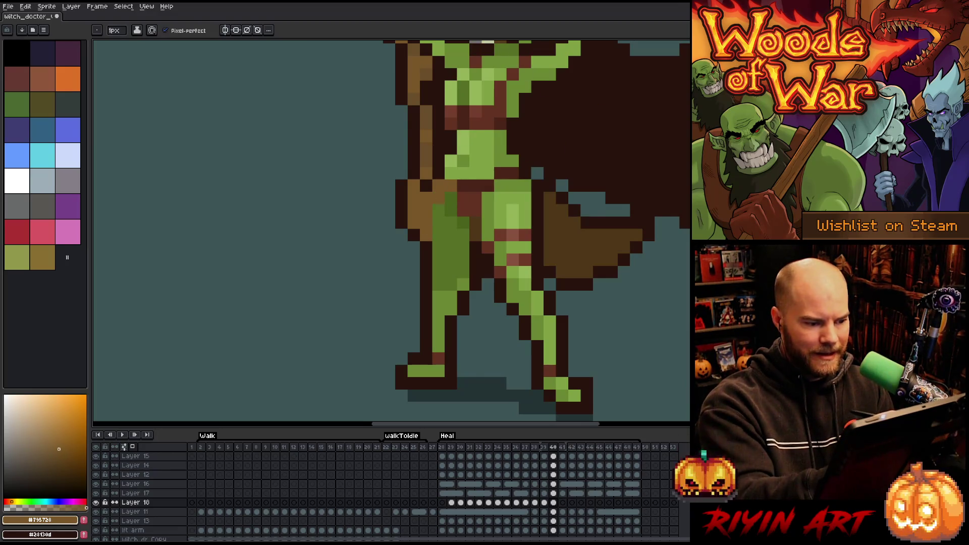
pyautogui.press('Left')
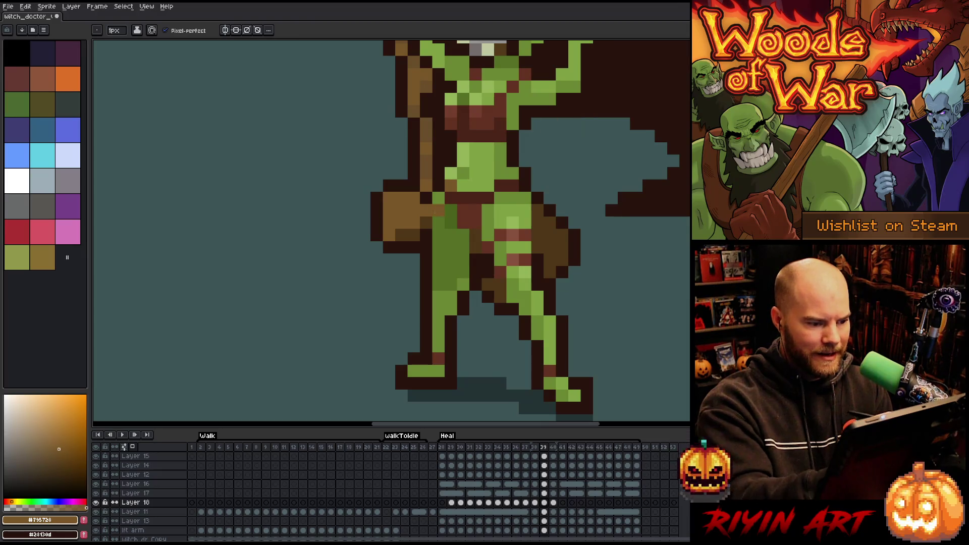
pyautogui.press('Right')
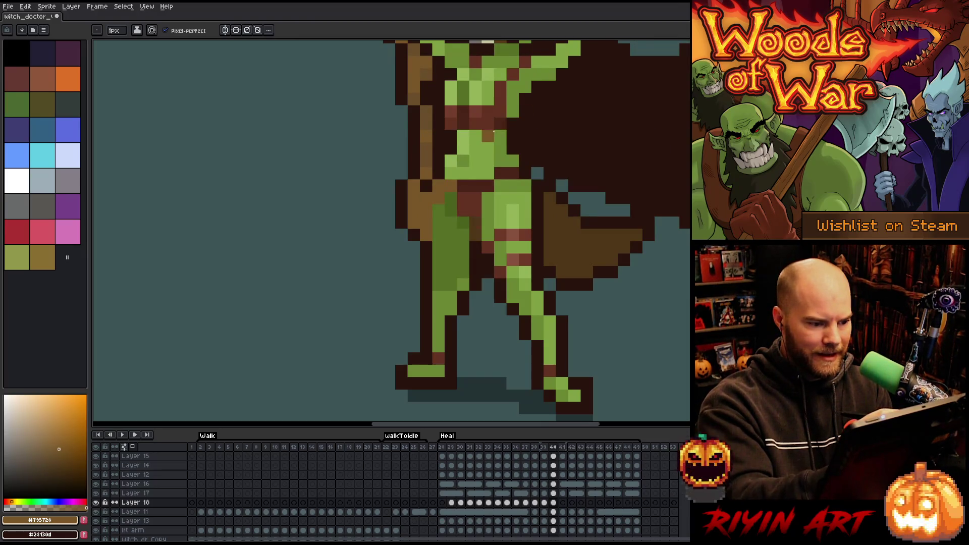
pyautogui.press('e')
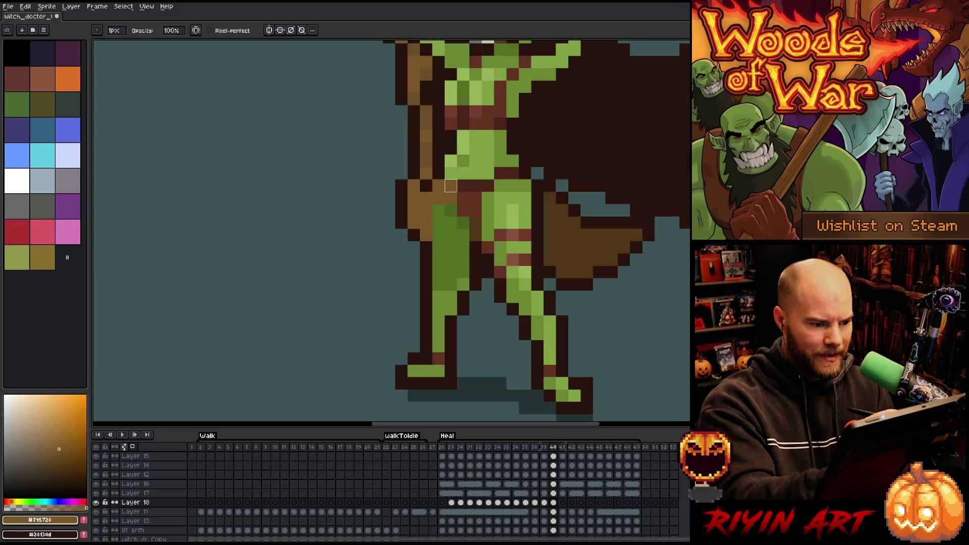
pyautogui.keyDown('ctrl'); pyautogui.click(450, 190); pyautogui.keyUp('ctrl')
# - Add a brown pixel to the cape on frame 40 and another beside the figure on frame 39
pyautogui.press('b')
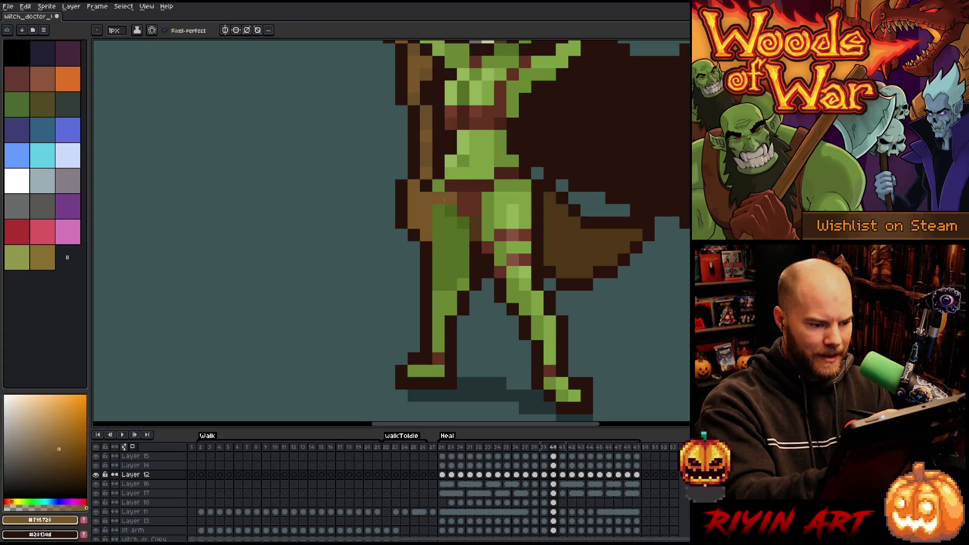
pyautogui.click(550, 112)
pyautogui.press(',')
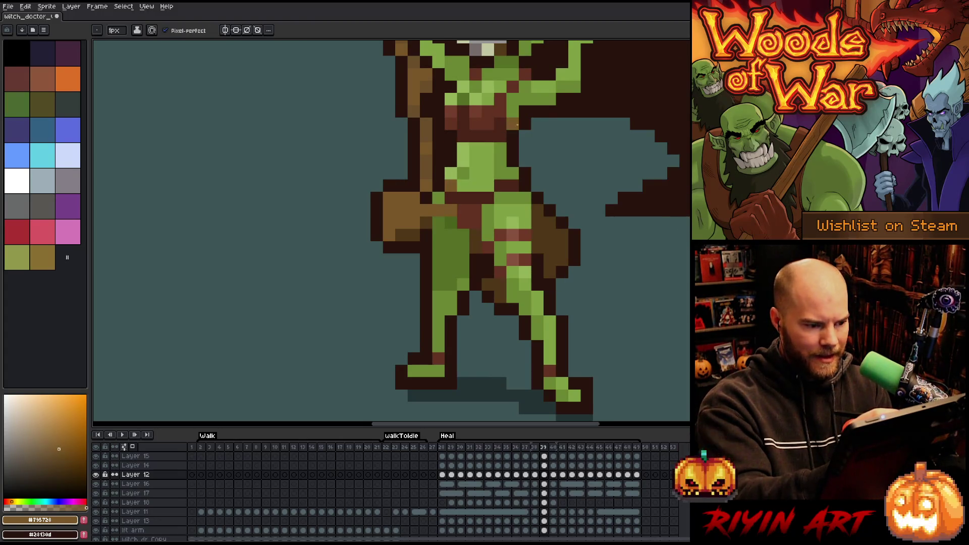
pyautogui.press('e')
pyautogui.press('b')
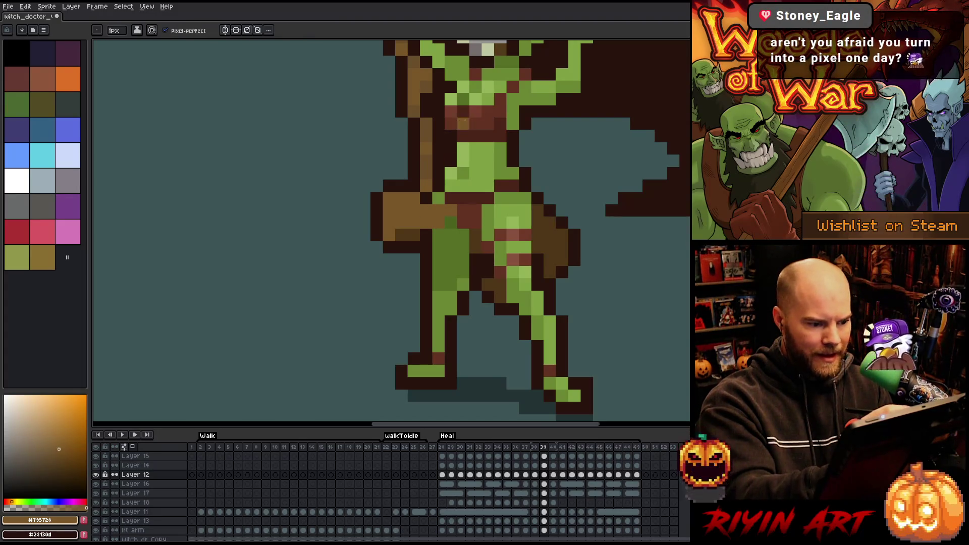
pyautogui.click(550, 149)
pyautogui.press('.')
pyautogui.press(',')
pyautogui.press(',')
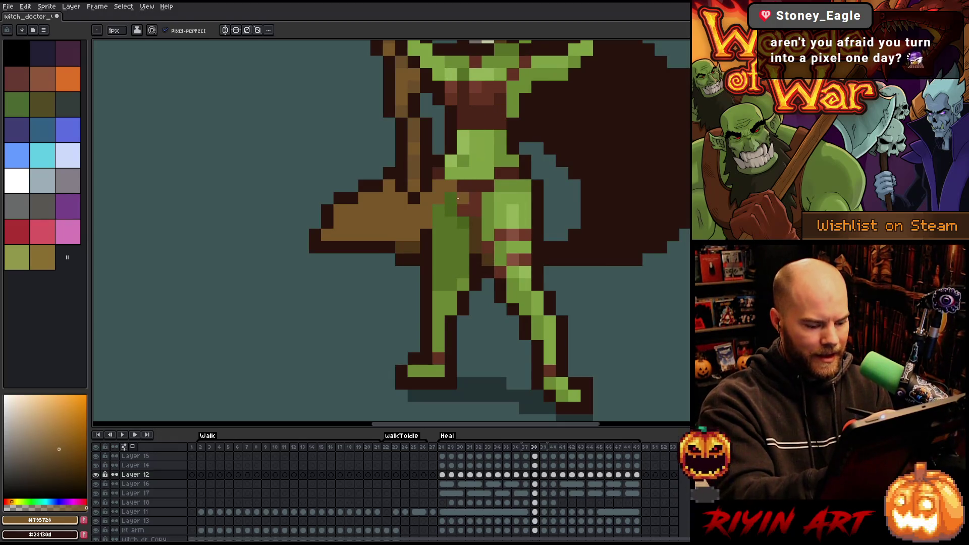
# - Select a small torso area and step through frames 37 to 40 comparing poses
pyautogui.press('m')
pyautogui.moveTo(430, 178); pyautogui.dragTo(459, 206)
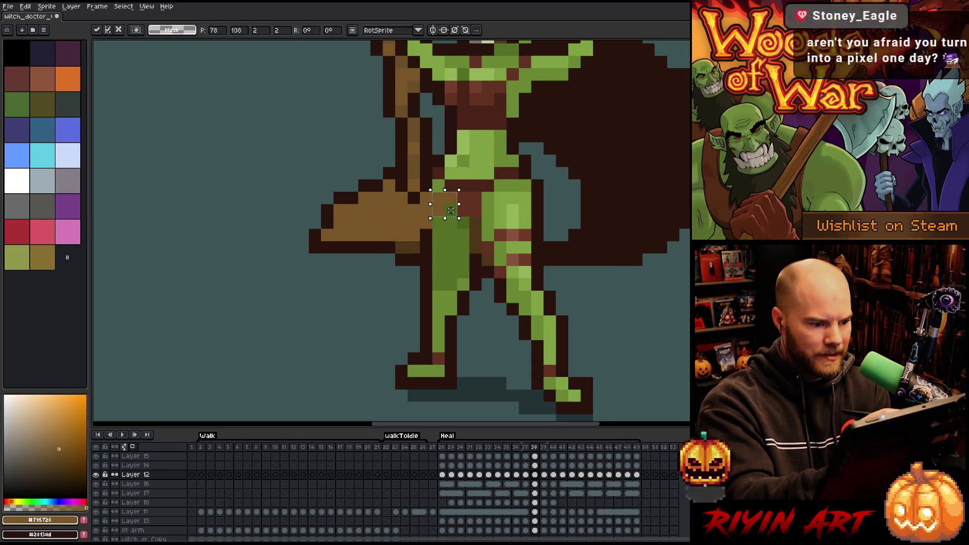
pyautogui.press(',')
pyautogui.press('.')
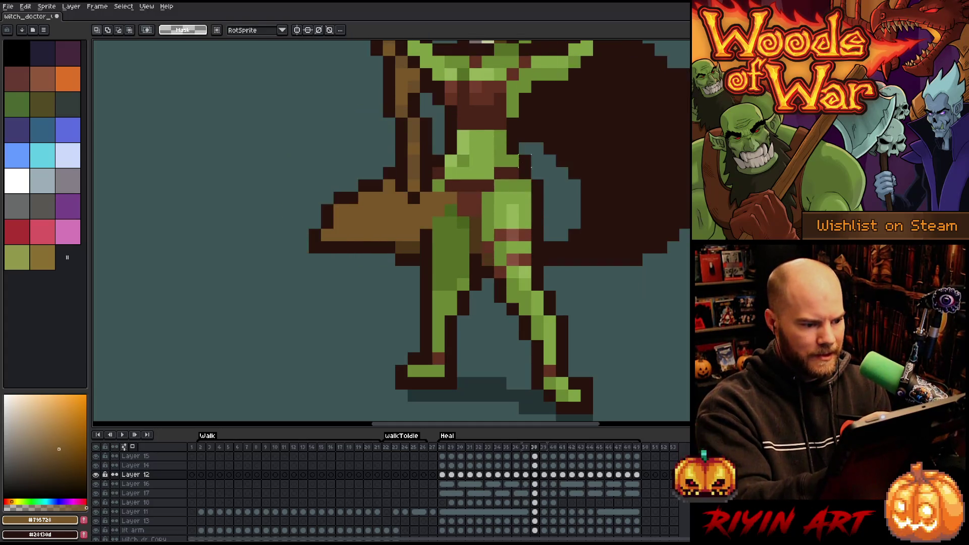
pyautogui.press('.')
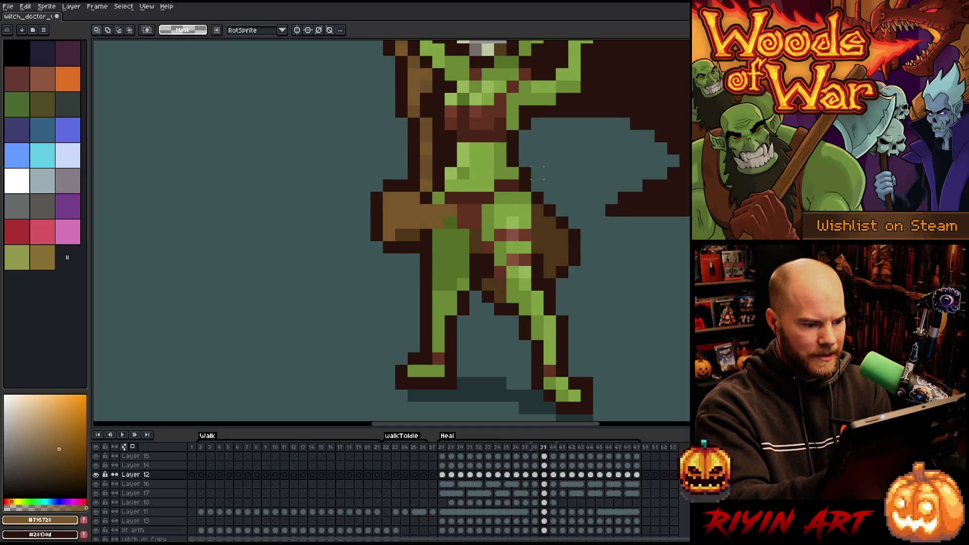
pyautogui.press('.')
pyautogui.press(',')
pyautogui.press('.')
pyautogui.press(',')
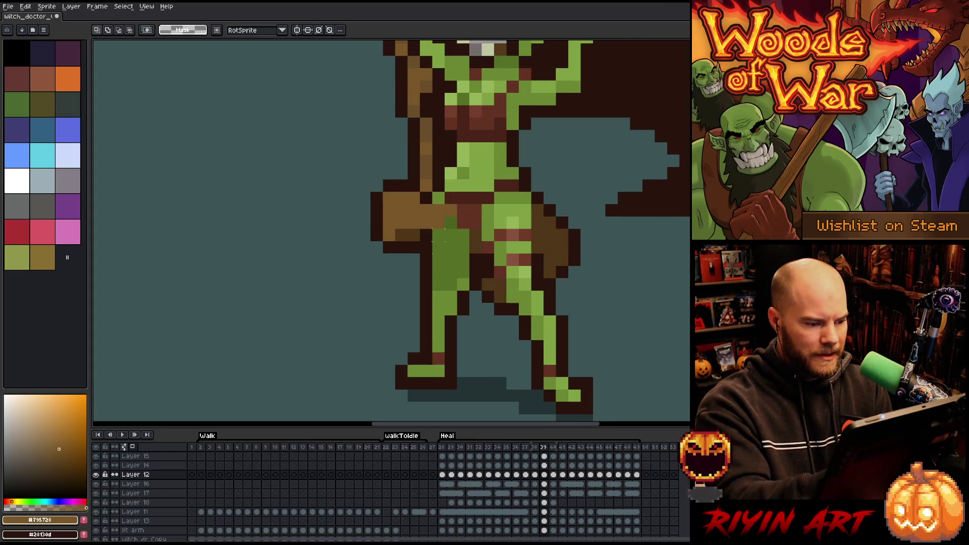
# - Darken a satchel pixel with the sampled darker brown and advance to frame 40
pyautogui.press('b')
pyautogui.keyDown('alt'); pyautogui.click(419, 236); pyautogui.keyUp('alt')
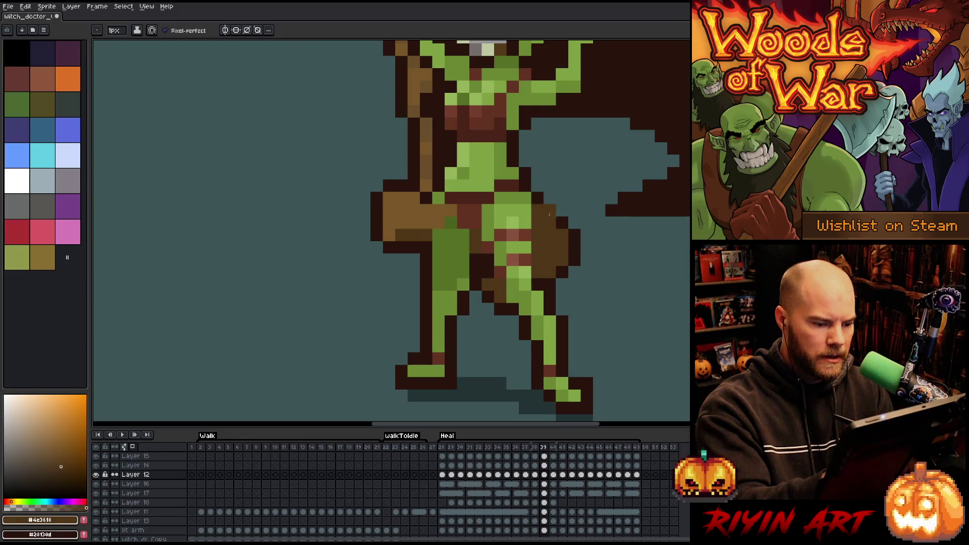
pyautogui.click(550, 215)
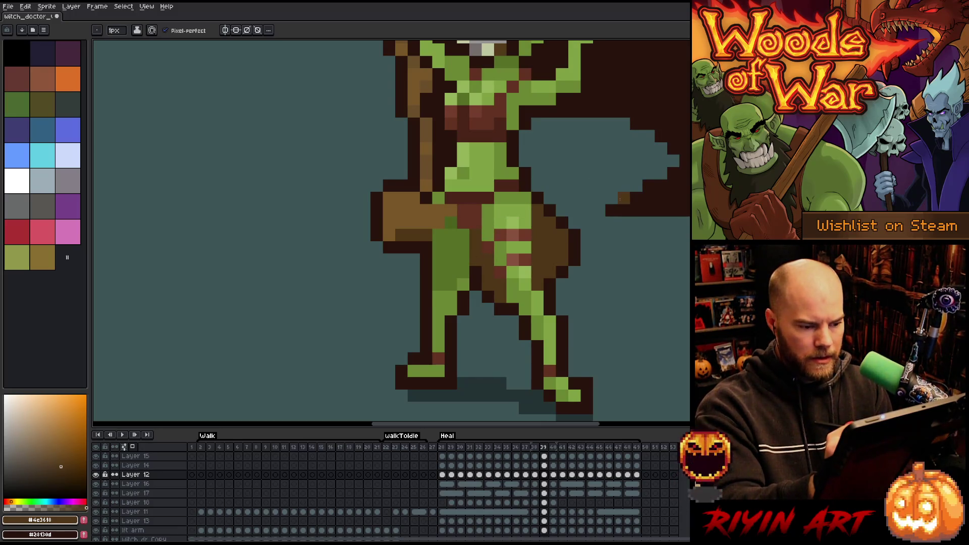
pyautogui.press('Right')
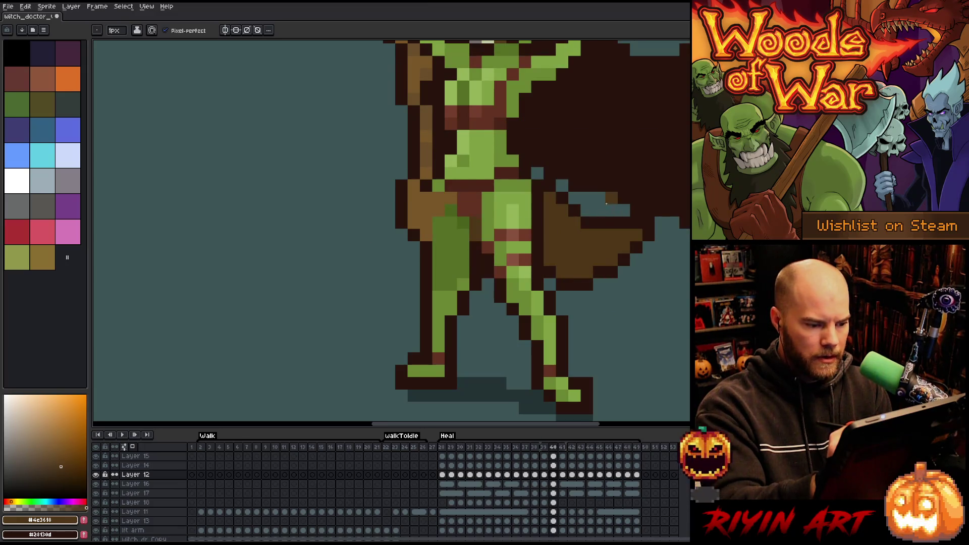
# - On frame 41, sample mid brown #795728 and paint dark brown pixels onto the staff
pyautogui.press('Right')
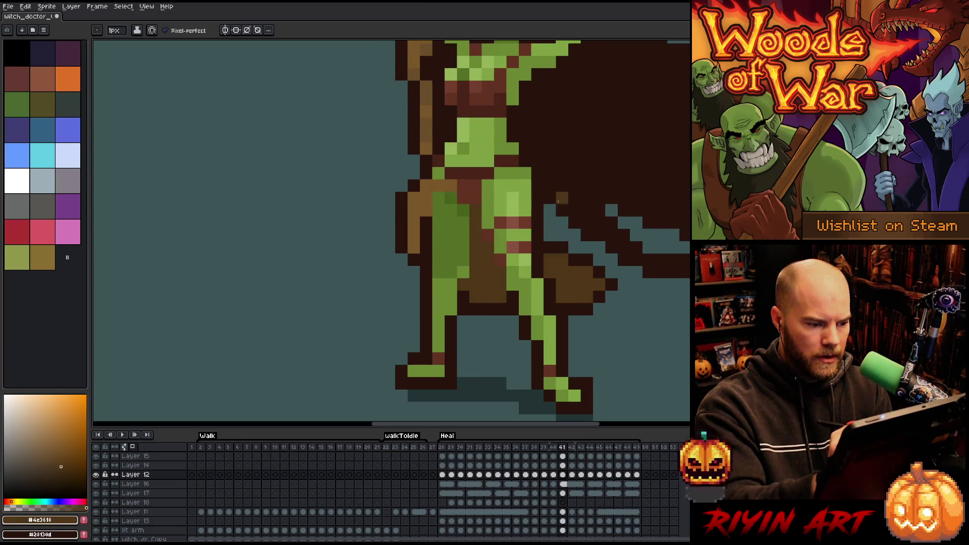
pyautogui.keyDown('alt'); pyautogui.click(430, 204); pyautogui.keyUp('alt')
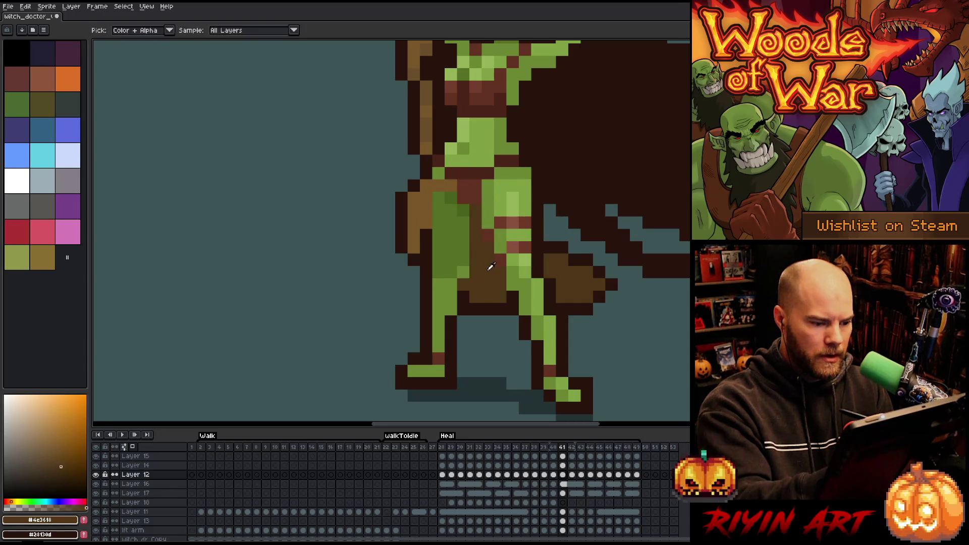
pyautogui.keyDown('alt'); pyautogui.click(493, 264); pyautogui.keyUp('alt')
pyautogui.click(426, 247)
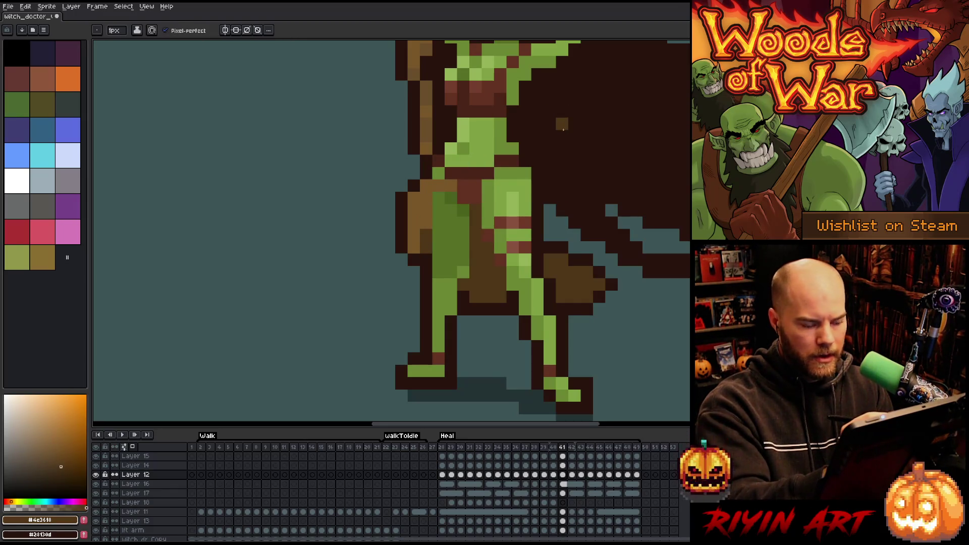
# - Compare frames 41 and 42, then save the sprite
pyautogui.press('Right')
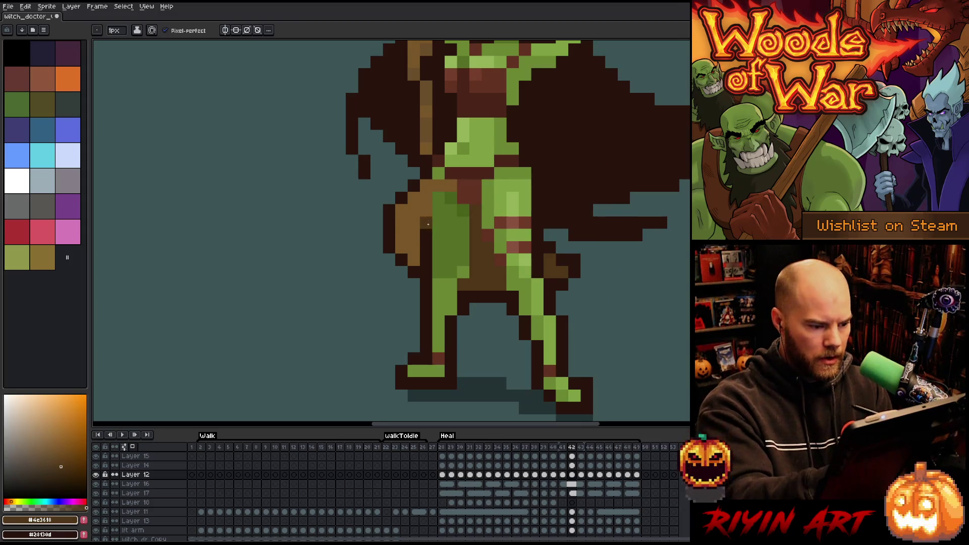
pyautogui.press('Left')
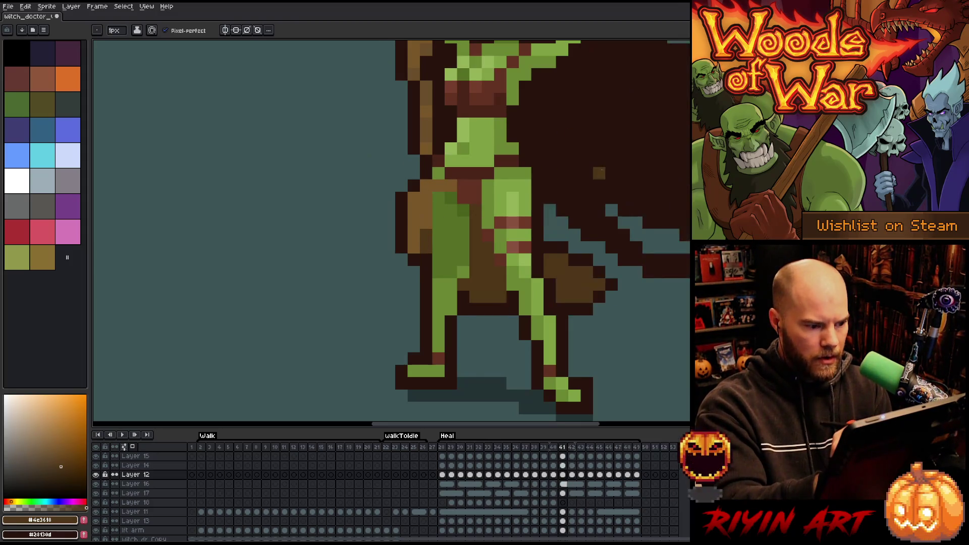
pyautogui.press('Right')
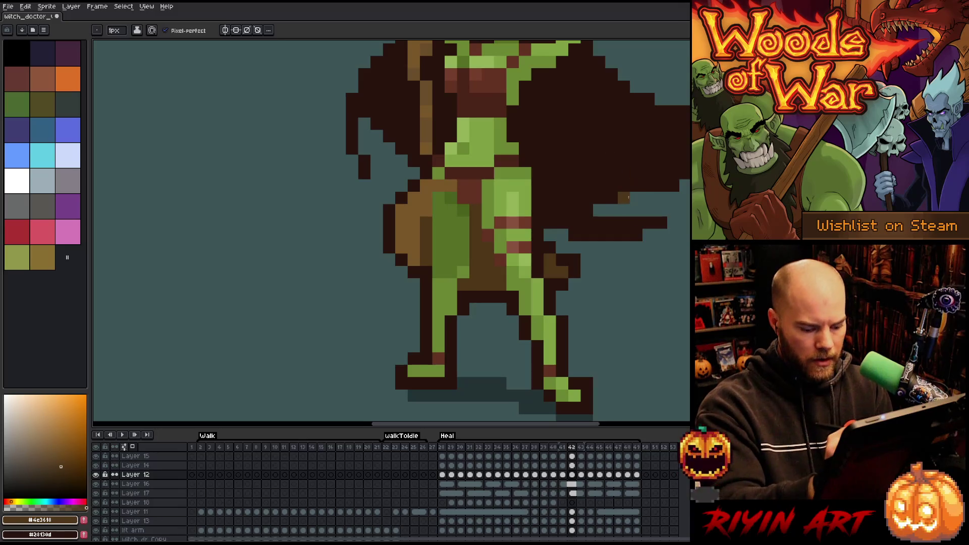
pyautogui.press('Left')
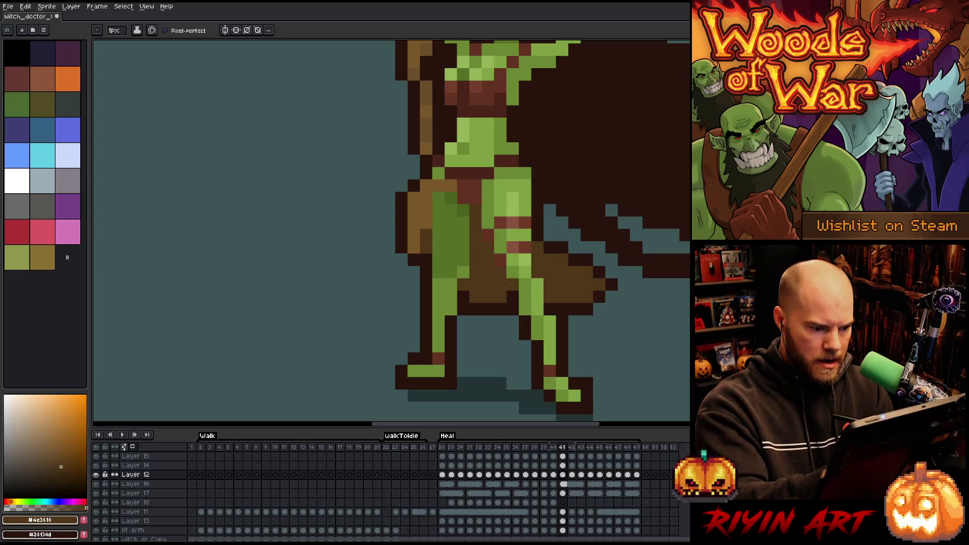
pyautogui.press('e')
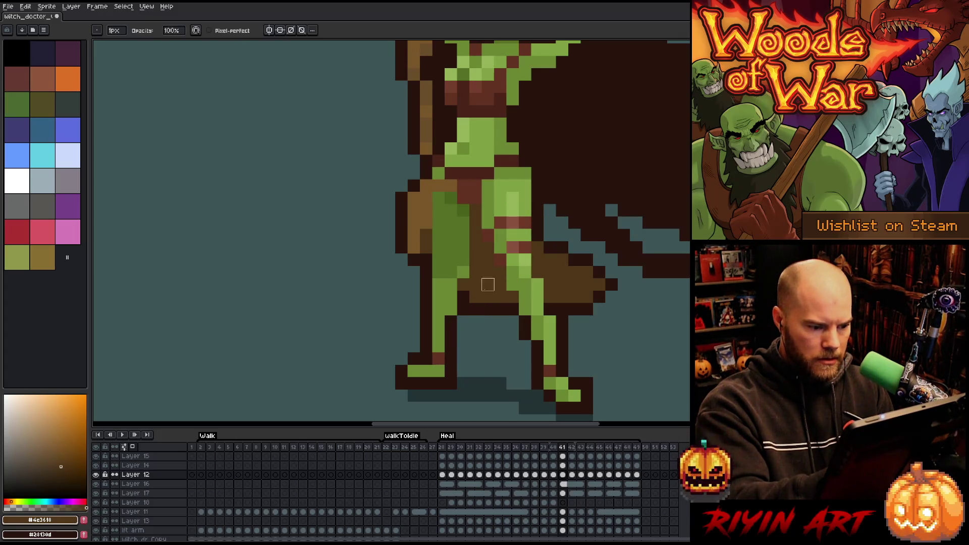
pyautogui.hotkey('ctrl', 's')
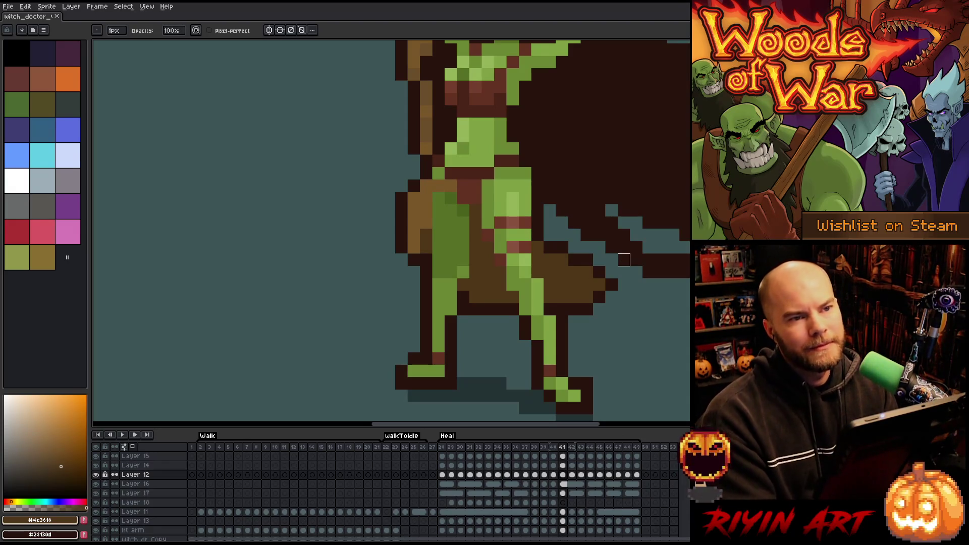
# - Add a mid-brown #795728 pixel to the cape with the pencil
pyautogui.press('b')
pyautogui.keyDown('alt'); pyautogui.click(438, 185); pyautogui.keyUp('alt')
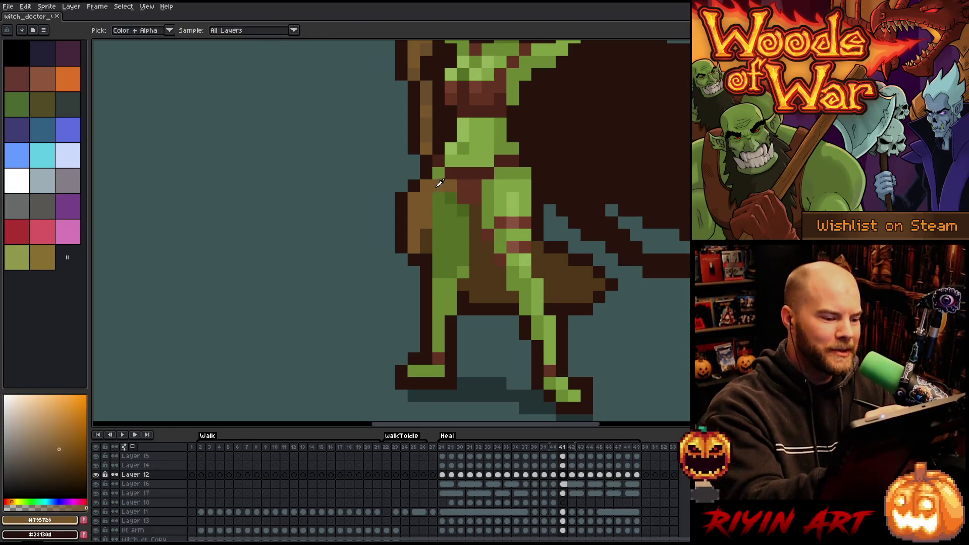
pyautogui.click(599, 198)
# - On frame 42, add a darker brown pixel to the bag and extend the cape's right tip
pyautogui.press('Left')
pyautogui.press('Right')
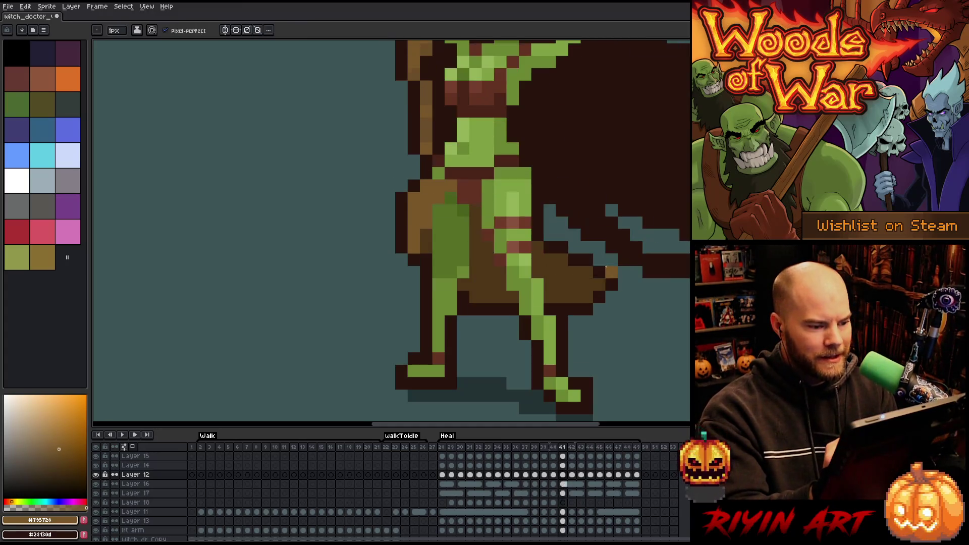
pyautogui.press('Right')
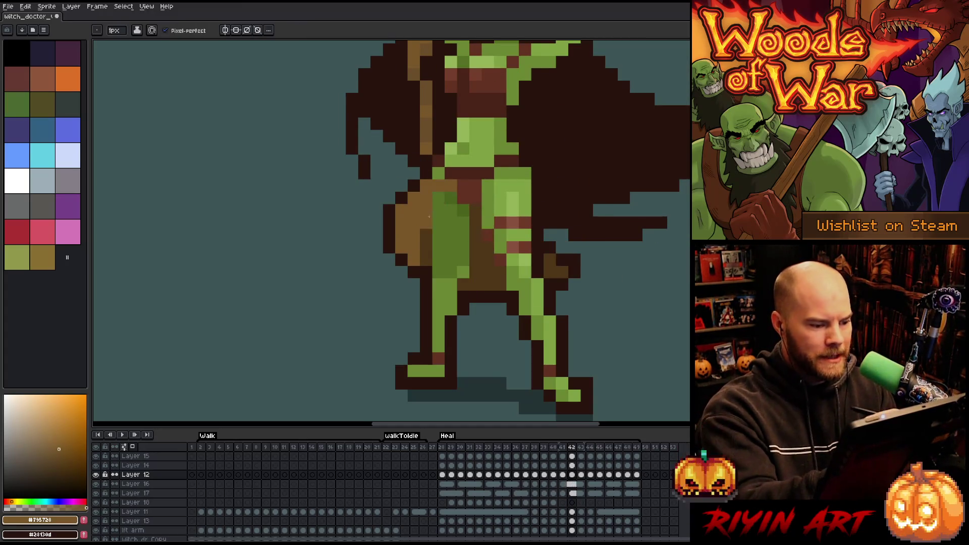
pyautogui.click(426, 223)
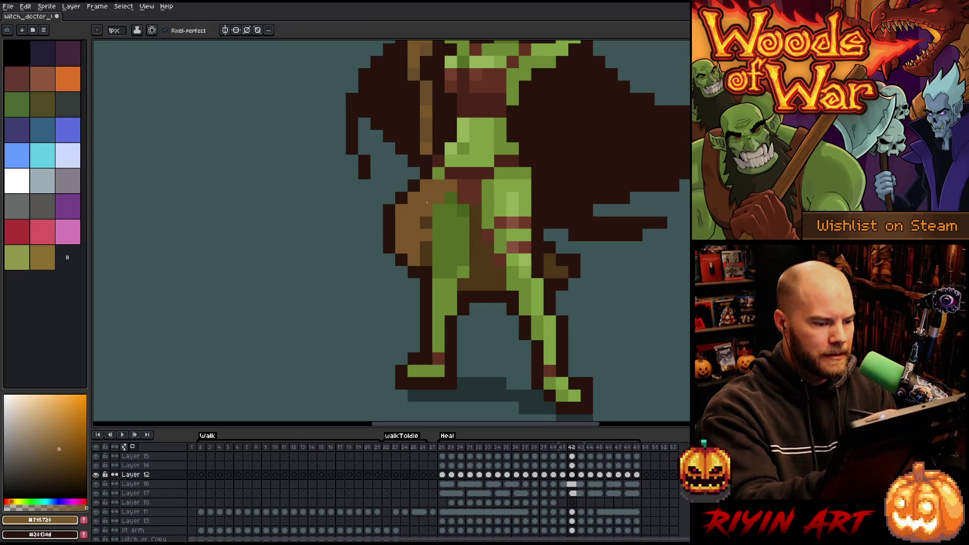
pyautogui.press('Left')
pyautogui.press('Right')
pyautogui.click(674, 223)
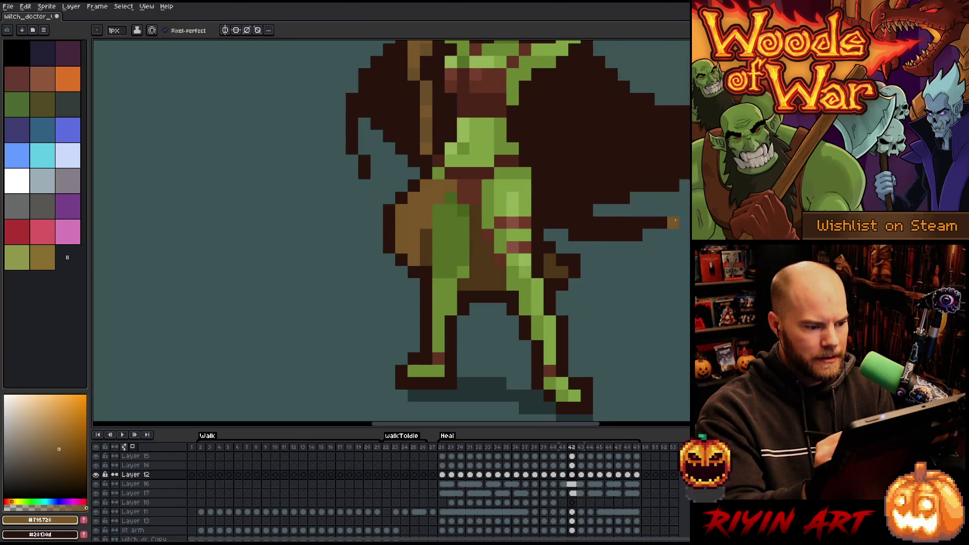
# - Darken a pixel at the top of the leg on frame 42 with a sampled darker brown
pyautogui.press('Right')
pyautogui.press('Left')
pyautogui.press('Right')
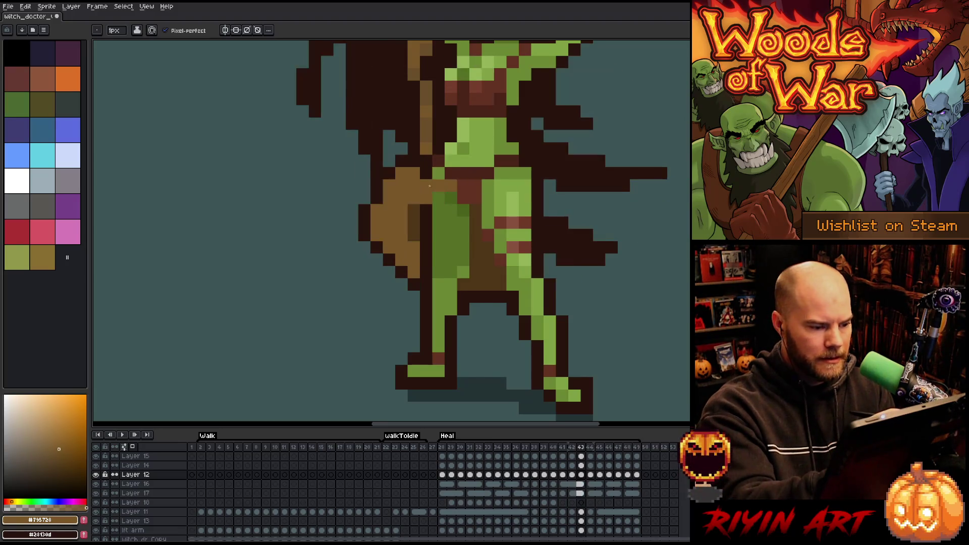
pyautogui.press('Left')
pyautogui.keyDown('alt'); pyautogui.click(426, 234); pyautogui.keyUp('alt')
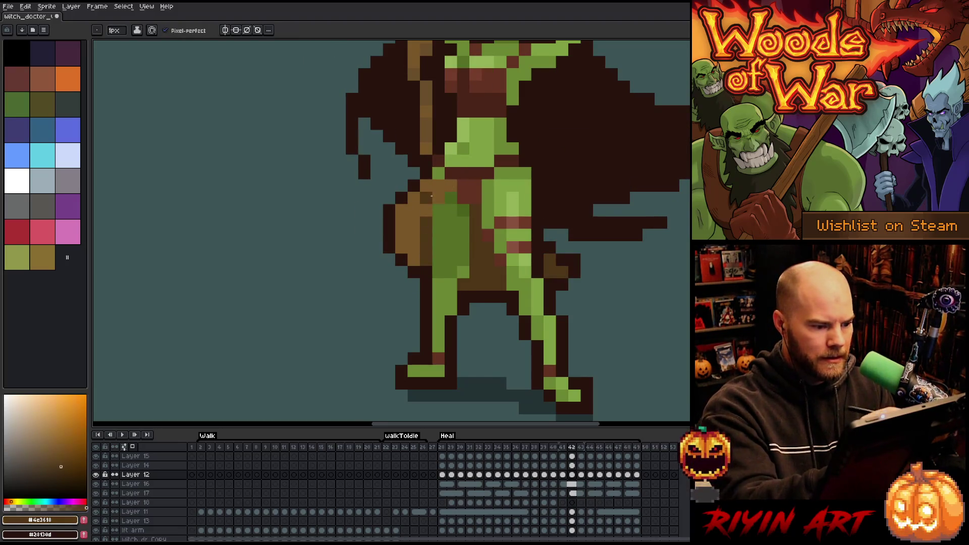
pyautogui.click(439, 284)
pyautogui.keyDown('alt'); pyautogui.click(426, 223); pyautogui.keyUp('alt')
# - Compare frames 41–43 and sample the browns #6a3618, #795728 and #4e3618
pyautogui.press('Right')
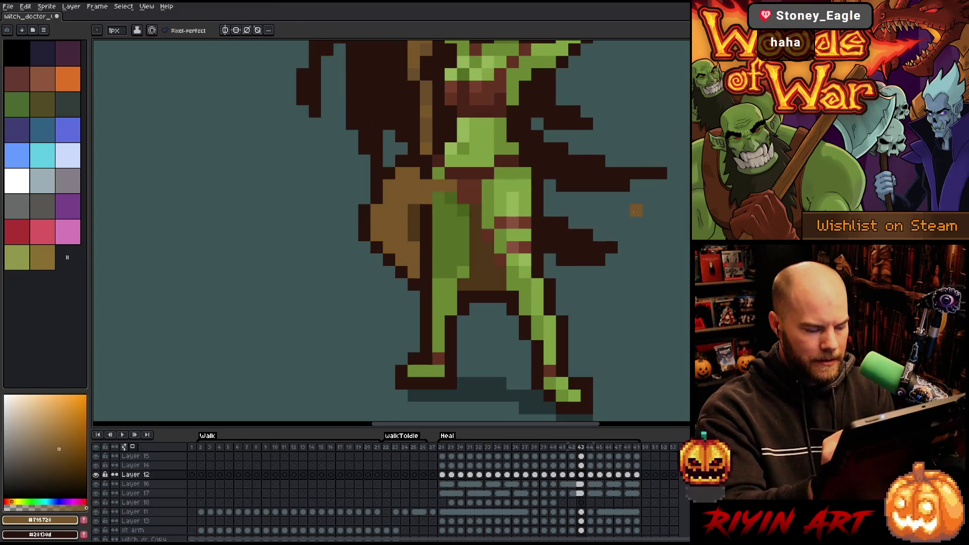
pyautogui.press('Left')
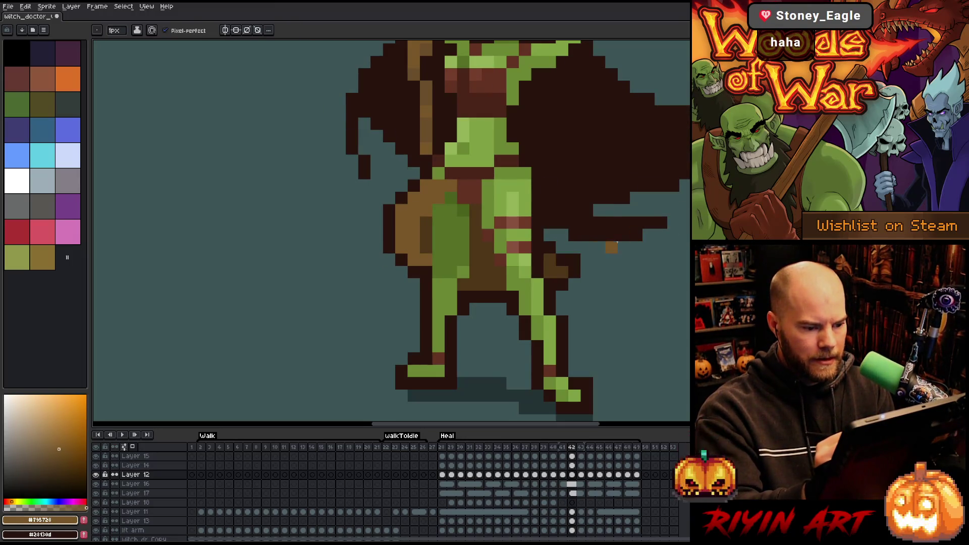
pyautogui.keyDown('alt'); pyautogui.click(550, 260); pyautogui.keyUp('alt')
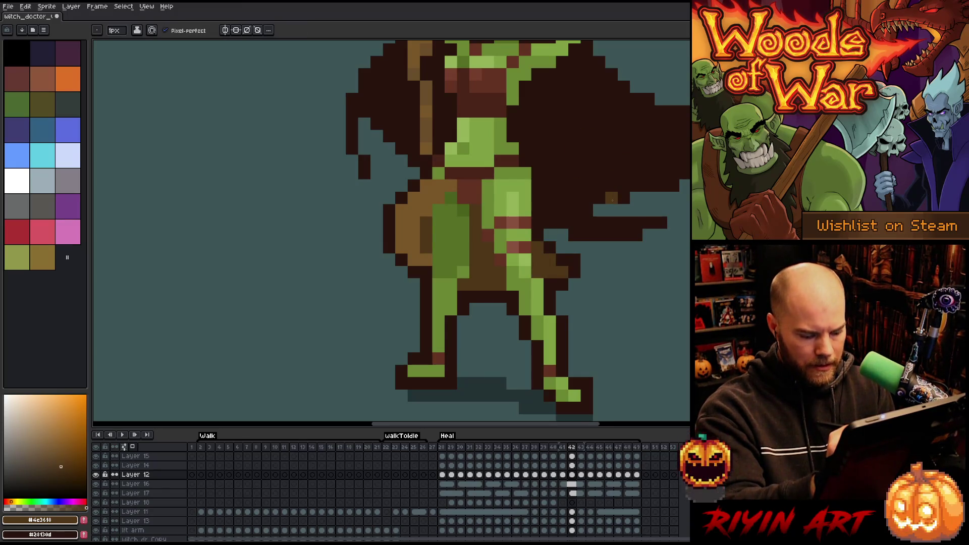
pyautogui.press('Left')
pyautogui.press('Right')
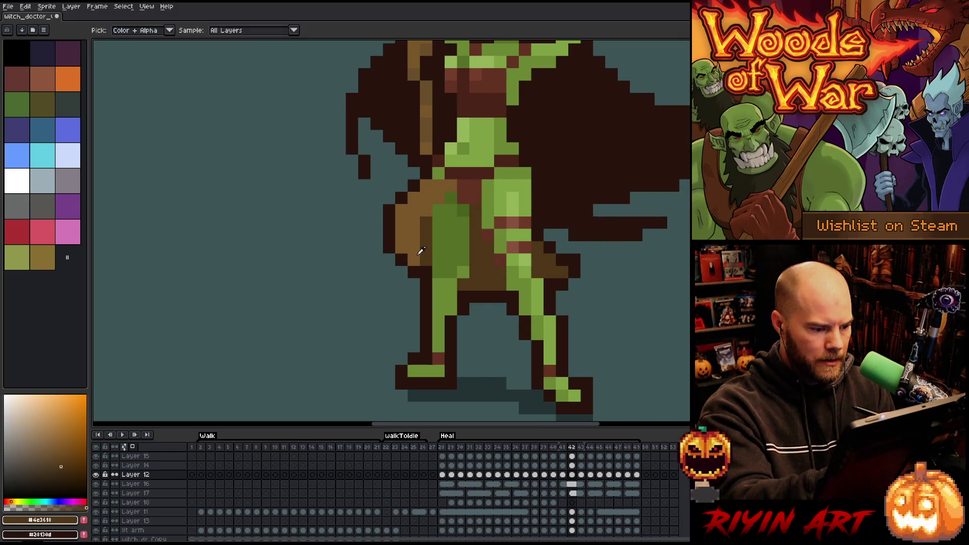
pyautogui.keyDown('alt'); pyautogui.click(422, 249); pyautogui.keyUp('alt')
pyautogui.keyDown('alt'); pyautogui.click(431, 245); pyautogui.keyUp('alt')
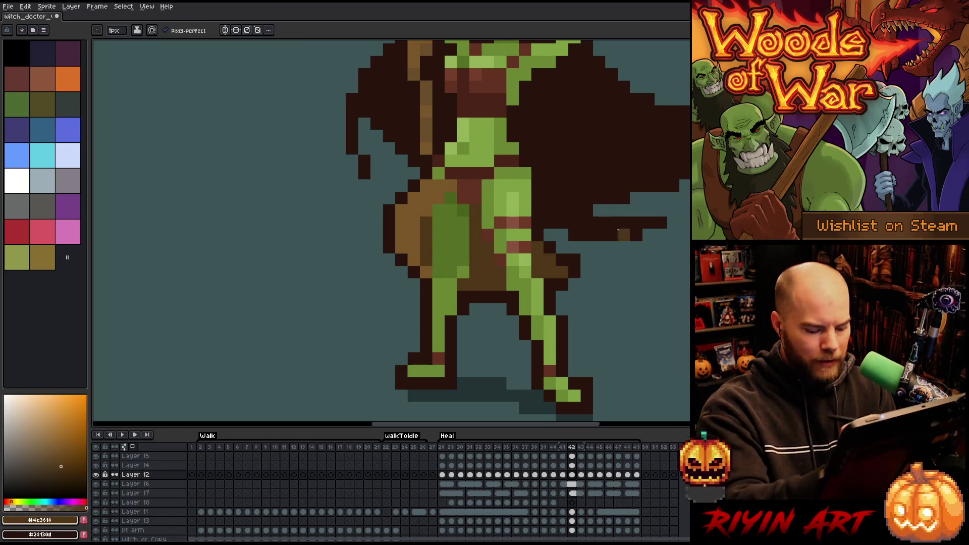
# - On frame 44, sample the browns #795728 and #4e3618 from the sprite
pyautogui.press('Right')
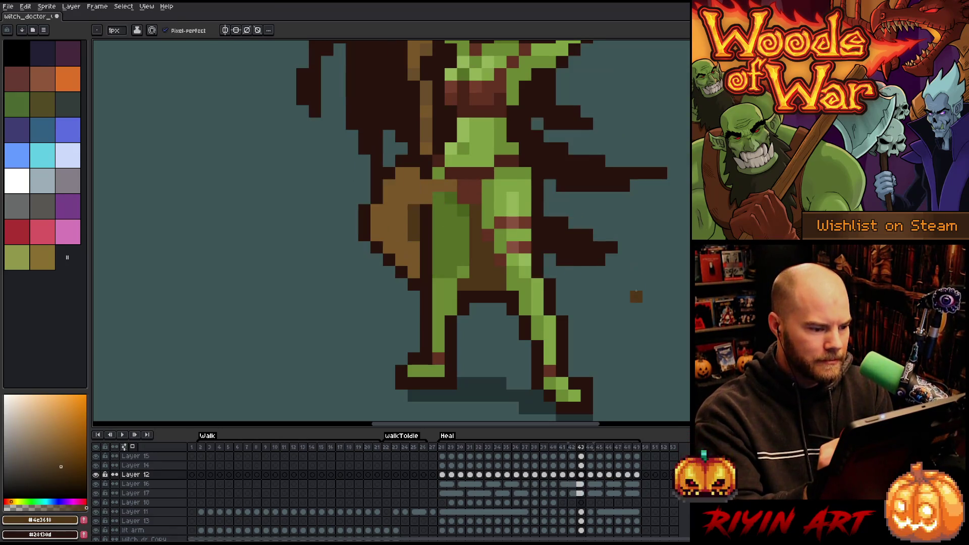
pyautogui.press('Left')
pyautogui.press('Right')
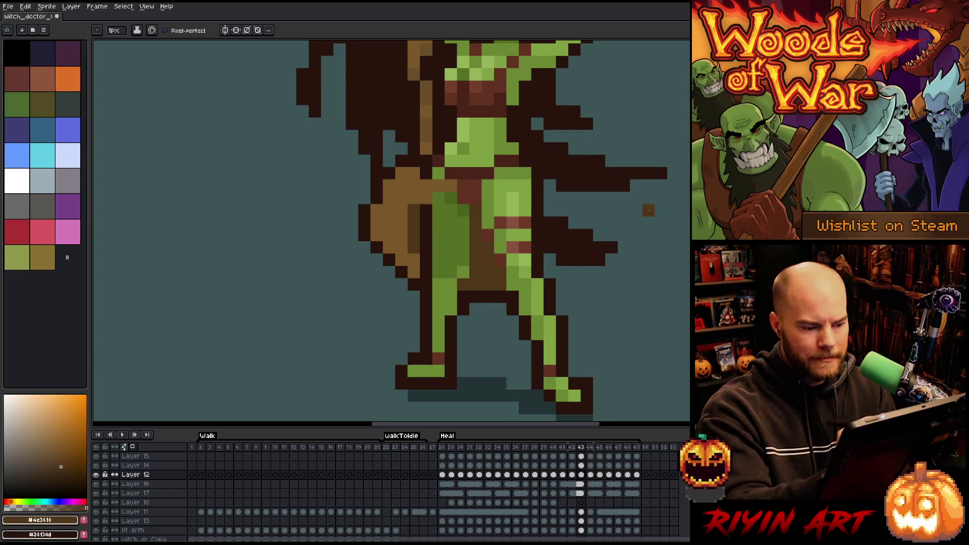
pyautogui.press('Right')
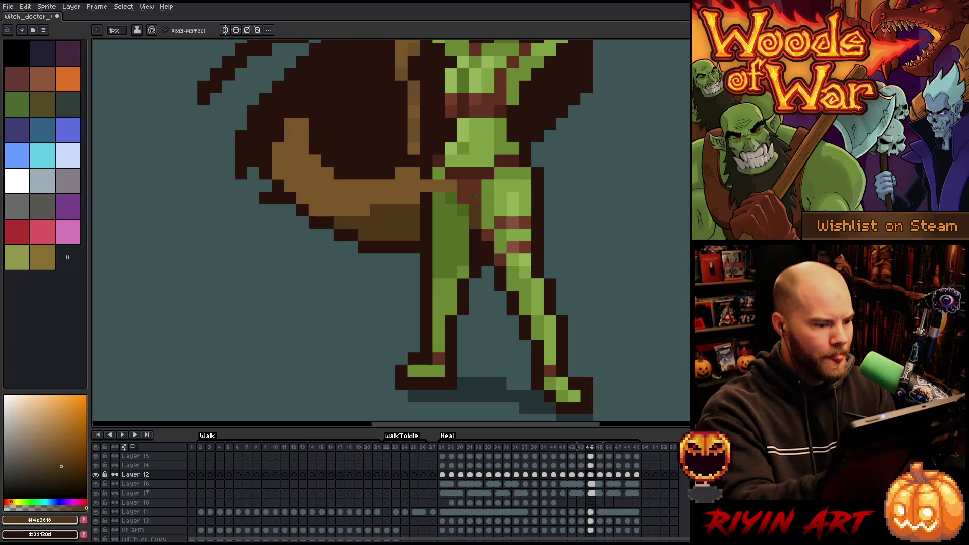
pyautogui.keyDown('alt'); pyautogui.click(417, 177); pyautogui.keyUp('alt')
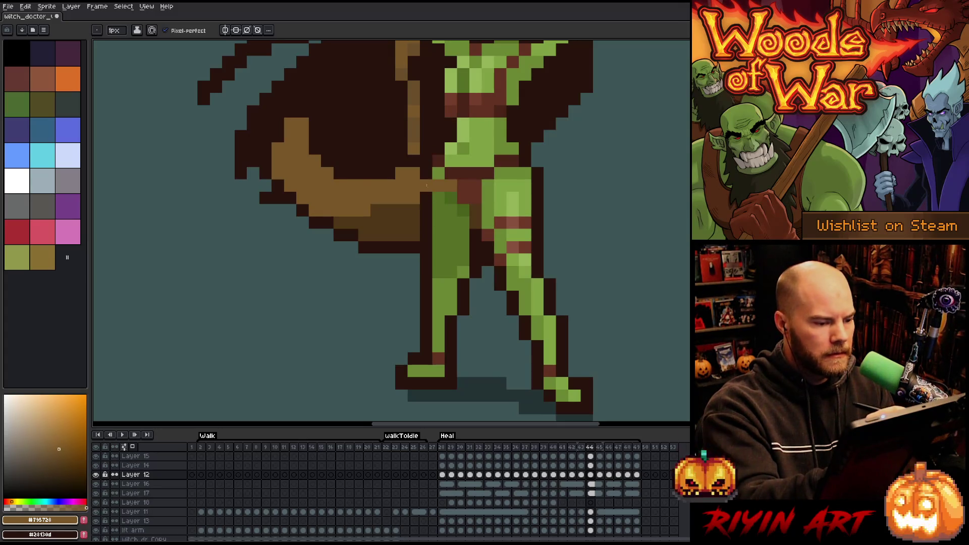
pyautogui.keyDown('alt'); pyautogui.click(427, 173); pyautogui.keyUp('alt')
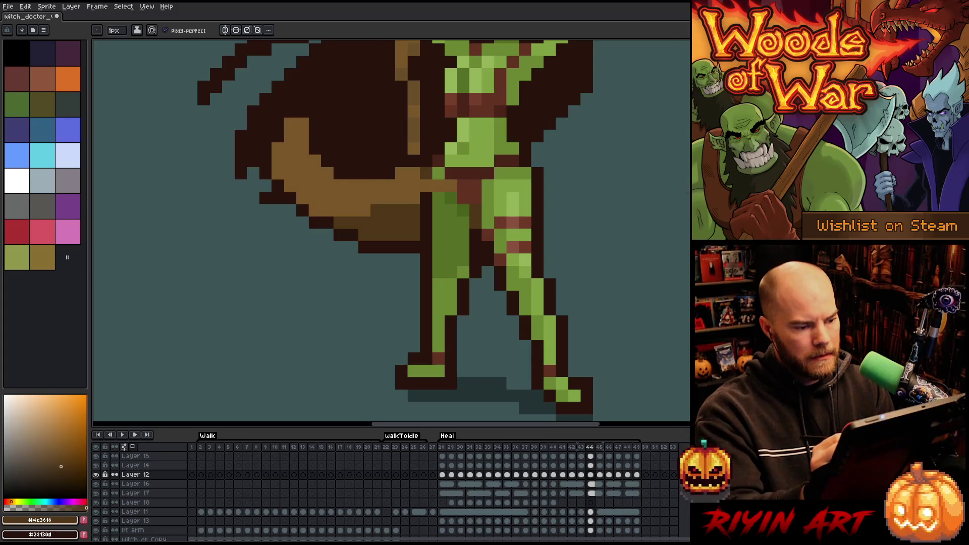
pyautogui.keyDown('alt'); pyautogui.click(430, 174); pyautogui.keyUp('alt')
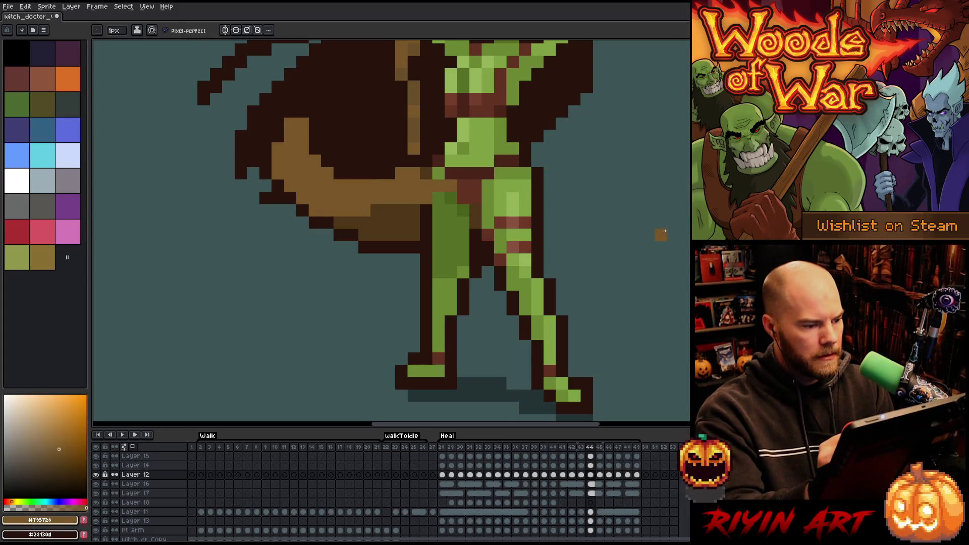
# - Repaint the staff's dark outline pixels brown on frame 47
pyautogui.press('Right')
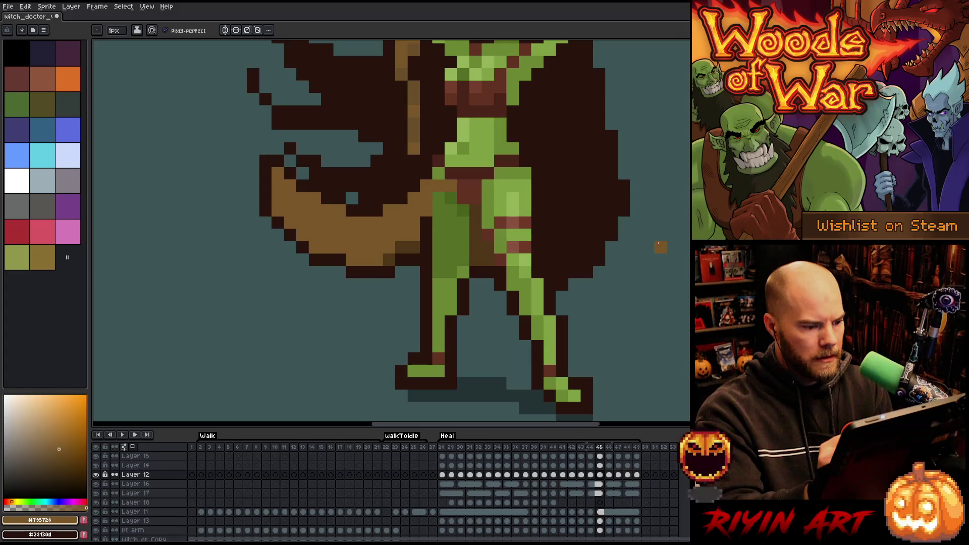
pyautogui.keyDown('alt'); pyautogui.click(419, 248); pyautogui.keyUp('alt')
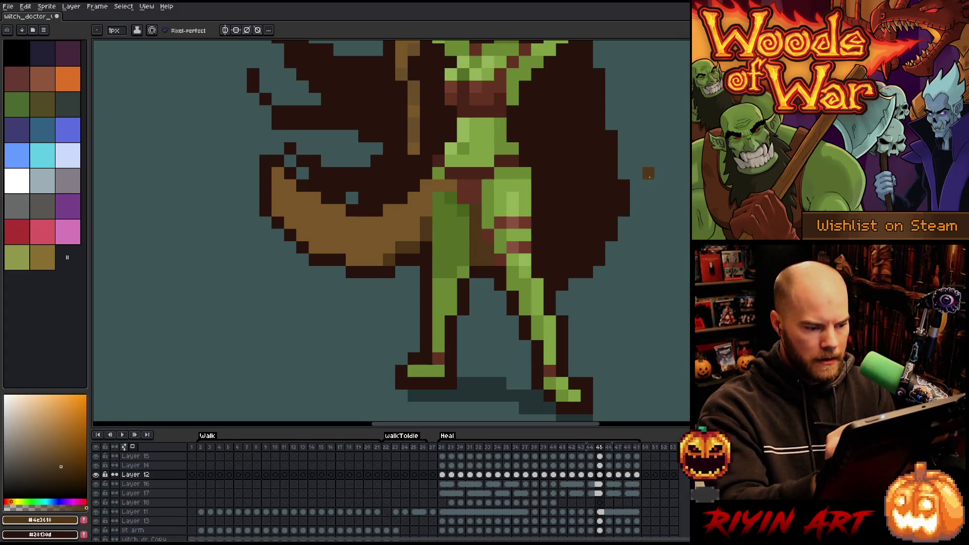
pyautogui.press('Right')
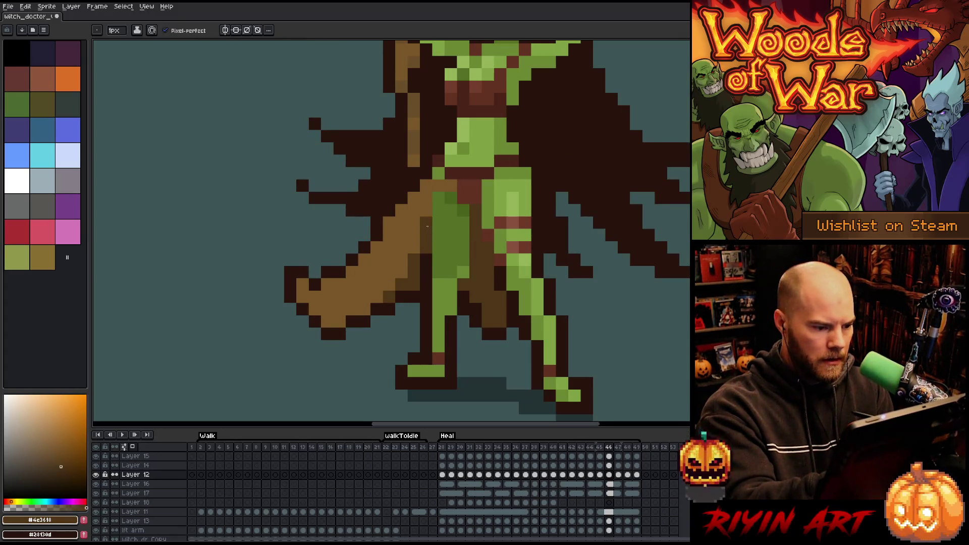
pyautogui.press('Right')
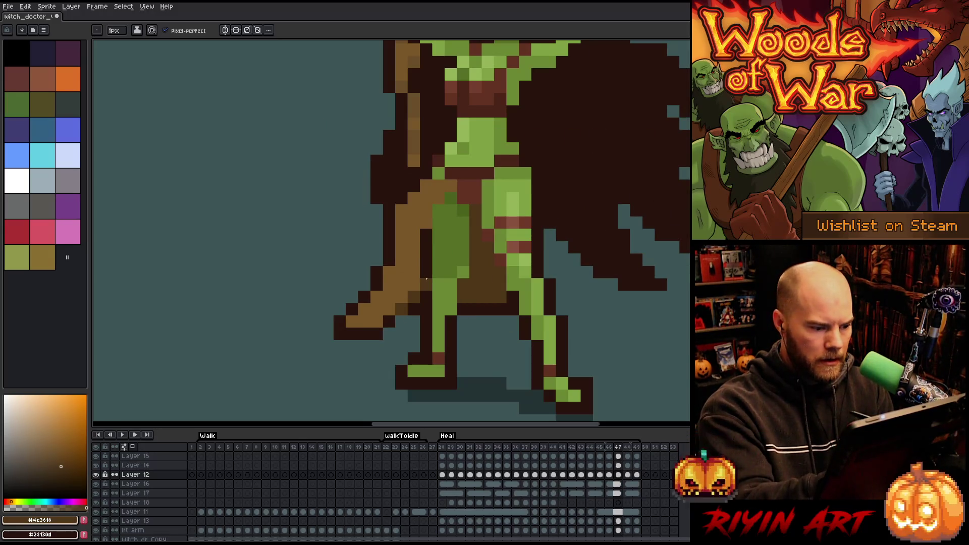
pyautogui.moveTo(427, 280); pyautogui.dragTo(427, 235)
pyautogui.keyDown('alt'); pyautogui.click(505, 161); pyautogui.keyUp('alt')
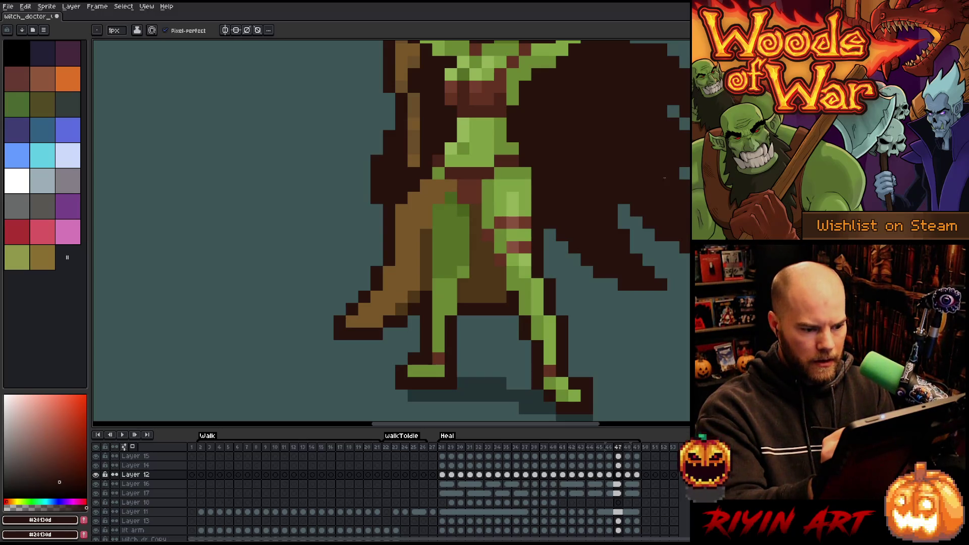
# - On frame 48, repaint the staff's outline in dark brown and its edge column in light brown #795728
pyautogui.press('Right')
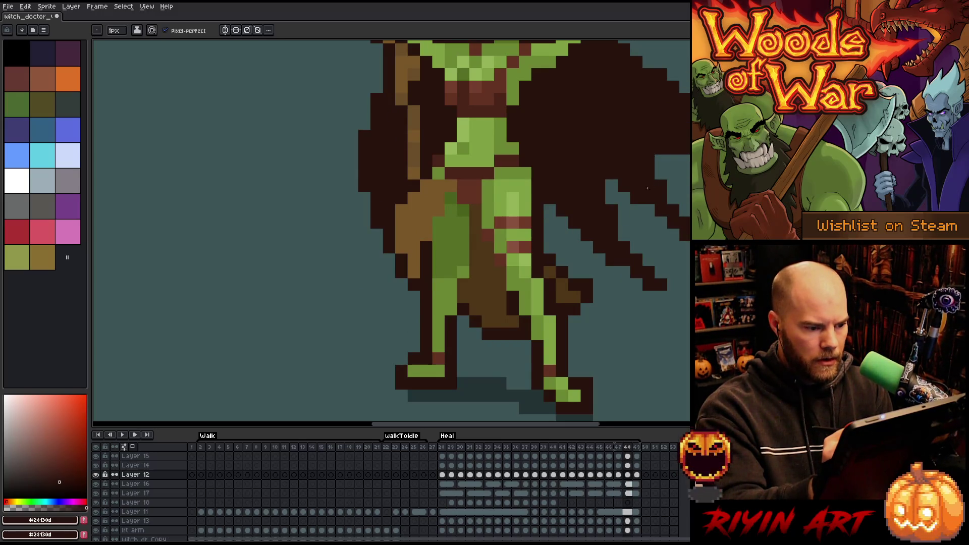
pyautogui.keyDown('alt'); pyautogui.click(450, 271); pyautogui.keyUp('alt')
pyautogui.moveTo(427, 260); pyautogui.dragTo(426, 270)
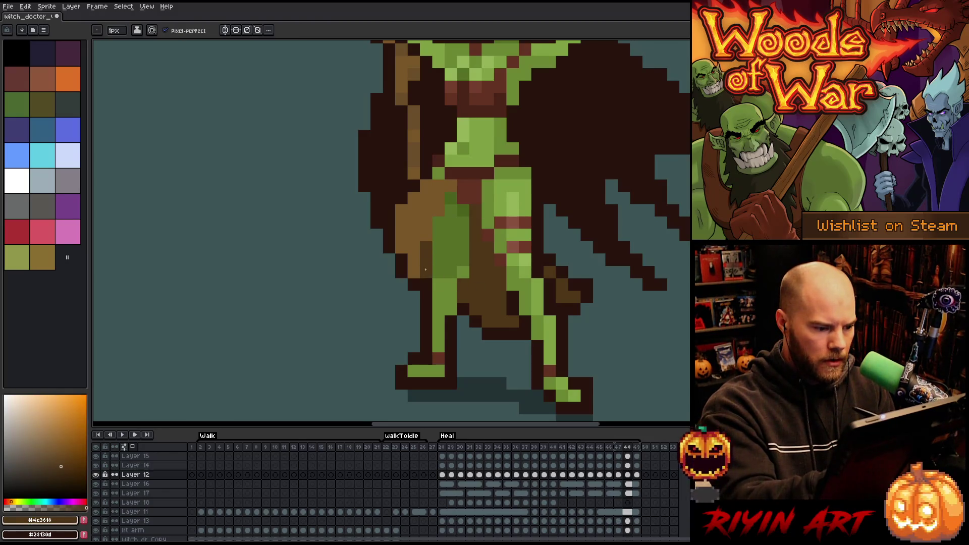
pyautogui.keyDown('alt'); pyautogui.click(427, 222); pyautogui.keyUp('alt')
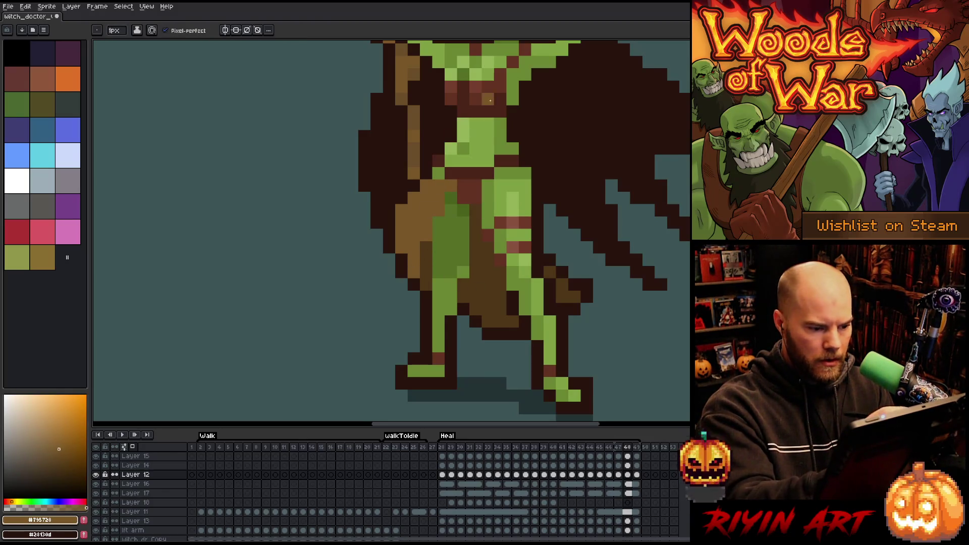
pyautogui.moveTo(426, 259); pyautogui.dragTo(427, 282)
# - Compare frames 47–49, then return to the Heal tag's first frame, 28
pyautogui.press('Left')
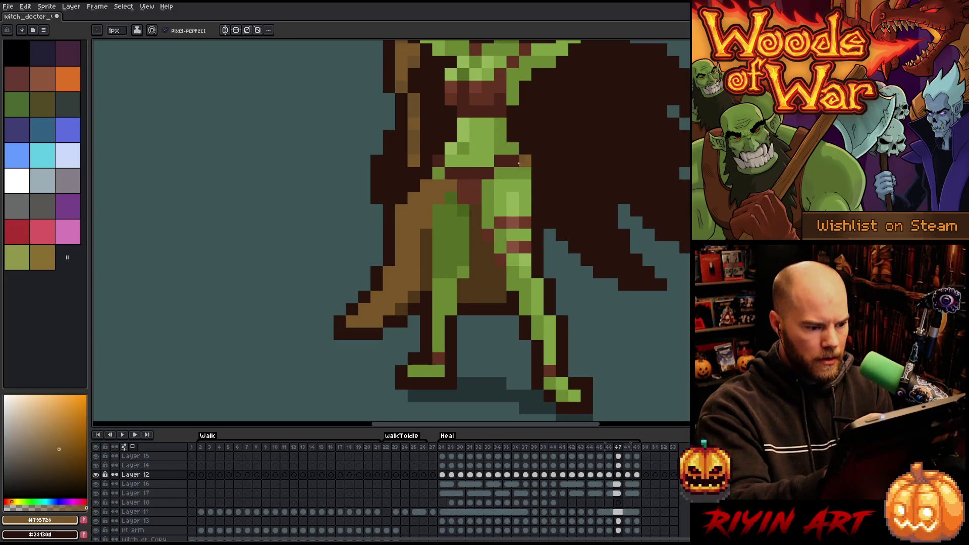
pyautogui.press('Right')
pyautogui.press('Left')
pyautogui.press('Left')
pyautogui.press('Right')
pyautogui.press('Right')
pyautogui.press('Left')
pyautogui.press('Left')
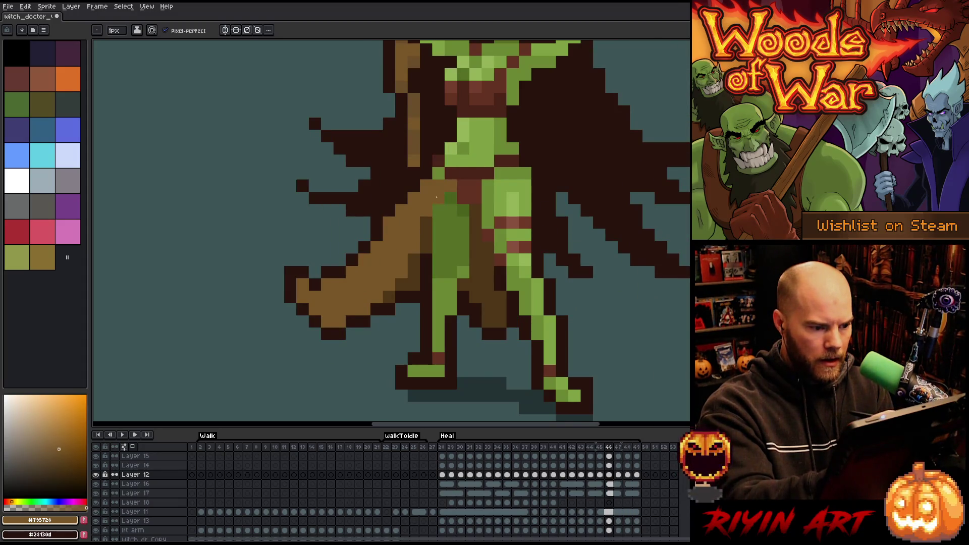
pyautogui.press('Right')
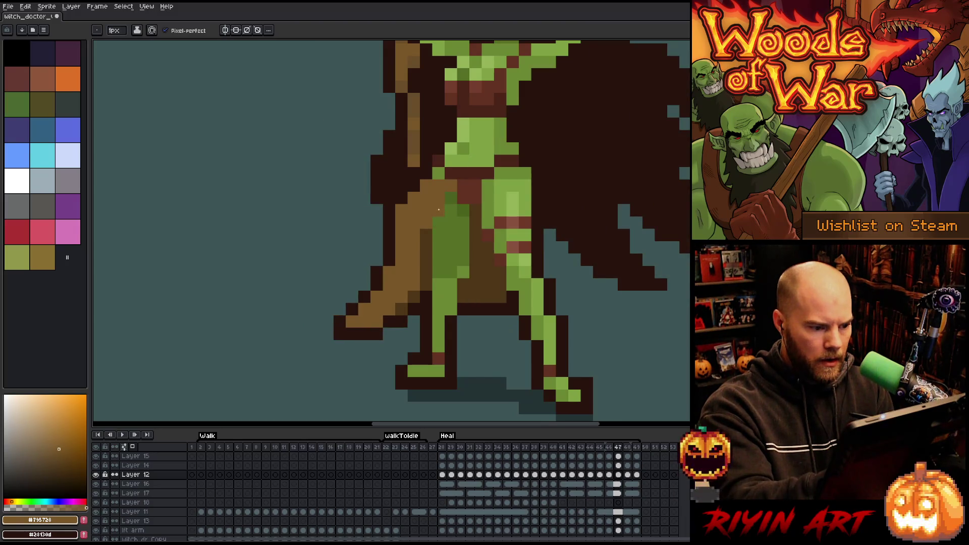
pyautogui.press('Right')
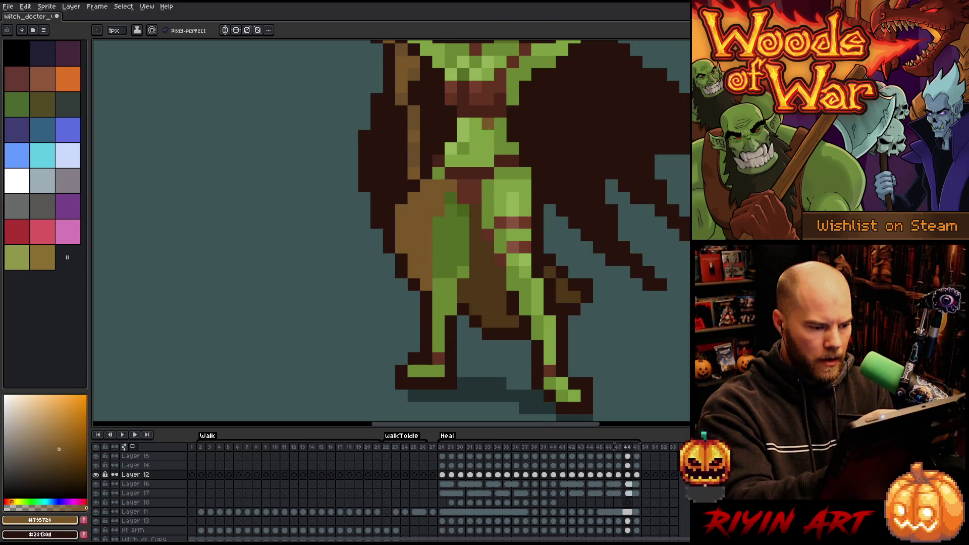
pyautogui.press('Right')
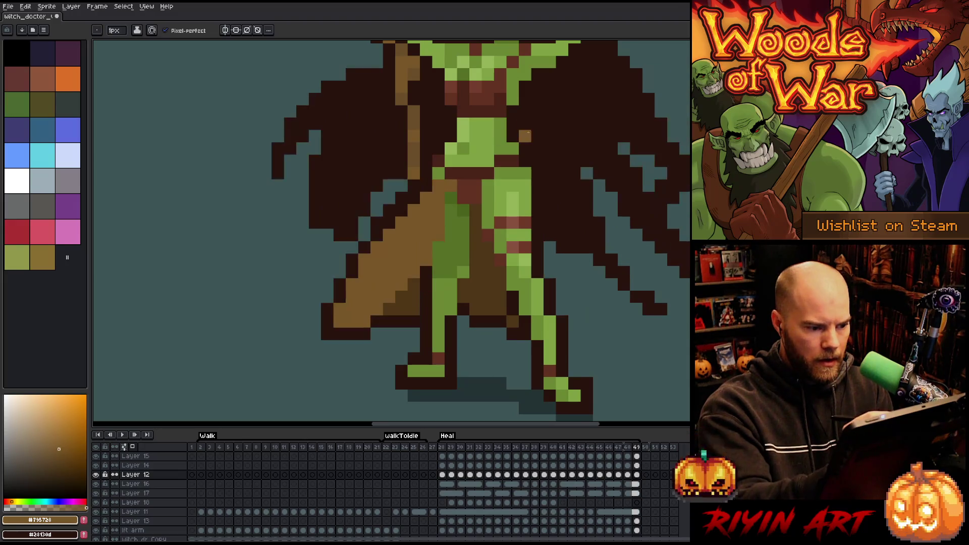
pyautogui.press('e')
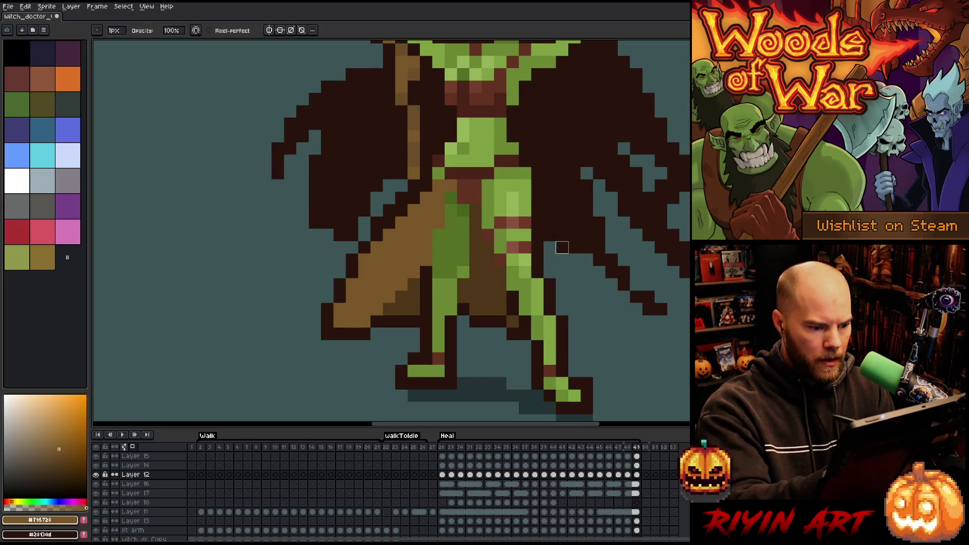
pyautogui.press('Left')
pyautogui.press('Right')
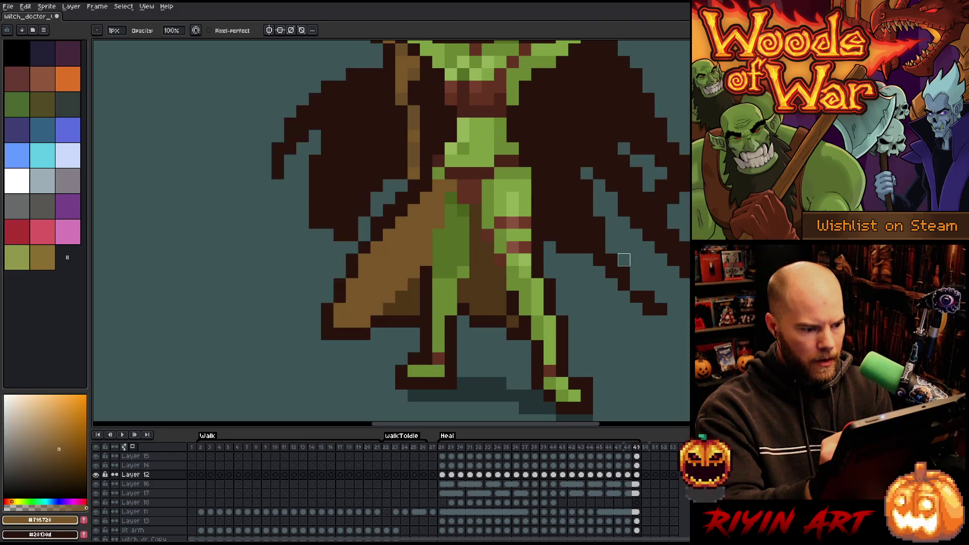
pyautogui.press('Right')
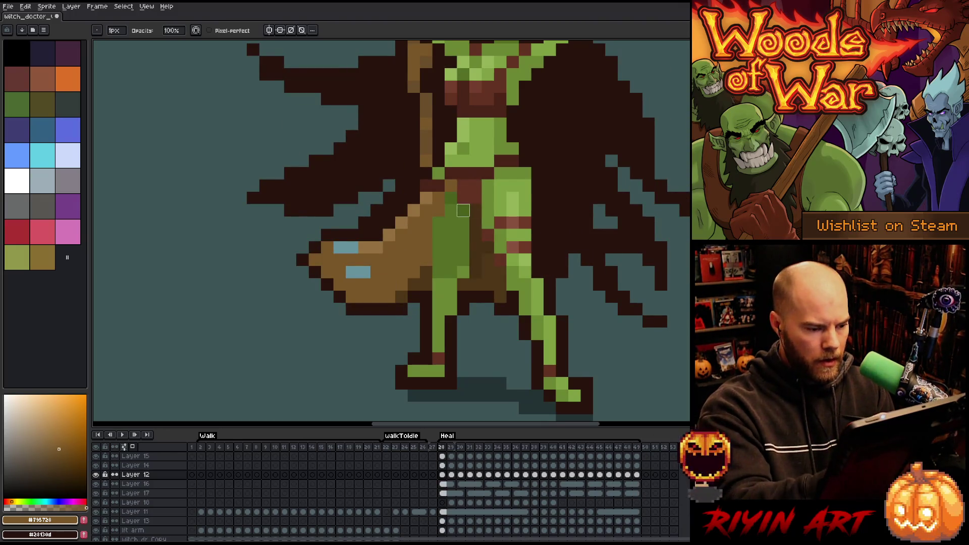
# - On frame 29, replace the stray dark torso pixel with green
pyautogui.press('b')
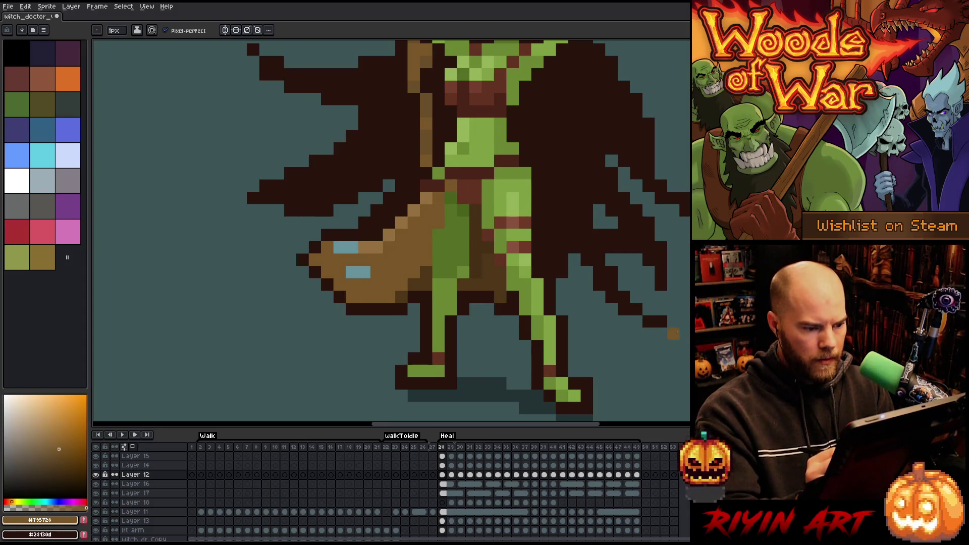
pyautogui.press('Right')
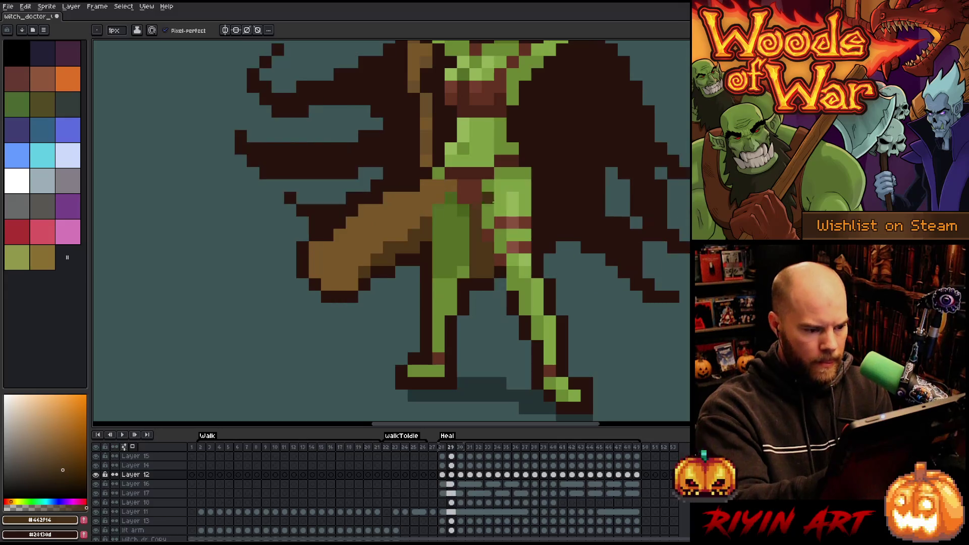
pyautogui.click(492, 201)
pyautogui.press('Left')
pyautogui.press('Right')
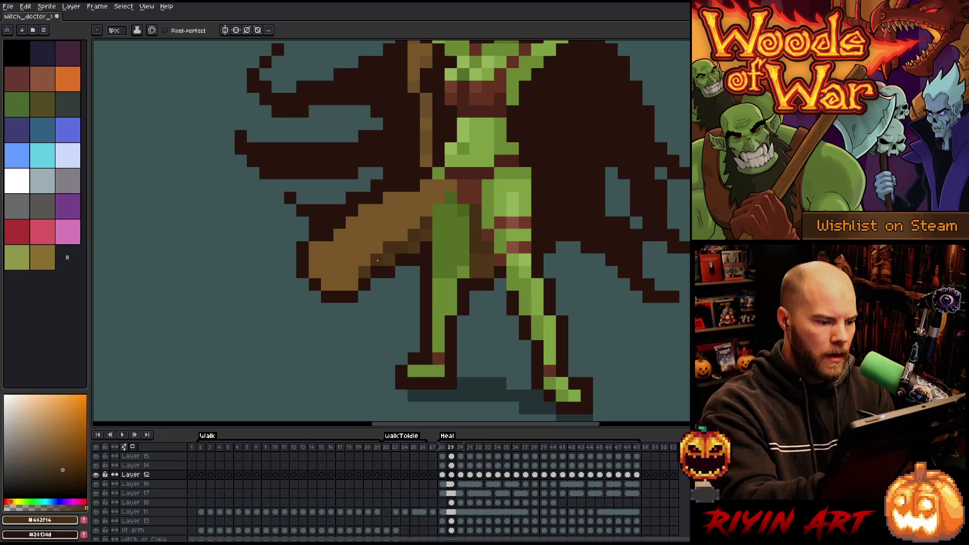
# - Step through Heal frames 31 to 40 to review them
pyautogui.press('.')
pyautogui.press('.')
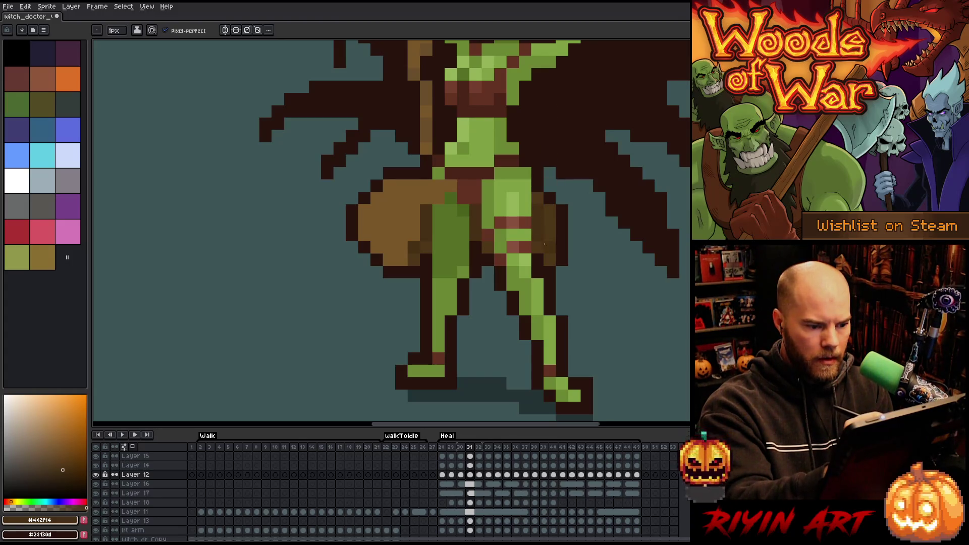
pyautogui.press('.')
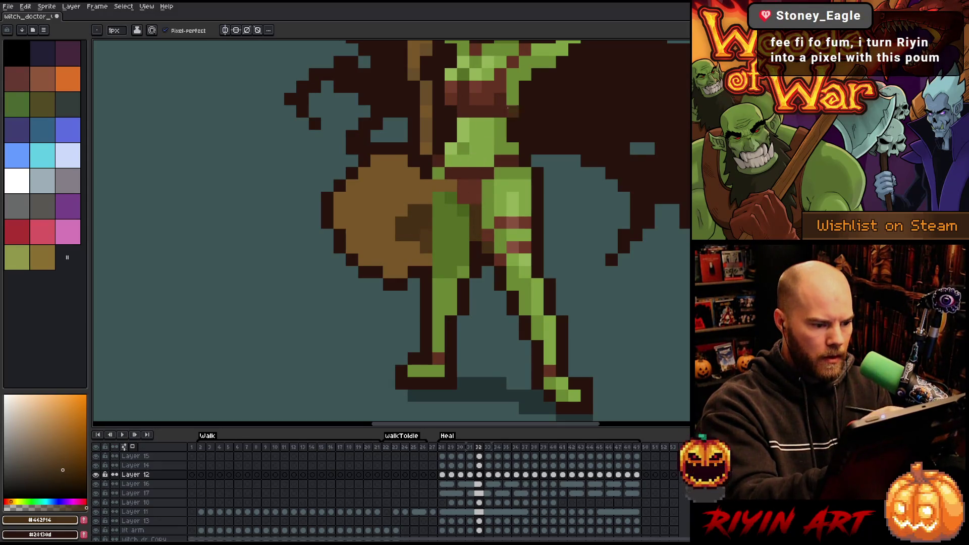
pyautogui.press('.')
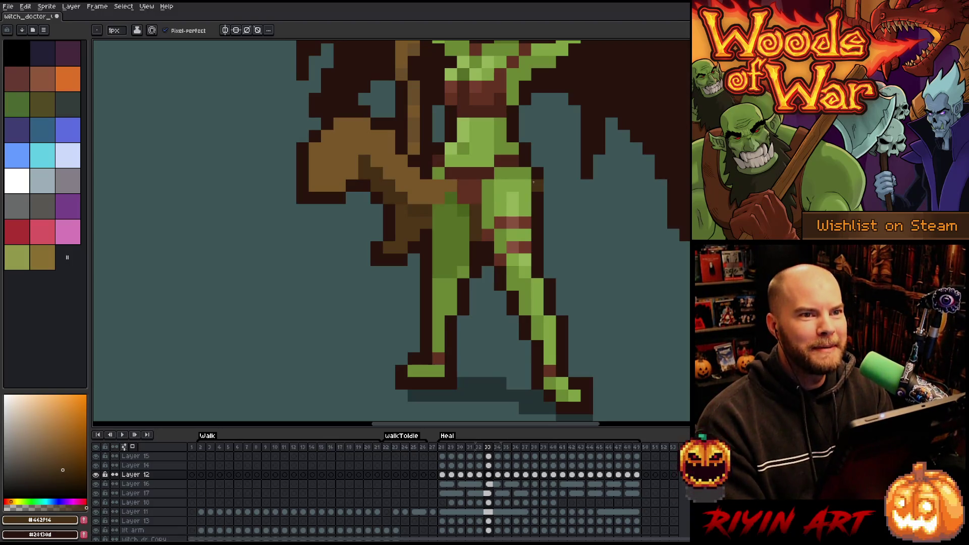
pyautogui.press('Right')
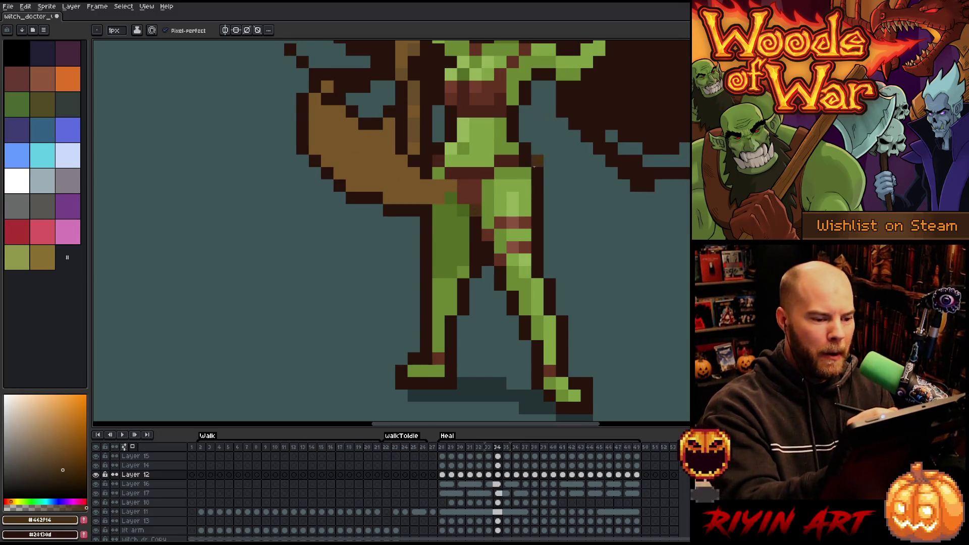
pyautogui.press('Right')
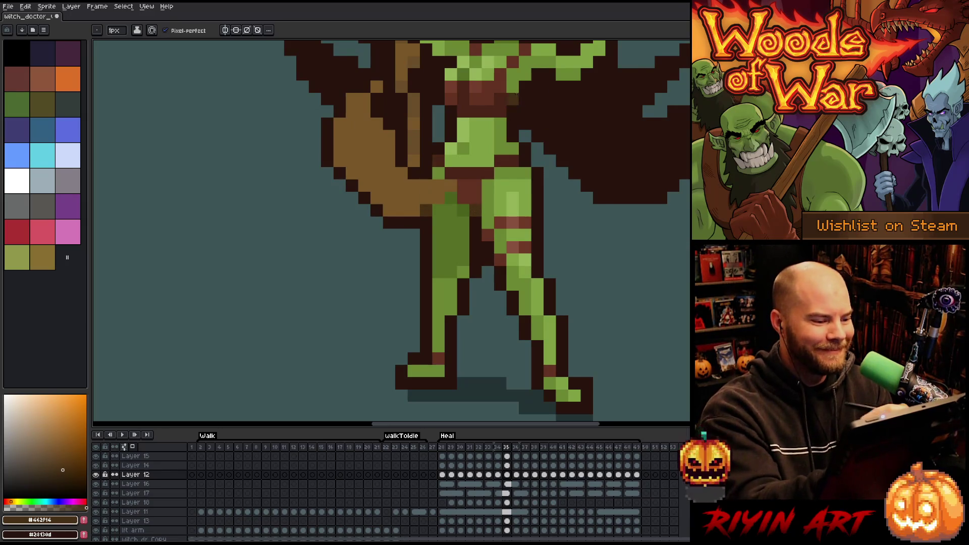
pyautogui.press('Right')
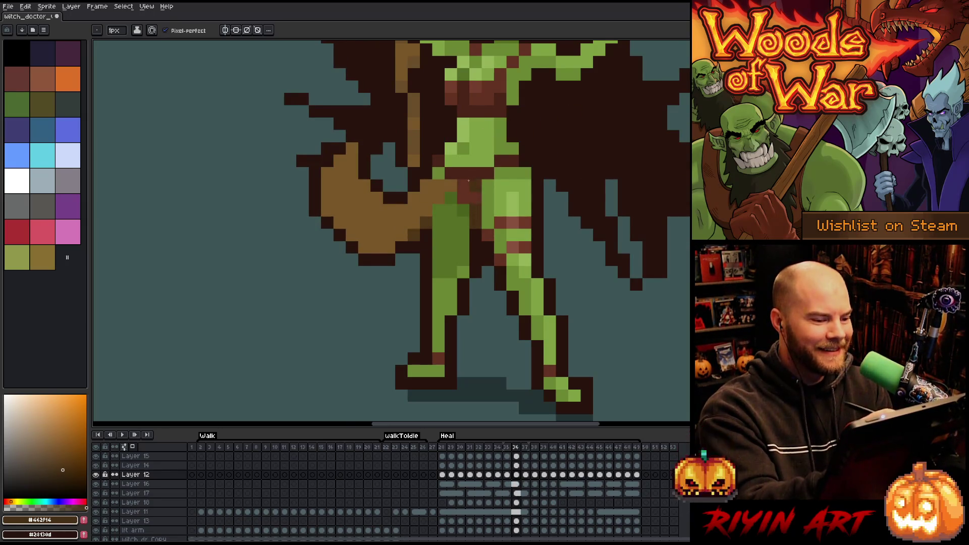
pyautogui.press('Right')
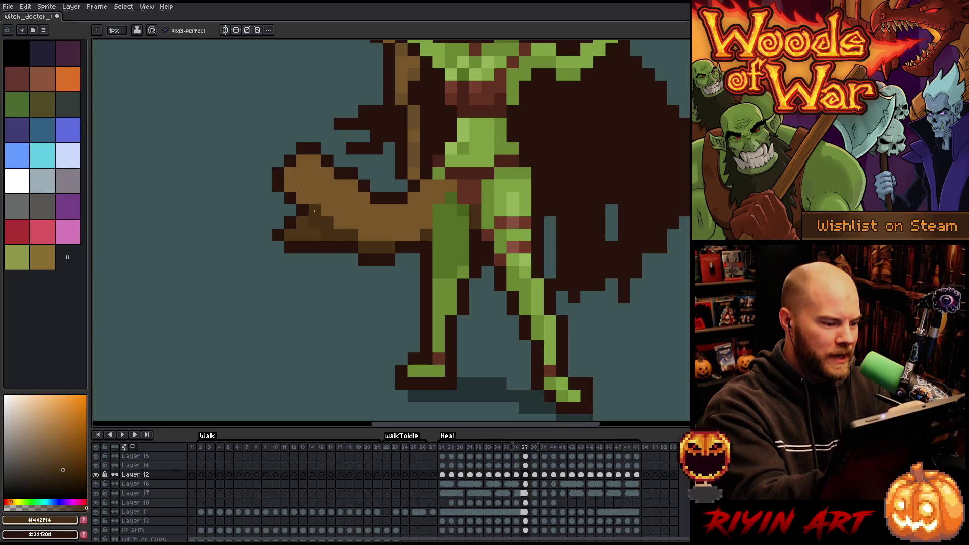
pyautogui.press('Right')
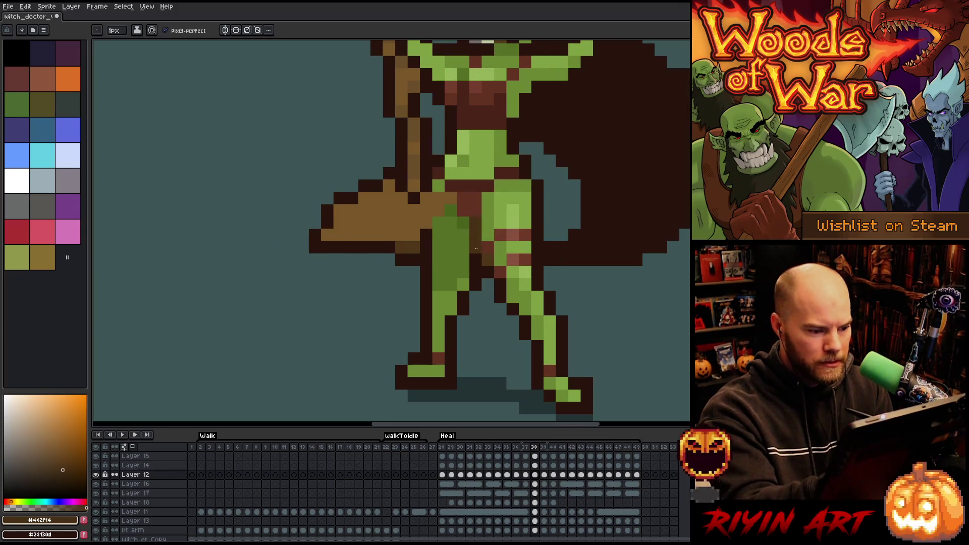
pyautogui.press('Right')
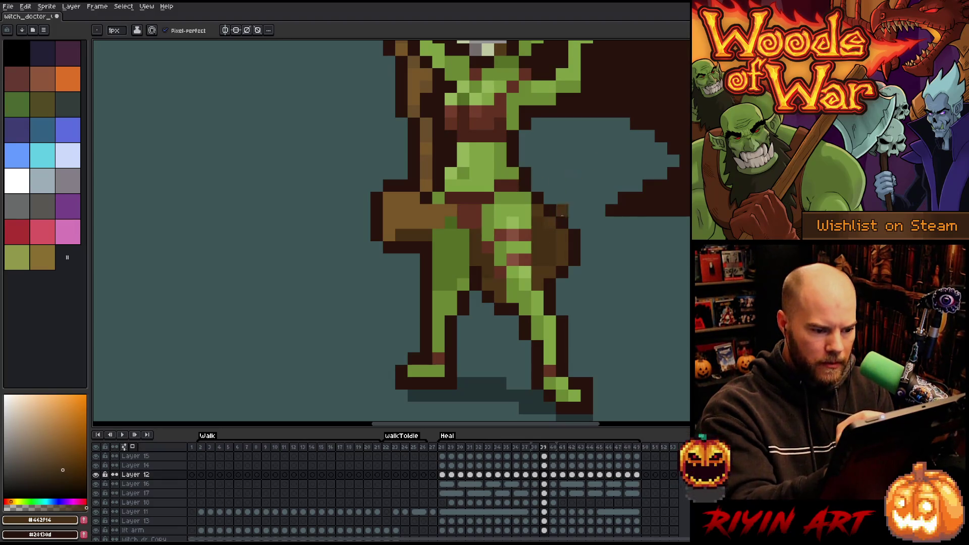
pyautogui.press('Right')
# - On frame 40, darken cape pixels to the #28130d outline colour and repaint the outline column
pyautogui.rightClick(543, 194)
pyautogui.moveTo(539, 206); pyautogui.dragTo(541, 239)
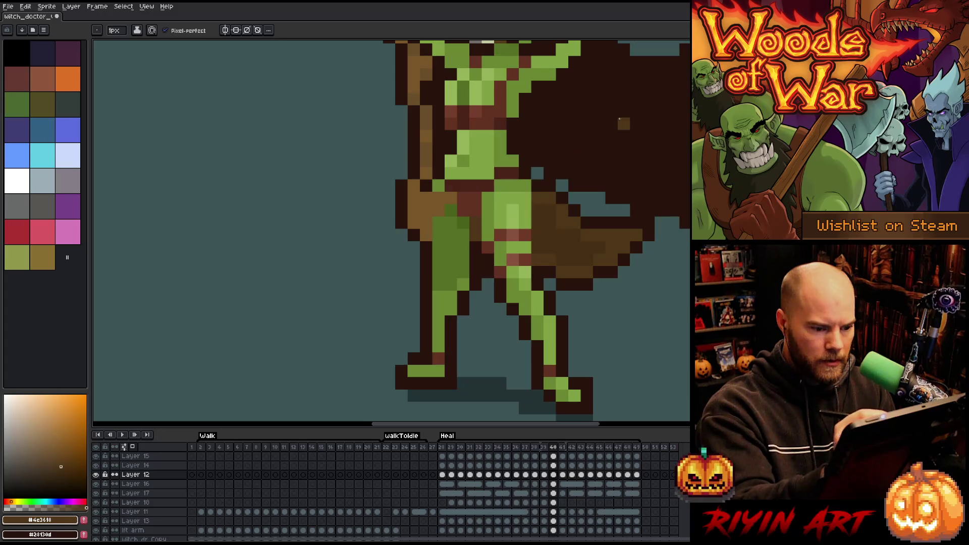
pyautogui.keyDown('alt'); pyautogui.click(475, 228); pyautogui.keyUp('alt')
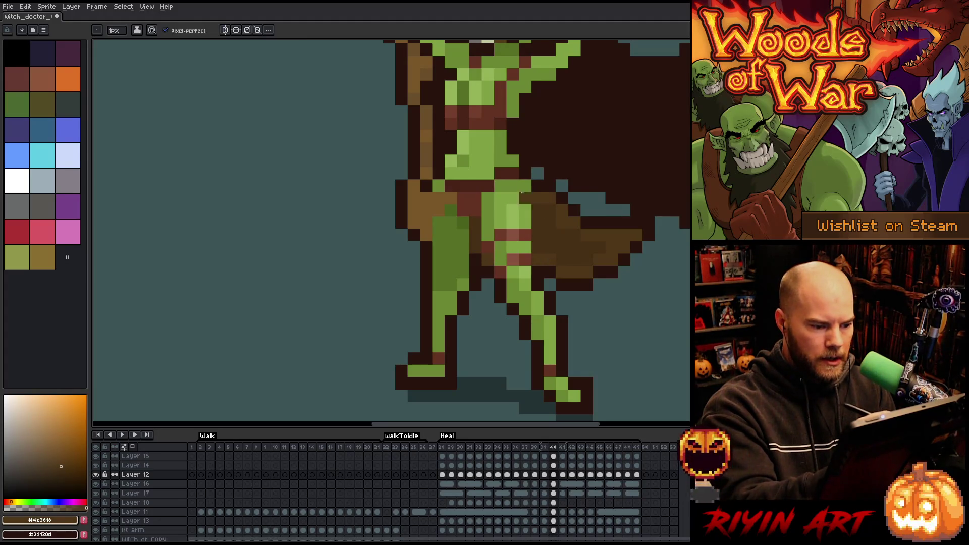
pyautogui.keyDown('alt'); pyautogui.click(478, 261); pyautogui.keyUp('alt')
pyautogui.keyDown('alt'); pyautogui.click(500, 238); pyautogui.keyUp('alt')
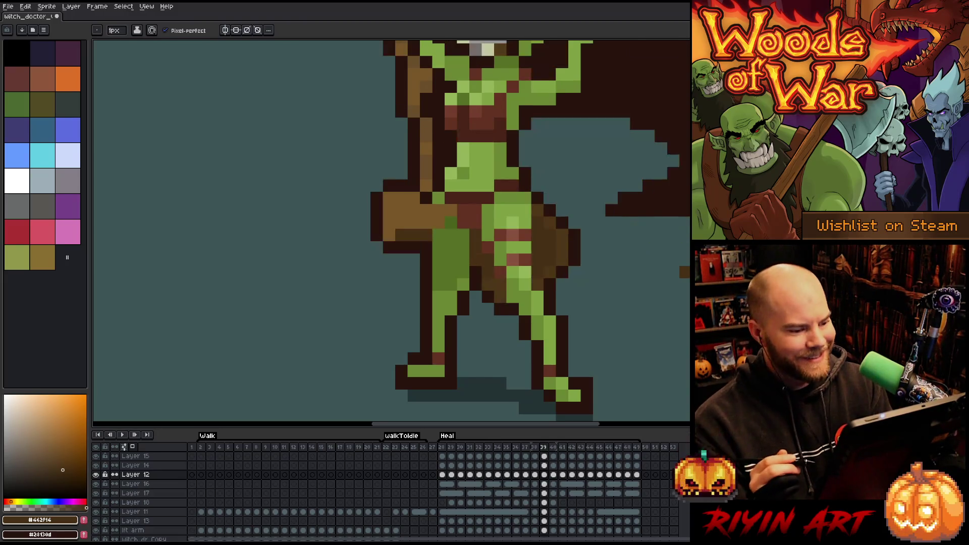
pyautogui.keyDown('alt'); pyautogui.click(487, 272); pyautogui.keyUp('alt')
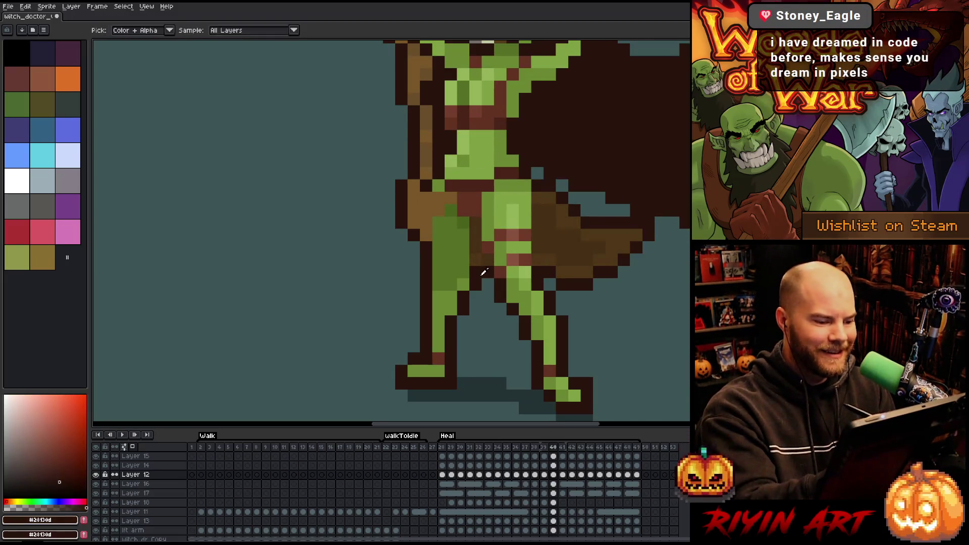
pyautogui.click(482, 202)
# - On frame 41, sample the staff's brown #462f16 and compare with the neighbouring frame
pyautogui.press('.')
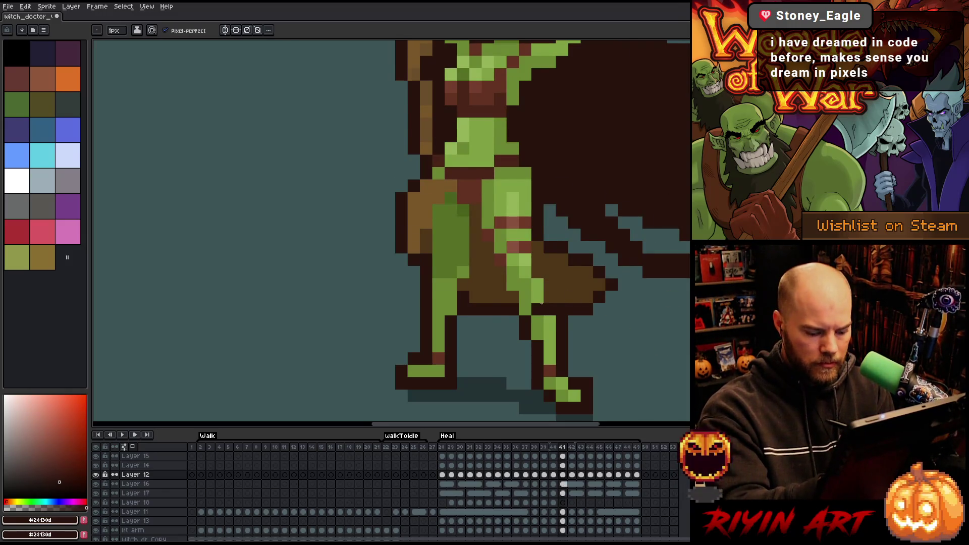
pyautogui.press('.')
pyautogui.keyDown('alt'); pyautogui.click(543, 241); pyautogui.keyUp('alt')
pyautogui.press(',')
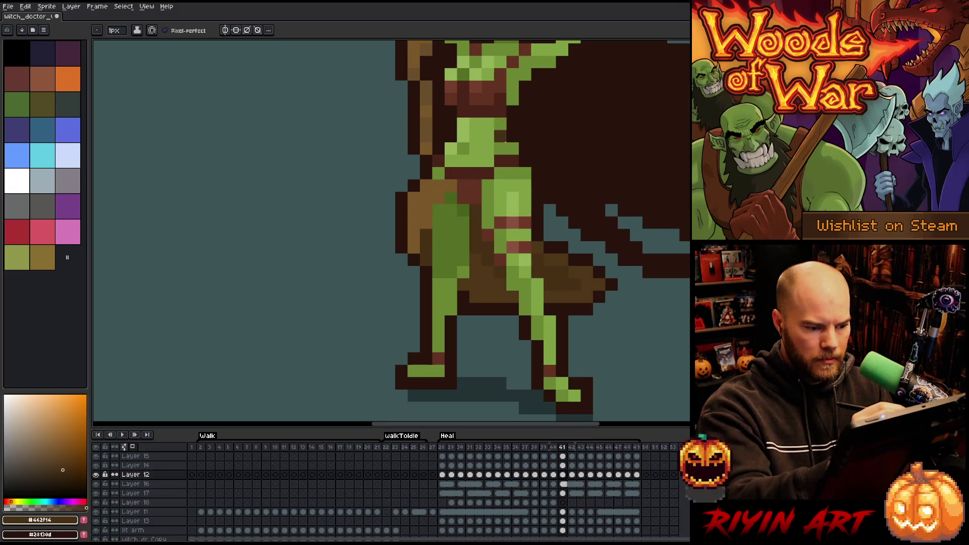
pyautogui.press('Left')
pyautogui.press('Right')
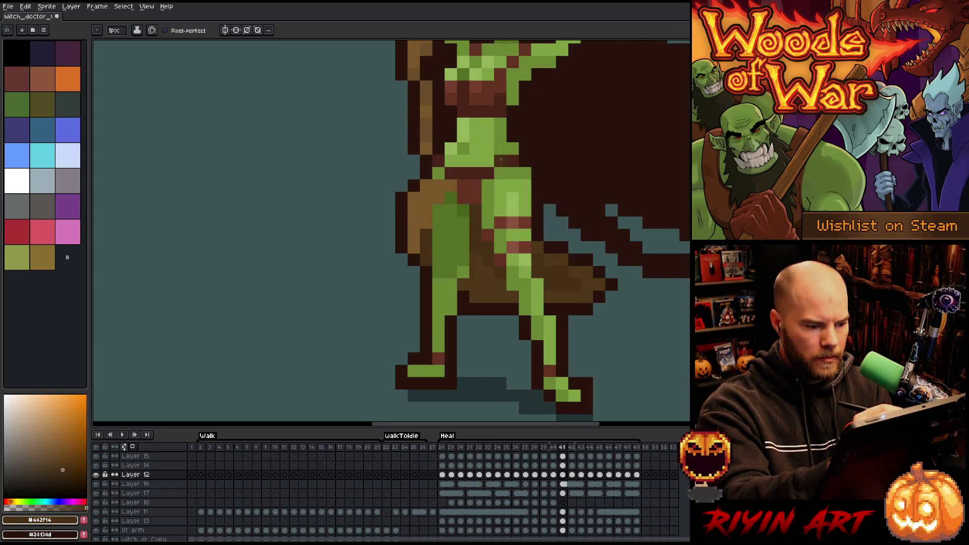
# - On frame 46, repaint the dark arm-edge pixel with brown #462f16
pyautogui.press('Right')
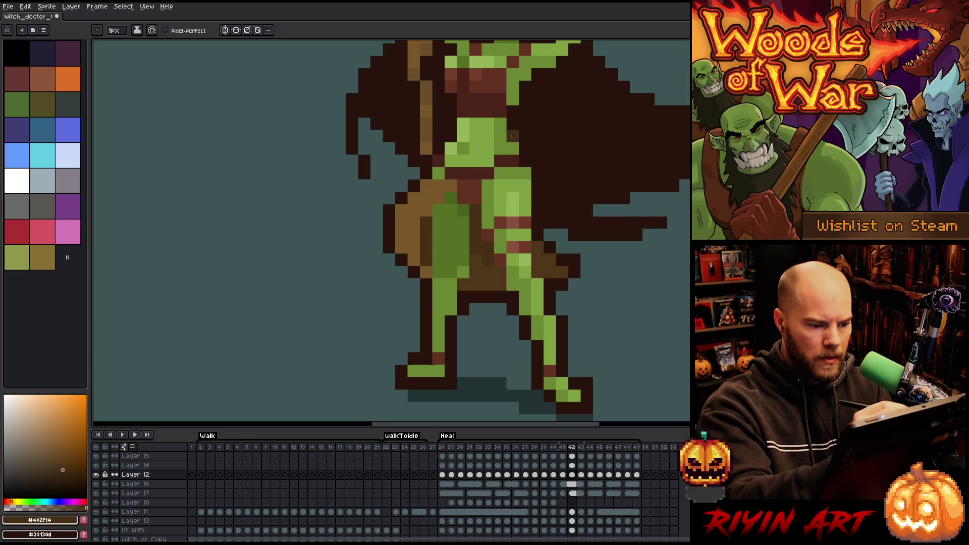
pyautogui.press('Right')
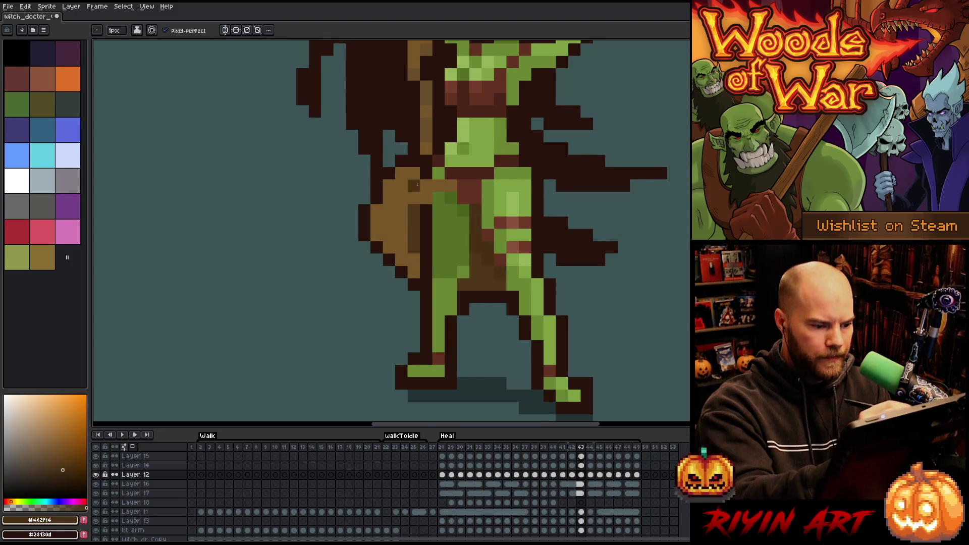
pyautogui.press('Right')
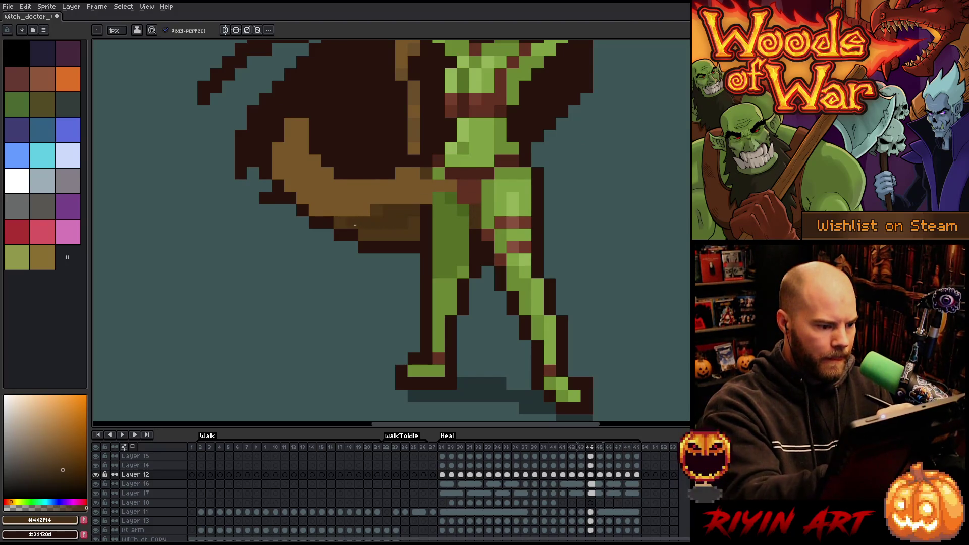
pyautogui.press('Right')
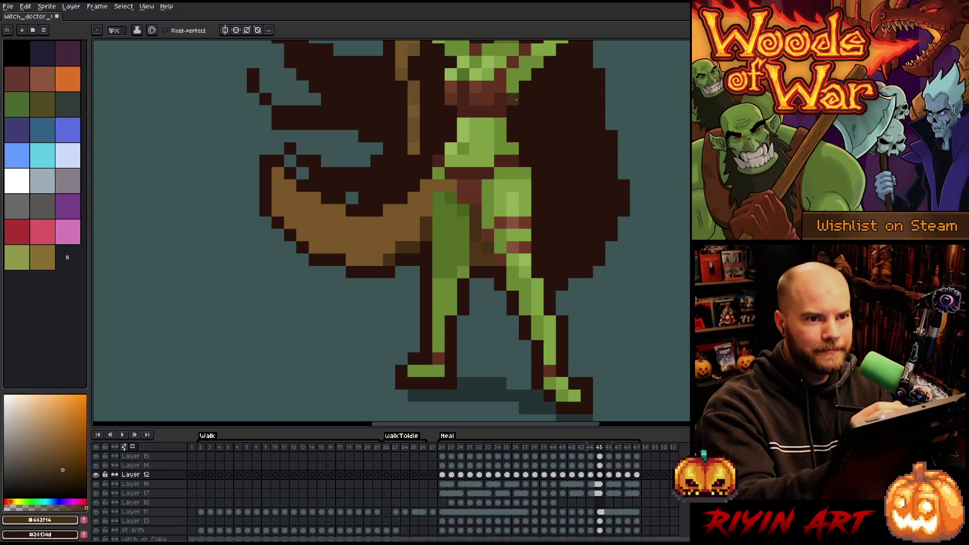
pyautogui.press('Right')
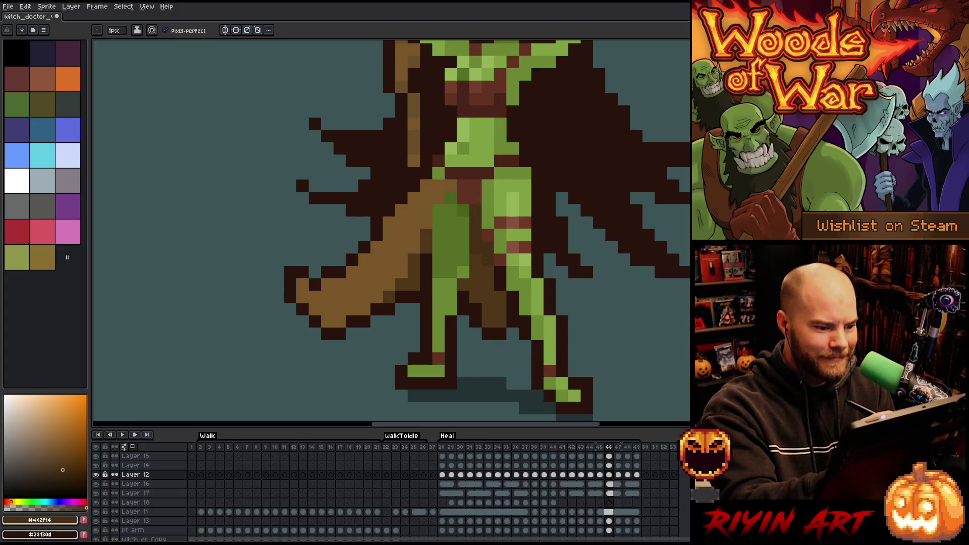
pyautogui.click(424, 262)
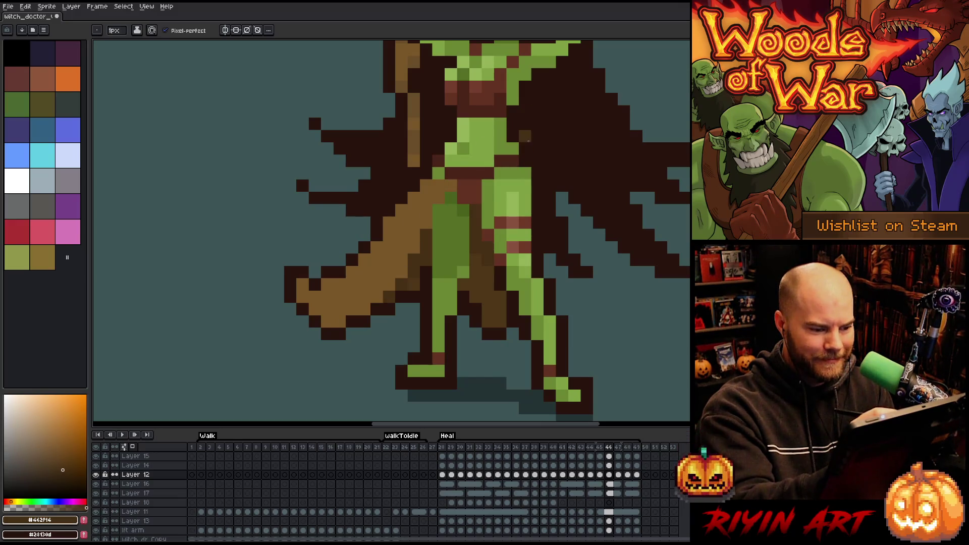
pyautogui.keyDown('alt'); pyautogui.click(501, 247); pyautogui.keyUp('alt')
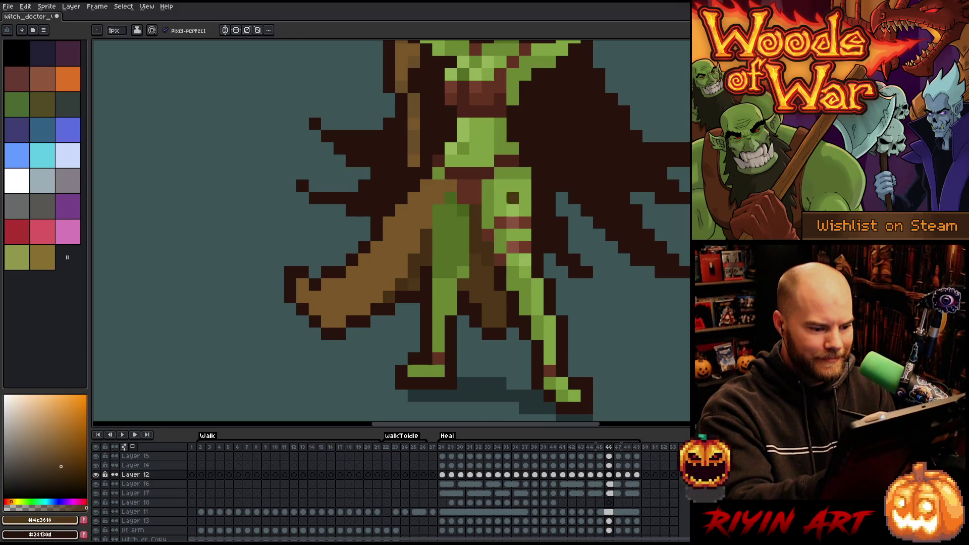
pyautogui.keyDown('alt'); pyautogui.click(498, 262); pyautogui.keyUp('alt')
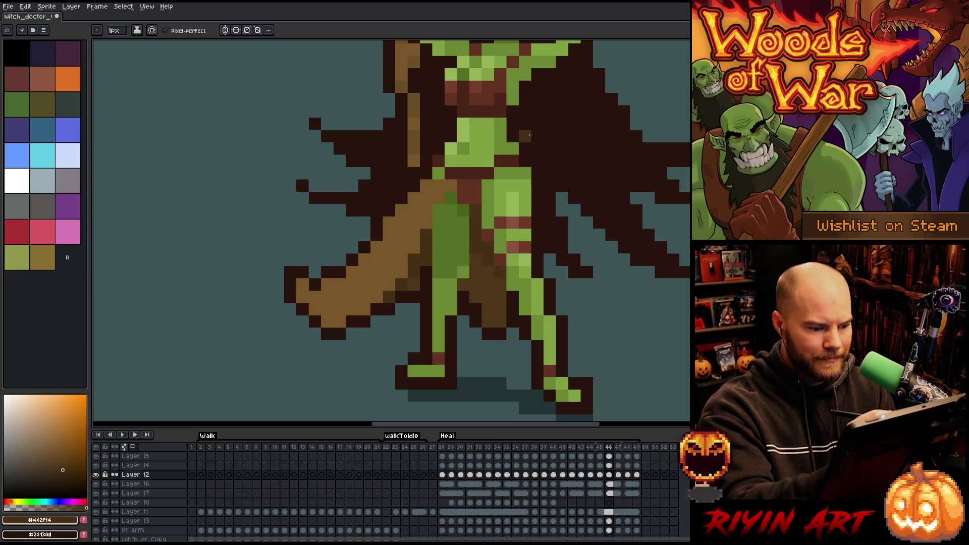
# - On frame 49, sample the staff browns #4e3618 and #462f14 for fixes
pyautogui.press('Right')
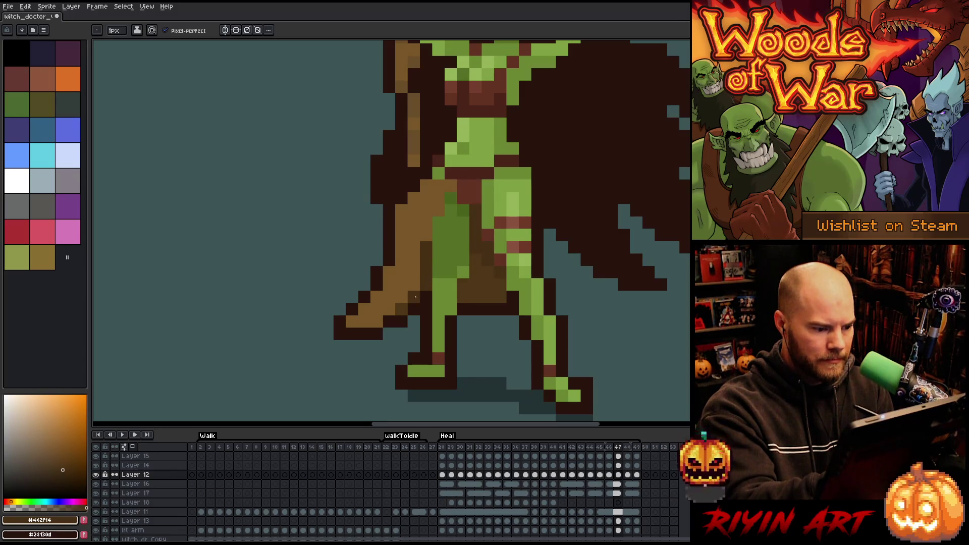
pyautogui.press('Right')
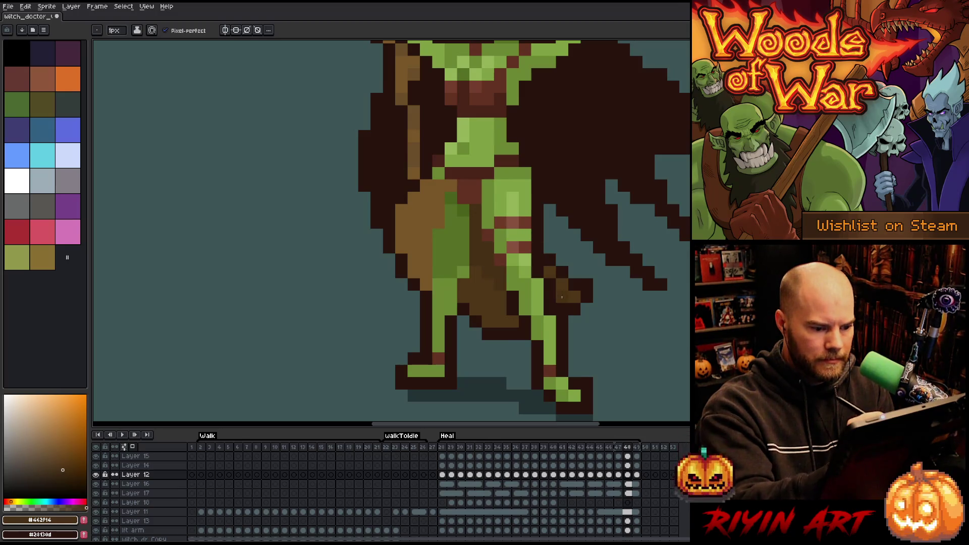
pyautogui.press('Right')
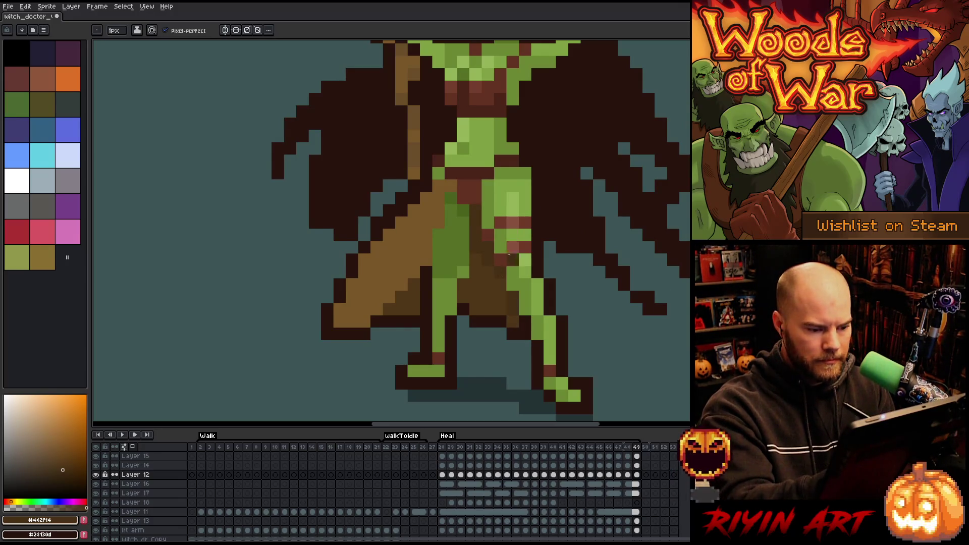
pyautogui.keyDown('alt'); pyautogui.click(512, 306); pyautogui.keyUp('alt')
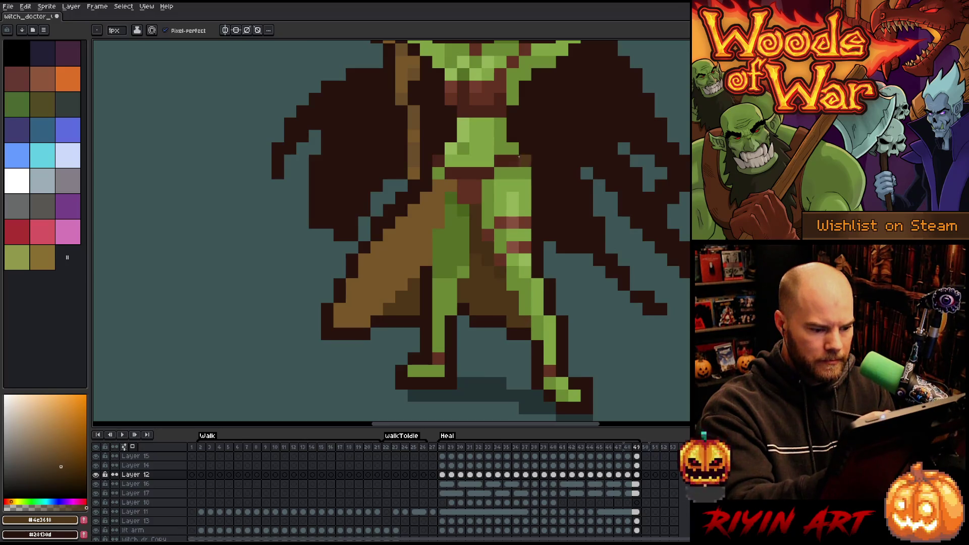
pyautogui.keyDown('alt'); pyautogui.click(489, 246); pyautogui.keyUp('alt')
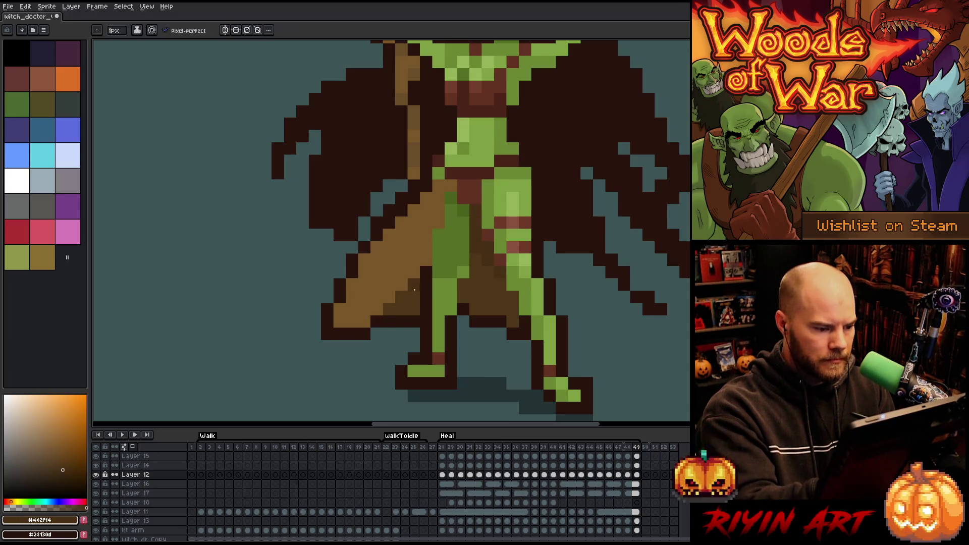
pyautogui.keyDown('alt'); pyautogui.click(420, 295); pyautogui.keyUp('alt')
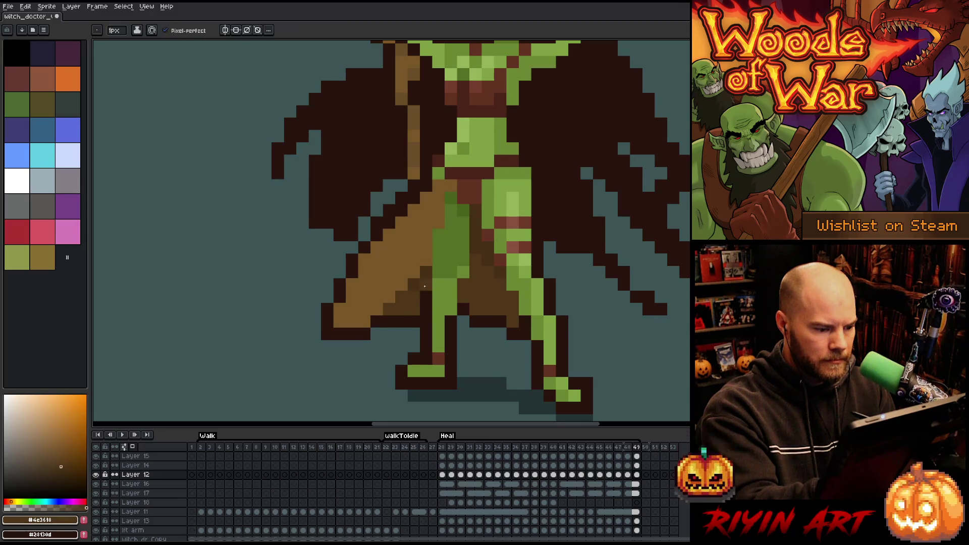
pyautogui.keyDown('alt'); pyautogui.click(413, 299); pyautogui.keyUp('alt')
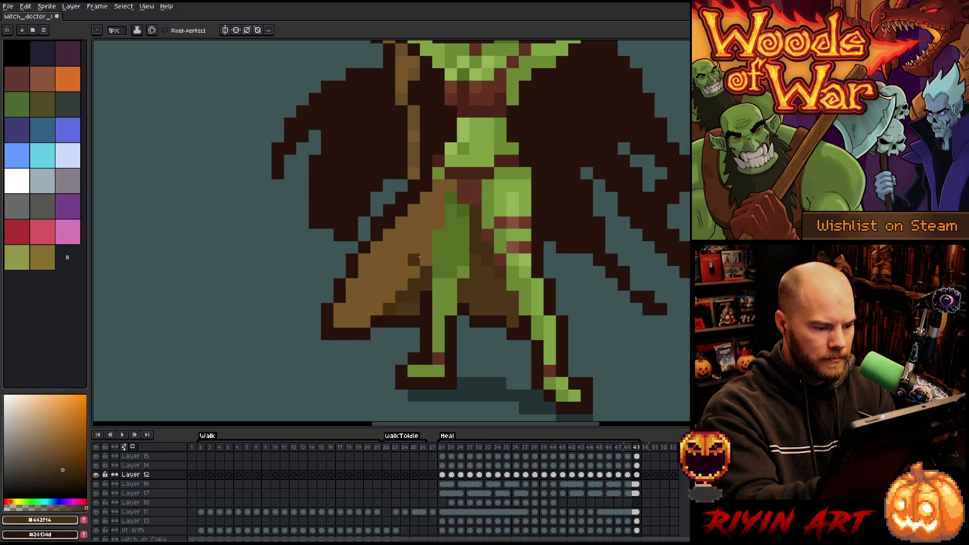
# - Compare the opening Heal frames 28–32 with each other and with the last frame, 49
pyautogui.press('Right')
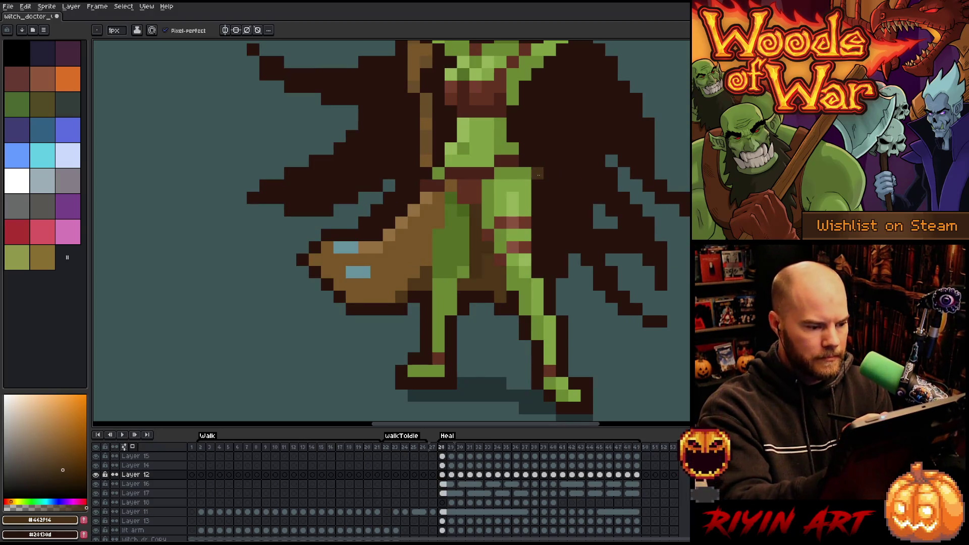
pyautogui.press('Left')
pyautogui.press('Right')
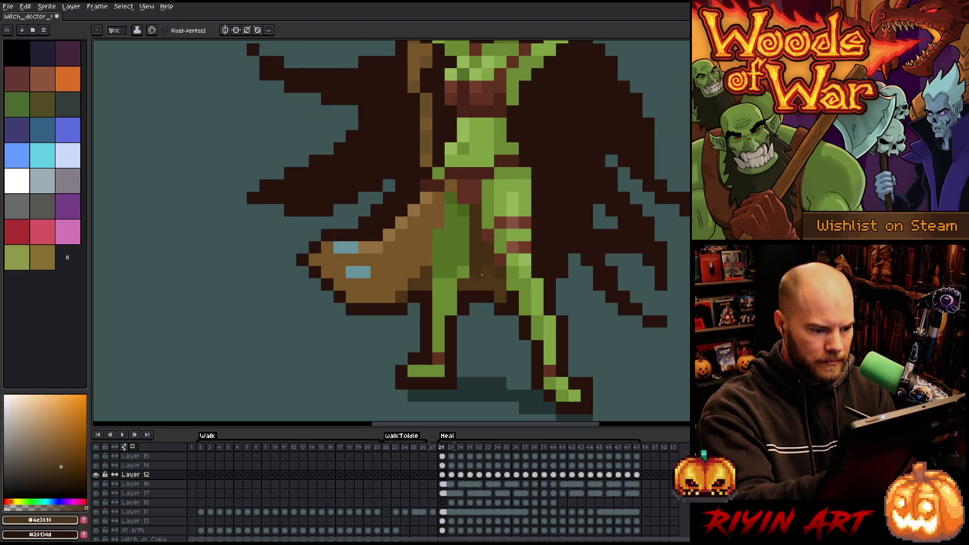
pyautogui.press('Left')
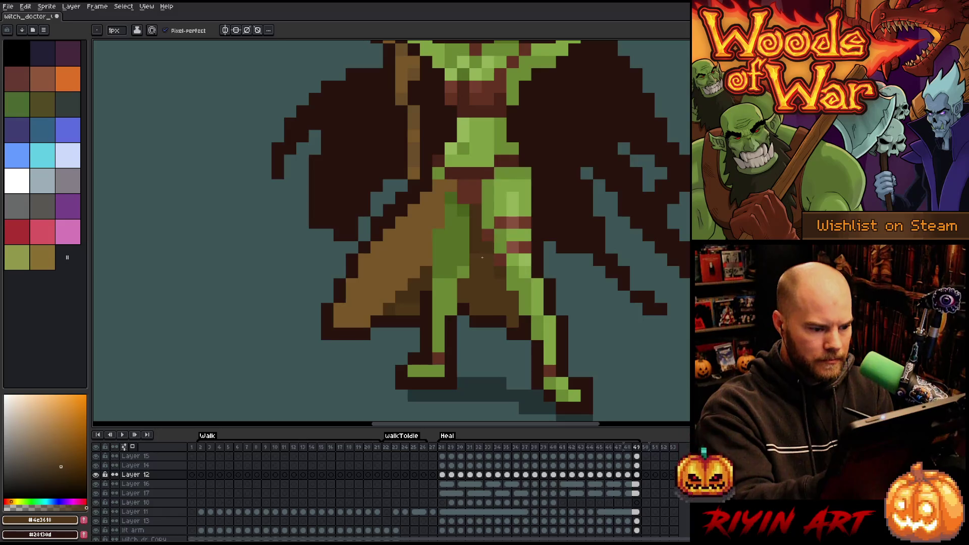
pyautogui.press('Right')
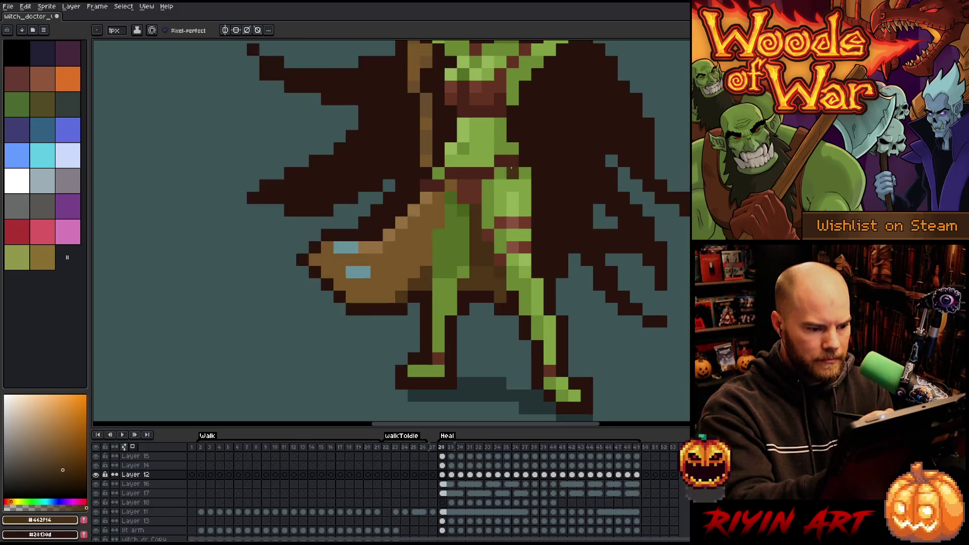
pyautogui.press('Right')
pyautogui.press('Right')
pyautogui.press('Left')
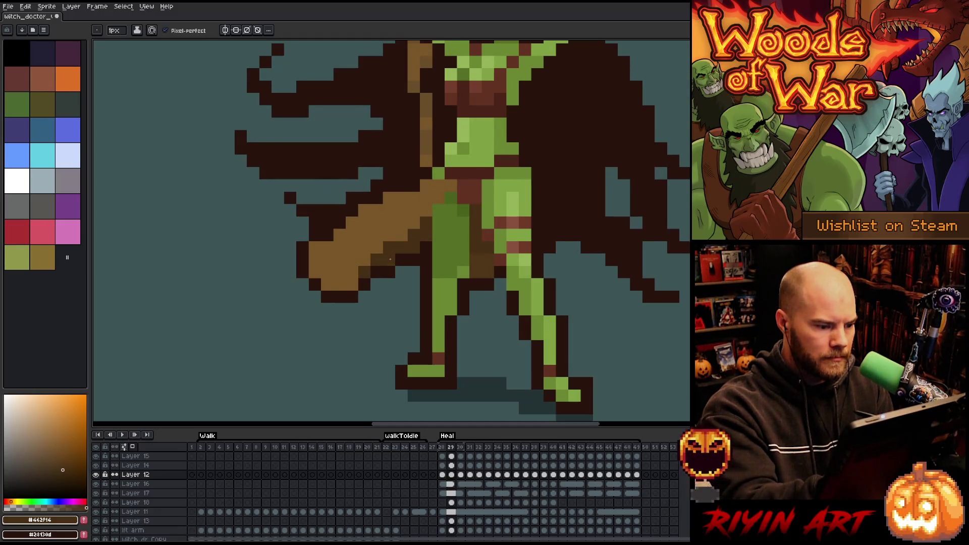
pyautogui.press('Right')
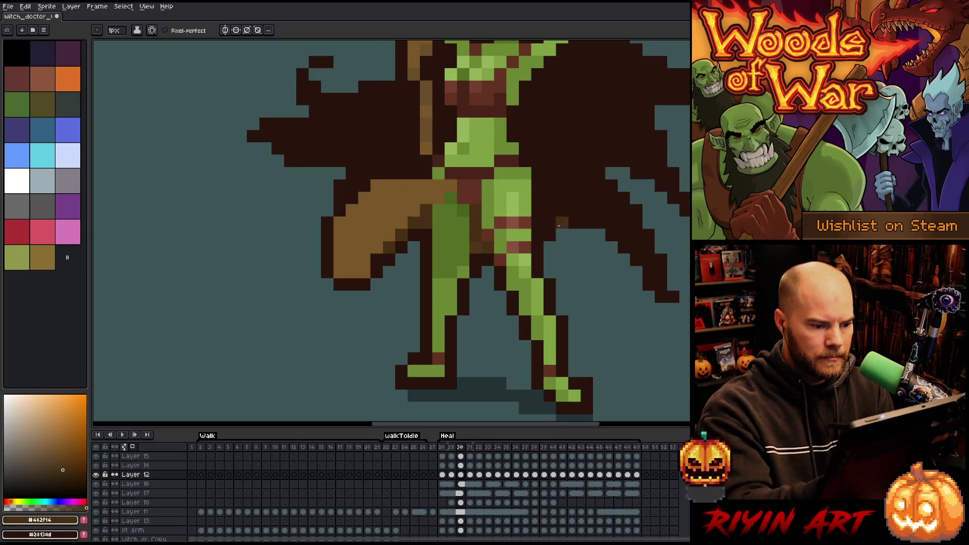
pyautogui.press('Right')
pyautogui.press('Right')
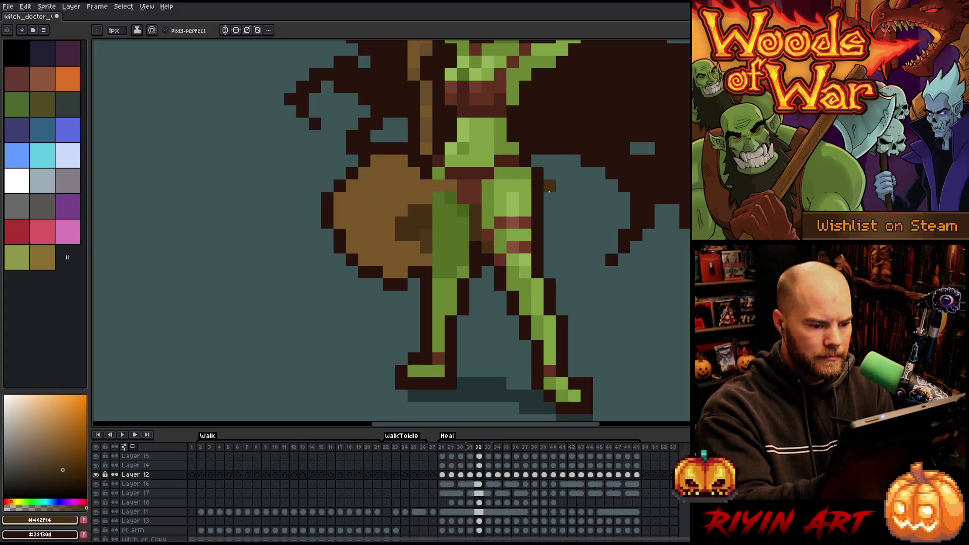
pyautogui.press('Left')
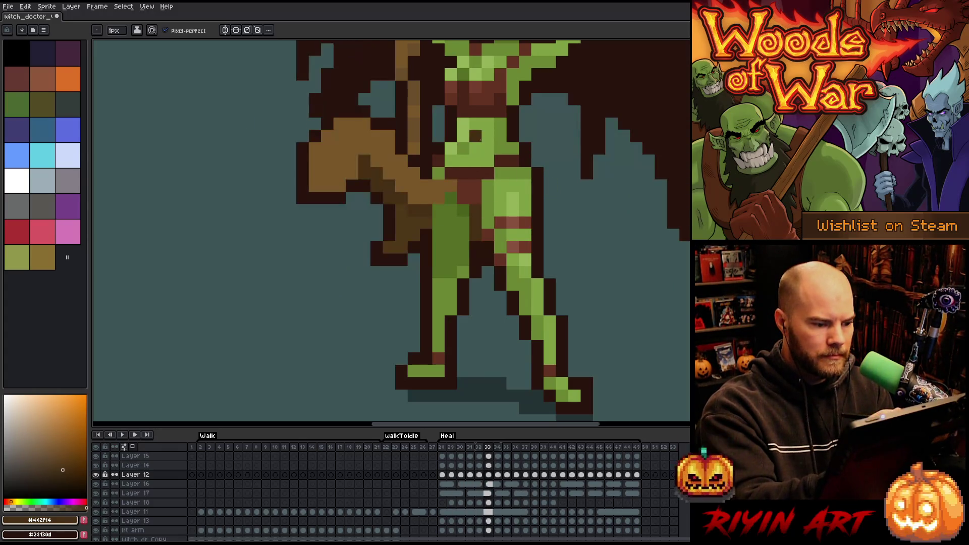
pyautogui.press('Right')
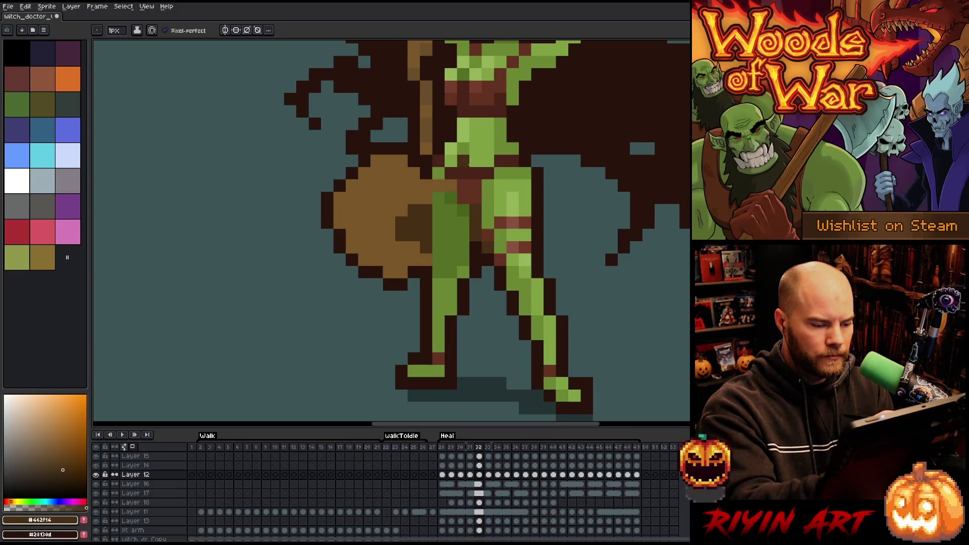
# - Start playback of the Heal animation
pyautogui.press('ctrl')
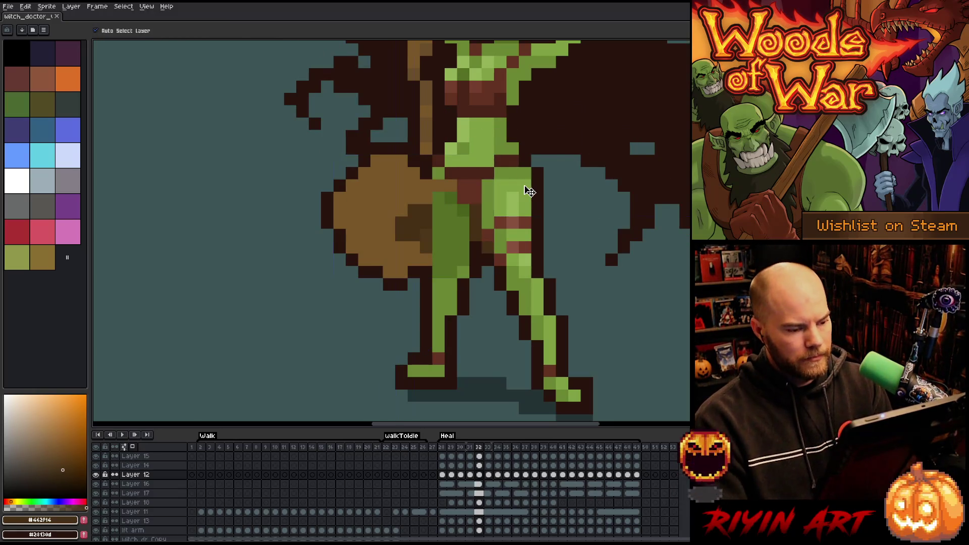
pyautogui.press('Return')
pyautogui.scroll(-5, 546, 167)
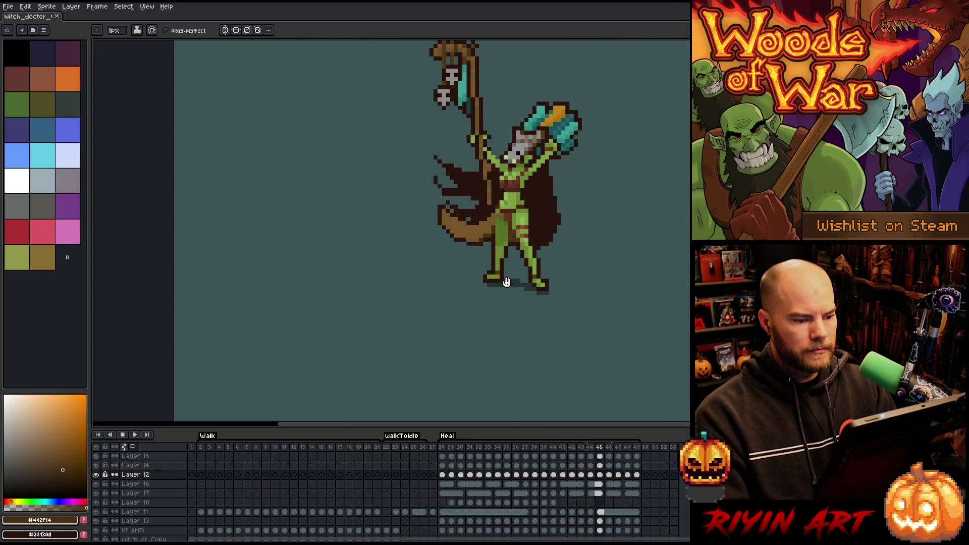
# - Bring the whole witch doctor into view and sample the outline brown and leg green
pyautogui.moveTo(612, 165); pyautogui.dragTo(621, 210)
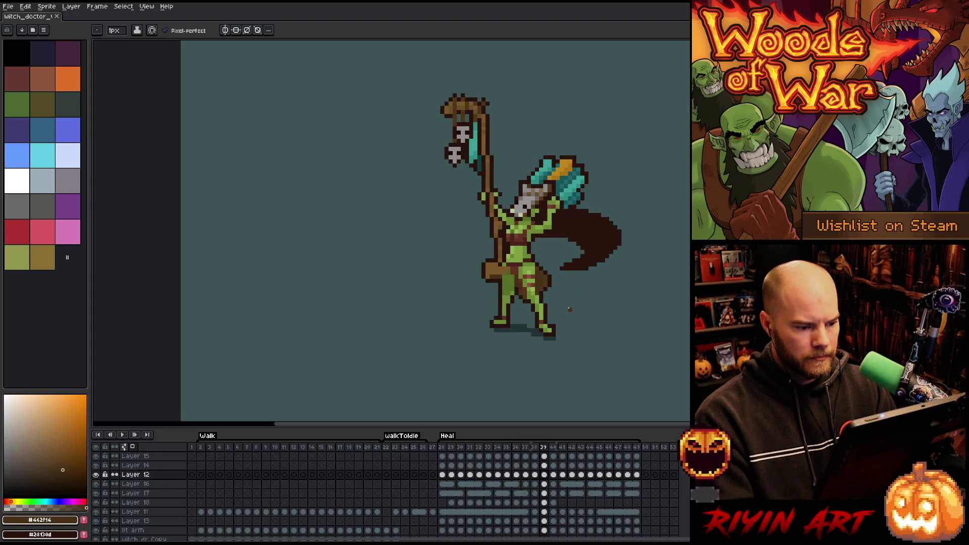
pyautogui.scroll(2, 555, 316)
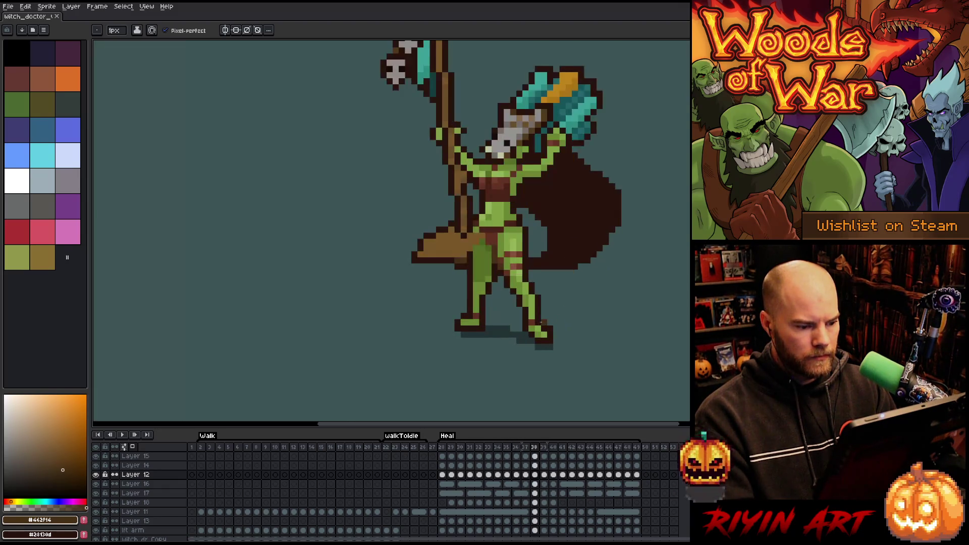
pyautogui.keyDown('alt'); pyautogui.click(446, 273); pyautogui.keyUp('alt')
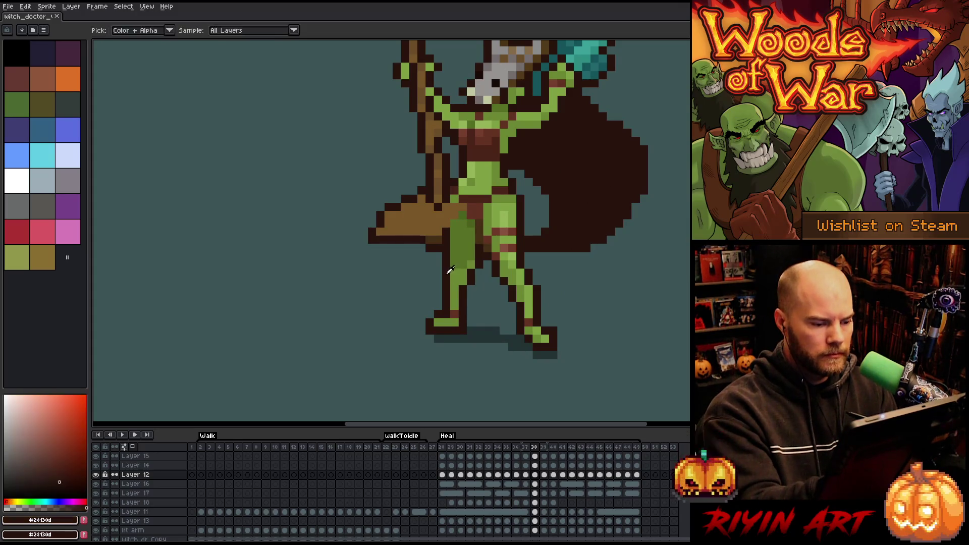
pyautogui.keyDown('alt'); pyautogui.click(455, 255); pyautogui.keyUp('alt')
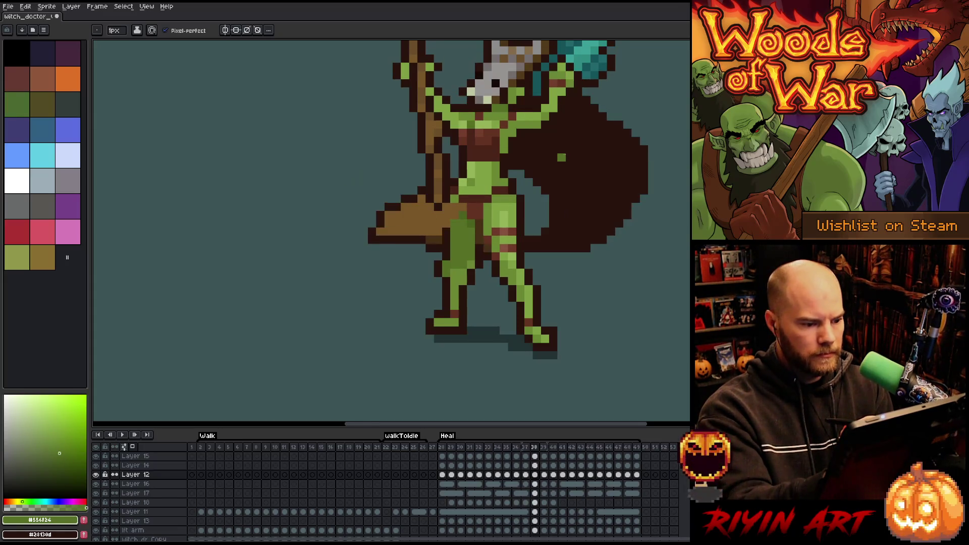
# - On frame 39, sample the leg's dark brown outline and compare poses with neighbouring frames
pyautogui.press('Right')
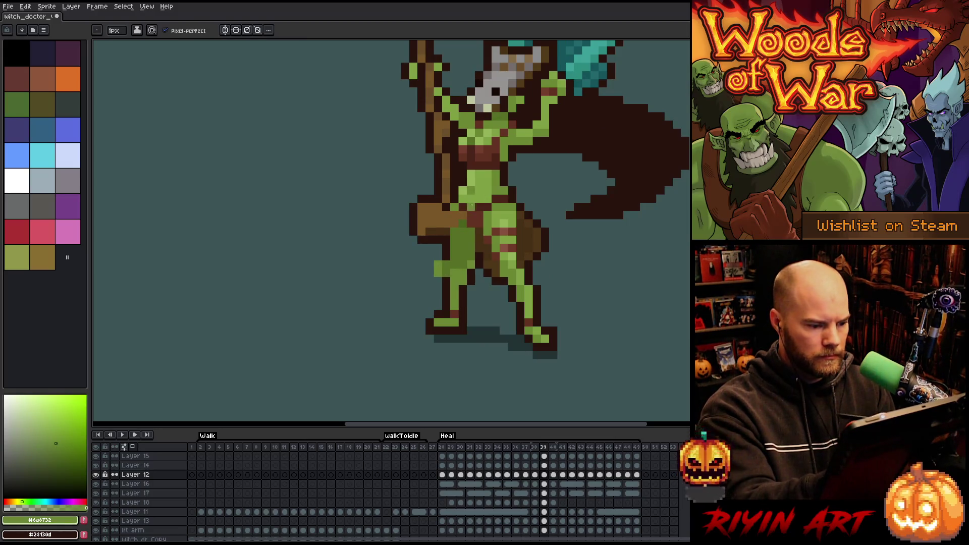
pyautogui.keyDown('alt'); pyautogui.click(443, 249); pyautogui.keyUp('alt')
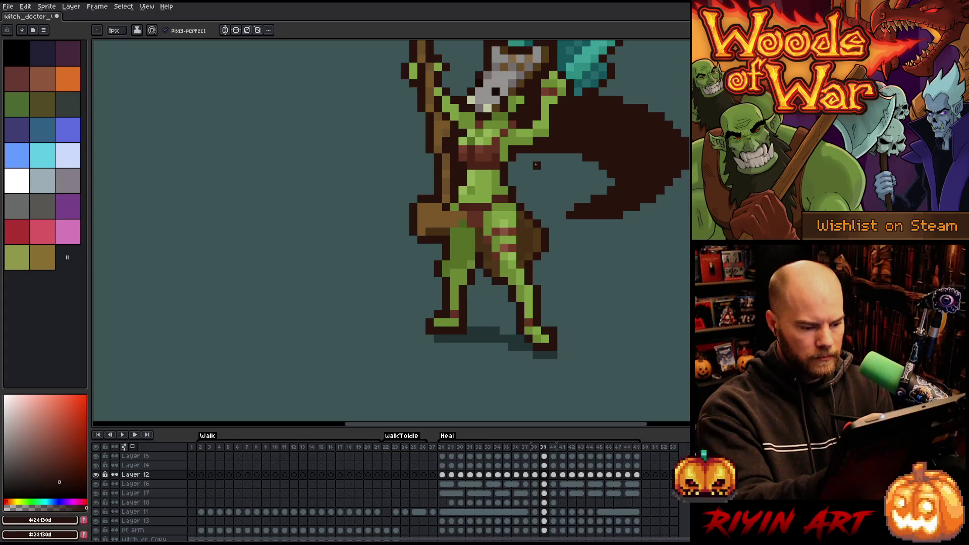
pyautogui.press('Left')
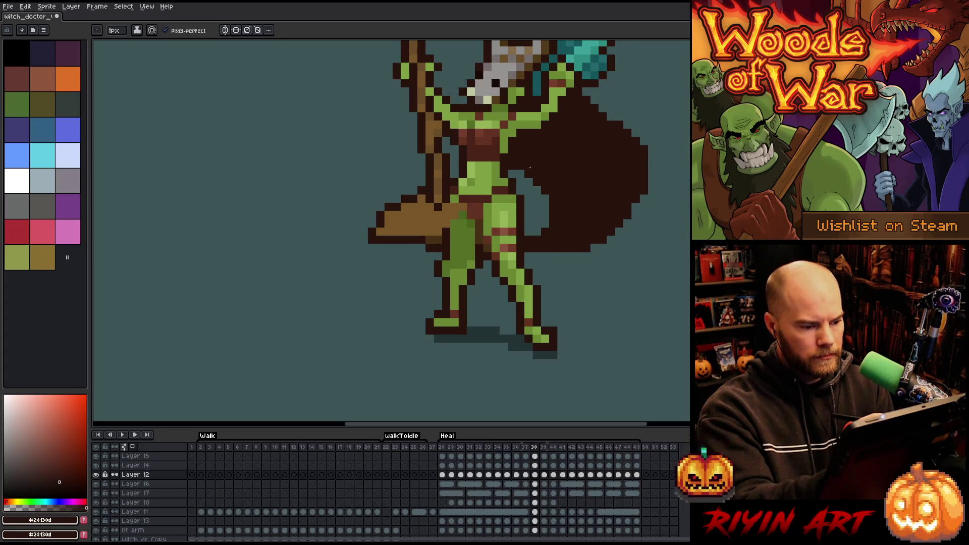
pyautogui.press('Right')
pyautogui.press('Right')
pyautogui.press('Left')
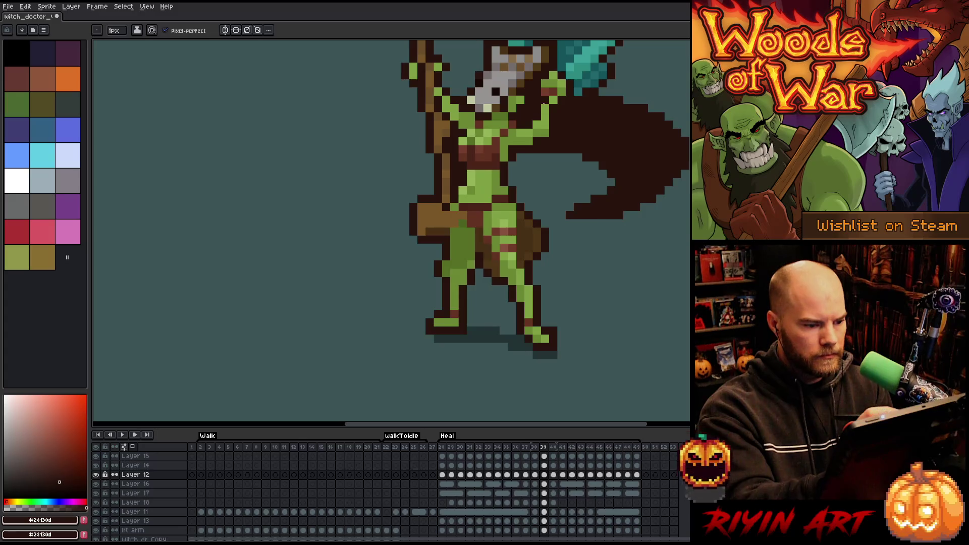
pyautogui.press('Right')
pyautogui.press('Right')
pyautogui.press('Left')
pyautogui.press('Left')
pyautogui.press('Right')
pyautogui.press('Left')
pyautogui.press('Right')
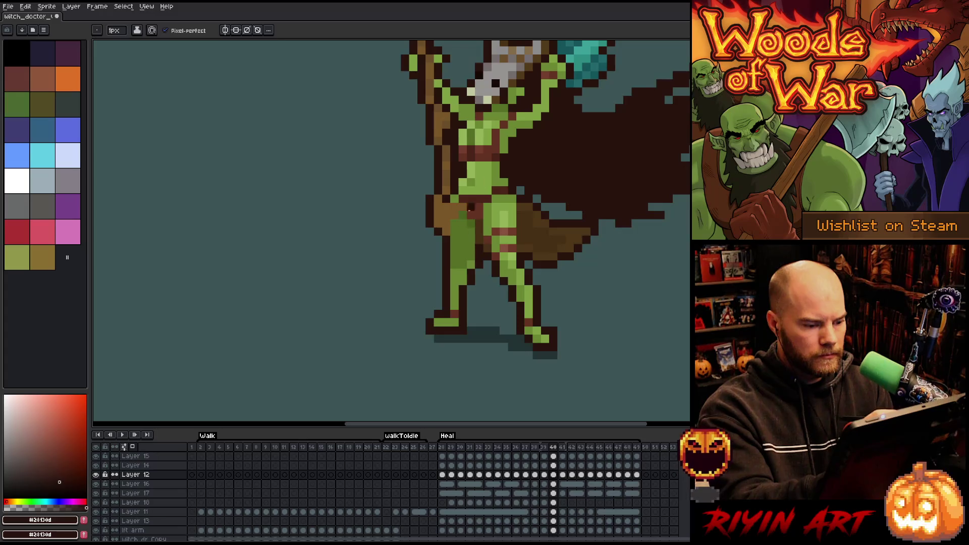
# - Sample the leg green, step through the later frames, and play the animation to preview
pyautogui.keyDown('alt'); pyautogui.click(455, 273); pyautogui.keyUp('alt')
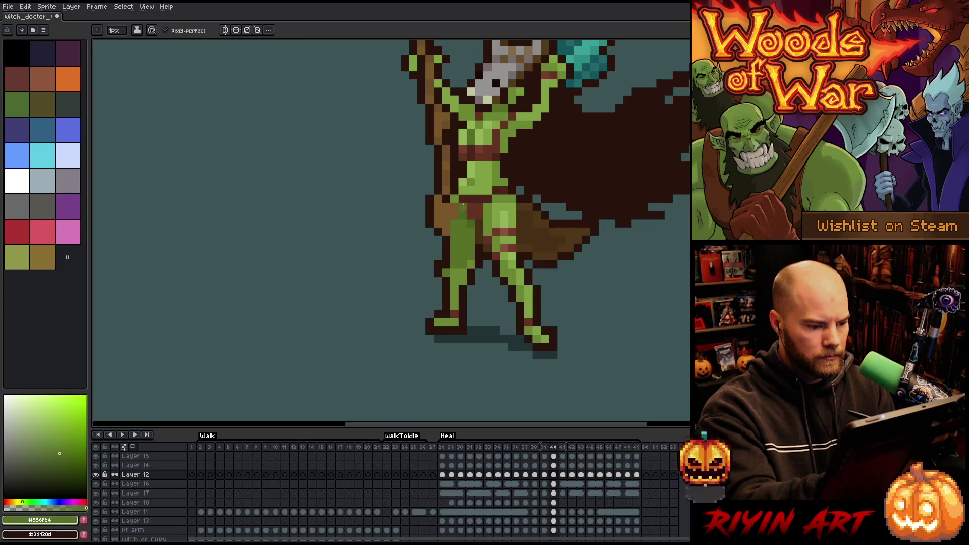
pyautogui.press('Right')
pyautogui.press('Right')
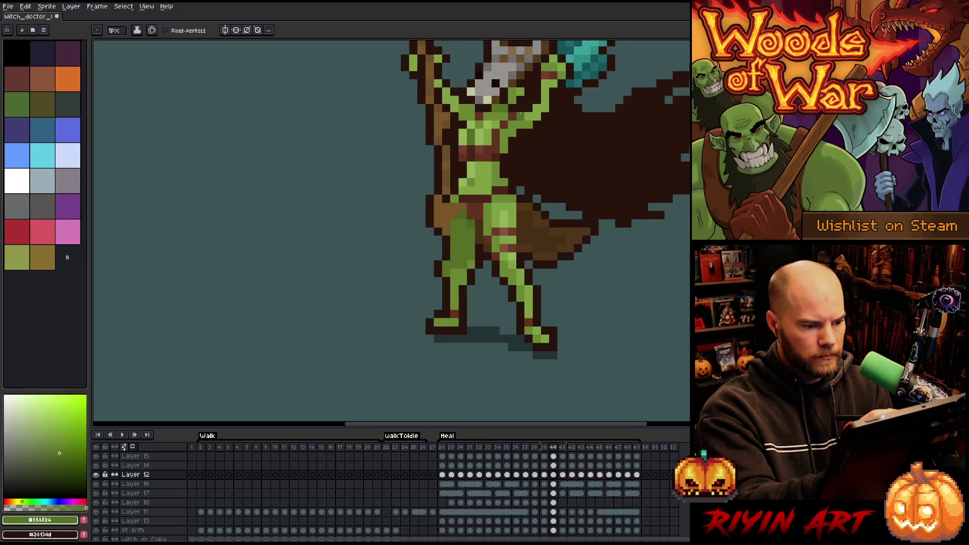
pyautogui.press('Left')
pyautogui.press('Right')
pyautogui.press('Right')
pyautogui.press('Right')
pyautogui.press('Right')
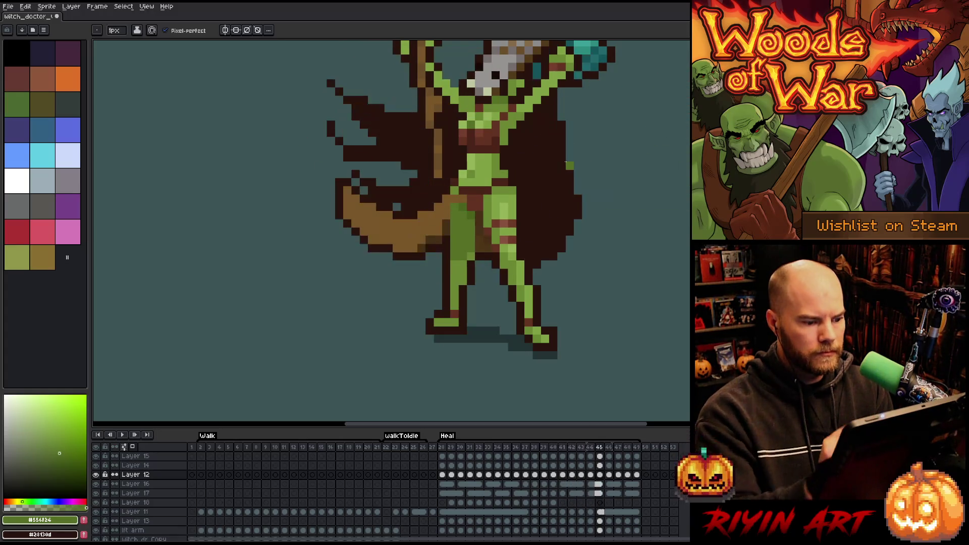
pyautogui.press('Return')
pyautogui.scroll(-3, 533, 232)
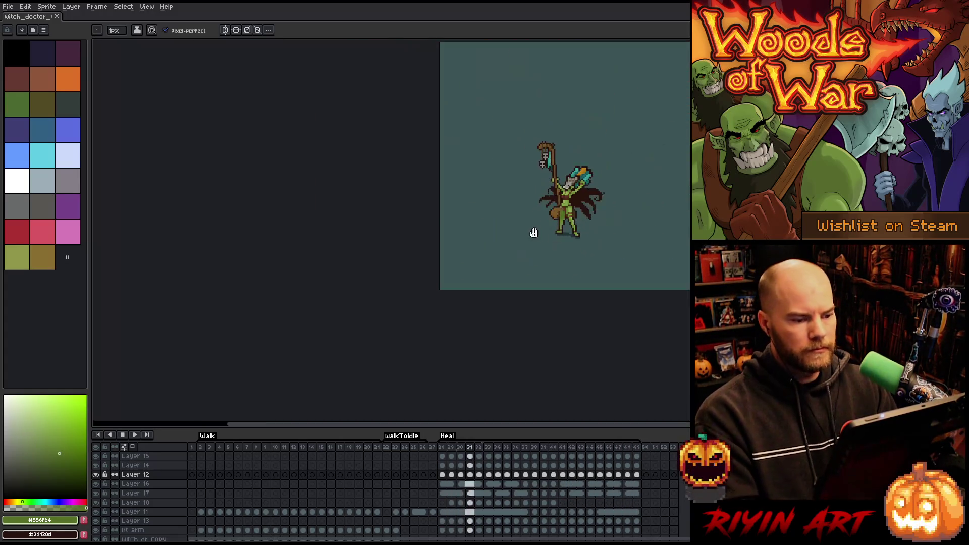
# - Zoom in on frame 38 and sample outline brown from the legs and cape edges
pyautogui.scroll(1, 626, 178)
pyautogui.scroll(2, 596, 187)
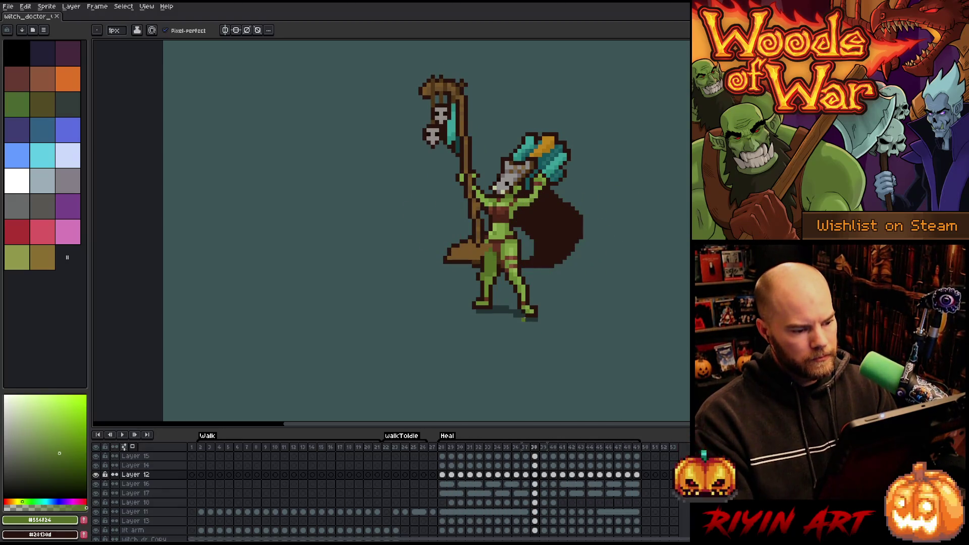
pyautogui.scroll(2, 488, 265)
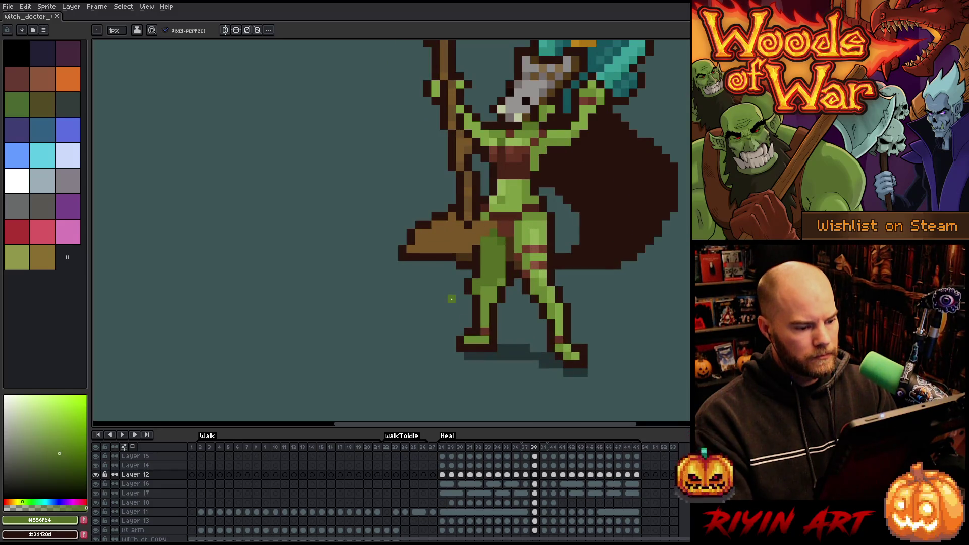
pyautogui.keyDown('alt'); pyautogui.click(473, 281); pyautogui.keyUp('alt')
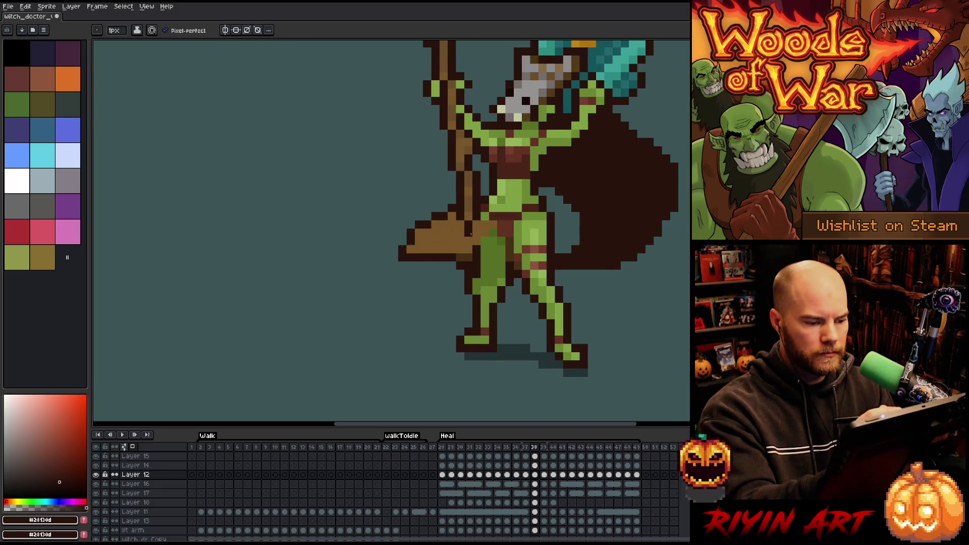
pyautogui.keyDown('alt'); pyautogui.click(477, 250); pyautogui.keyUp('alt')
pyautogui.keyDown('alt'); pyautogui.click(473, 300); pyautogui.keyUp('alt')
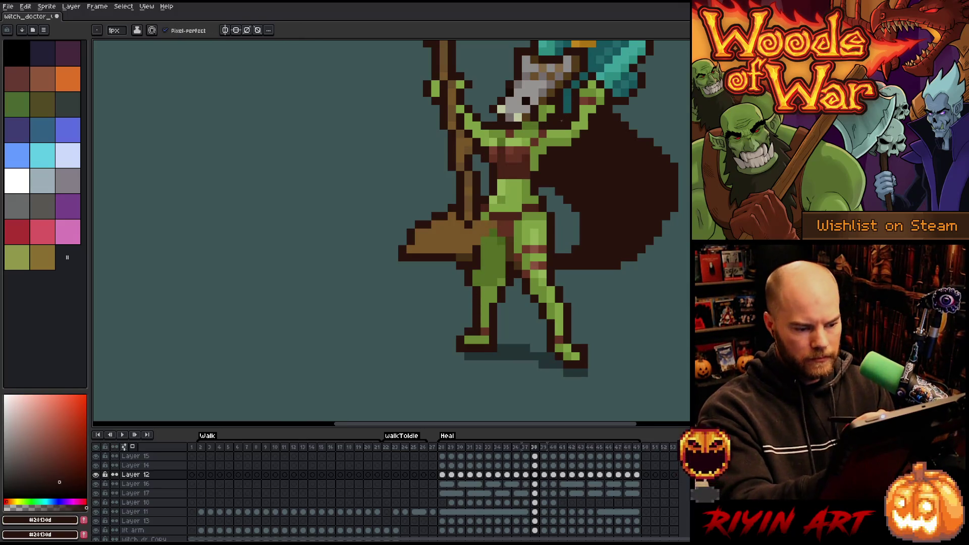
pyautogui.press('Right')
pyautogui.press('Left')
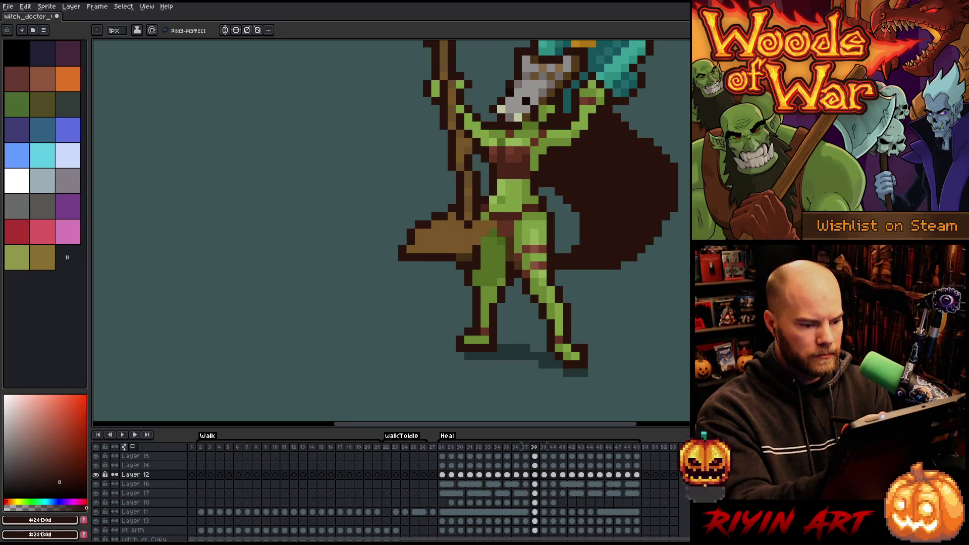
# - Erase and redraw stray leg and cape pixels on frames 39–41, then play the Heal animation
pyautogui.press('Right')
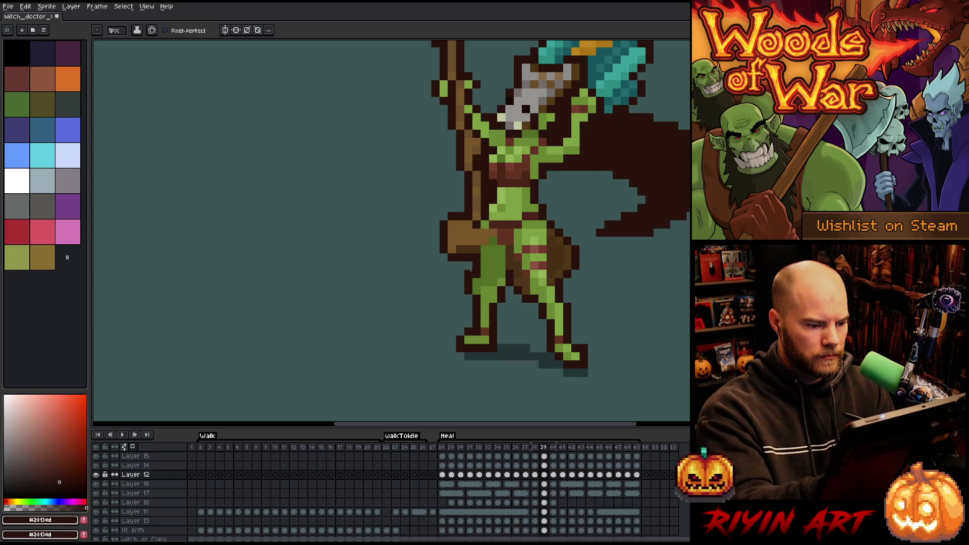
pyautogui.press('e')
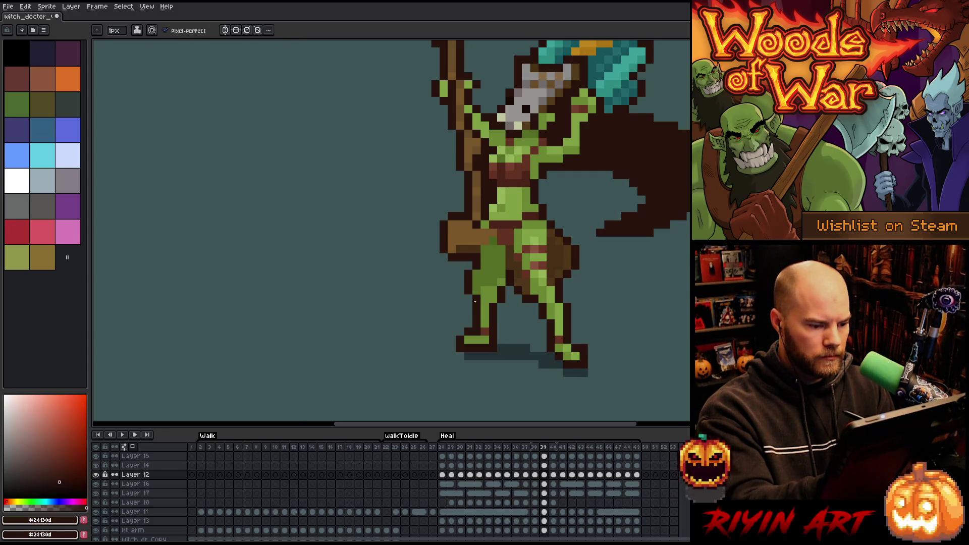
pyautogui.press('Left')
pyautogui.press('Right')
pyautogui.press('Right')
pyautogui.press('b')
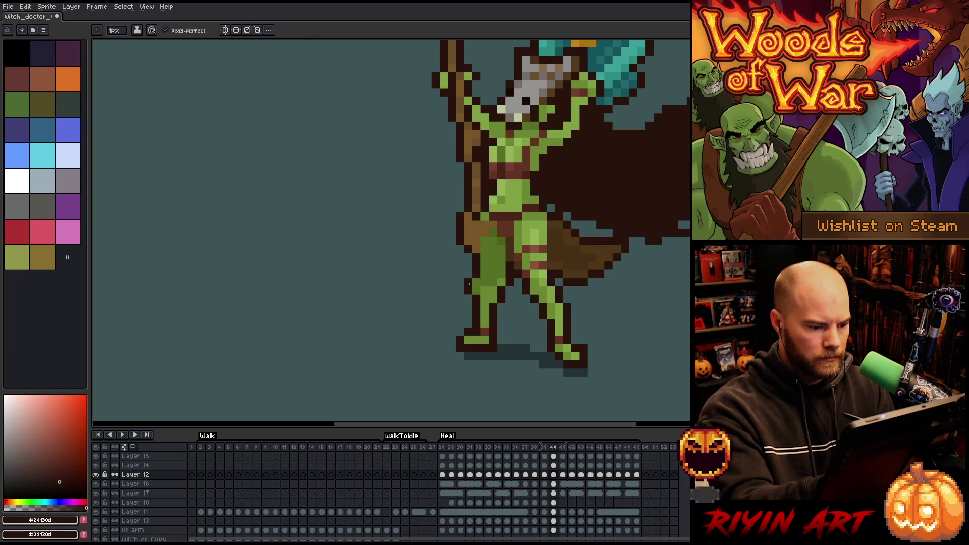
pyautogui.press('e')
pyautogui.press('Right')
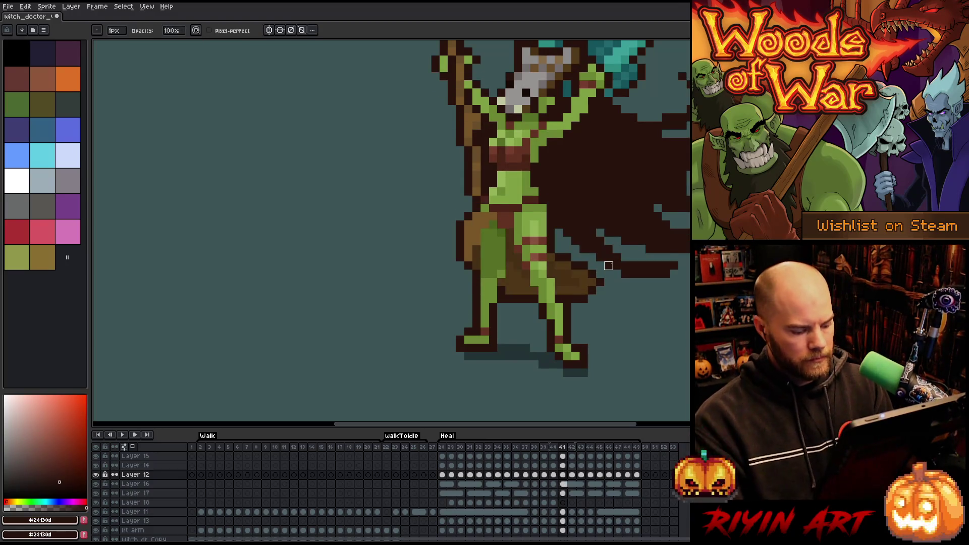
pyautogui.press('Return')
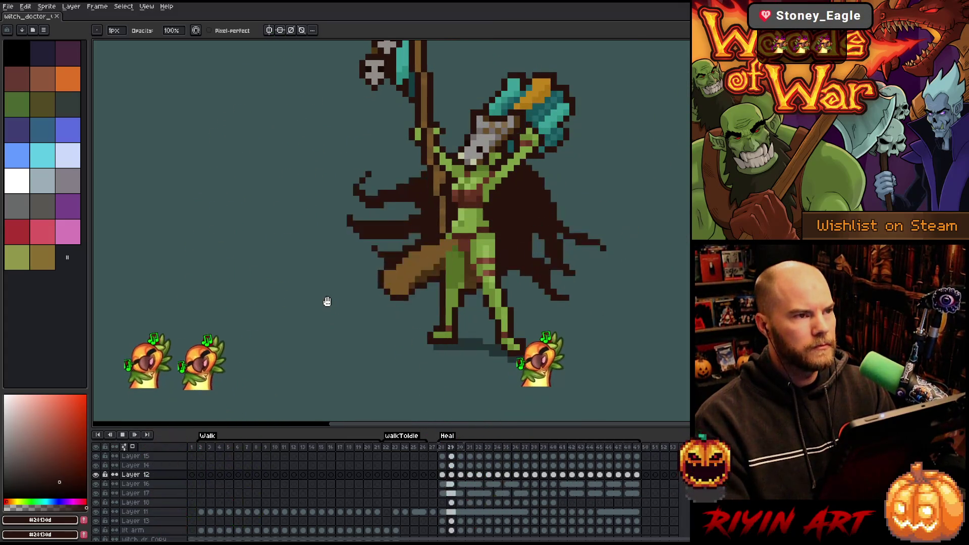
pyautogui.scroll(-1, 352, 282)
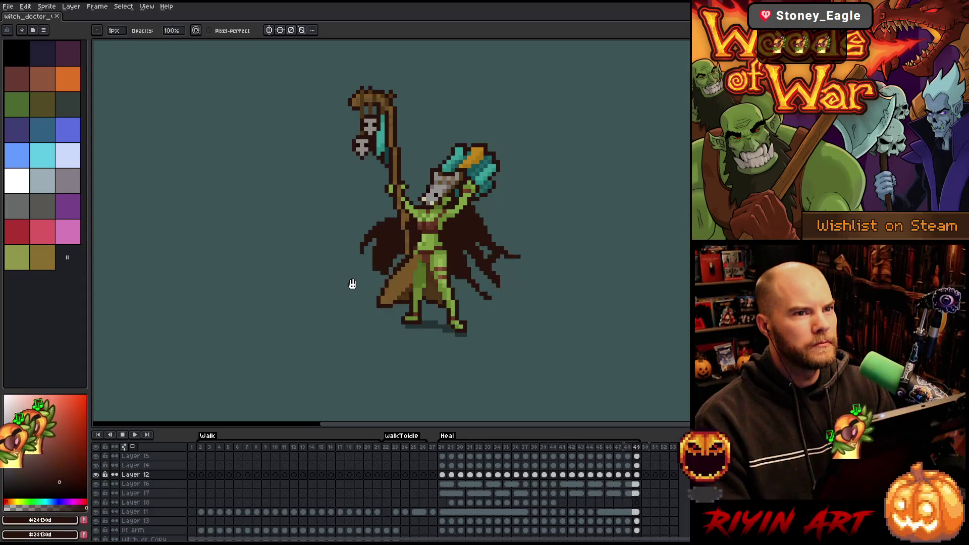
pyautogui.scroll(1, 392, 232)
pyautogui.scroll(-1, 392, 218)
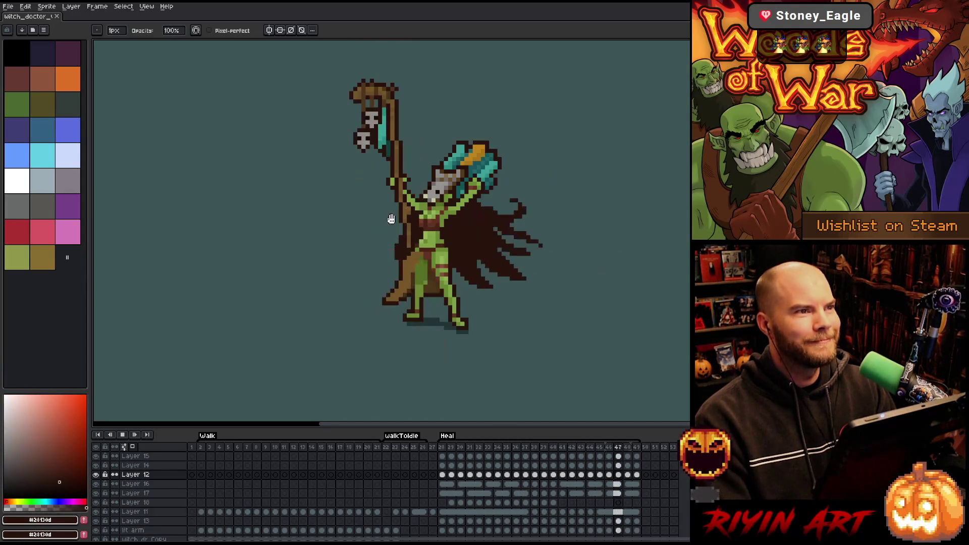
pyautogui.moveTo(468, 186); pyautogui.dragTo(481, 207)
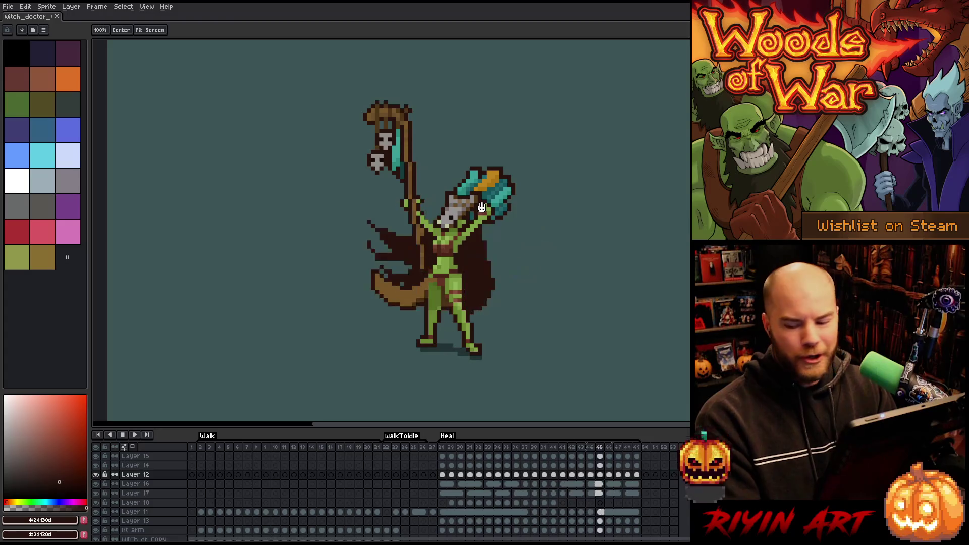
pyautogui.scroll(1, 478, 202)
pyautogui.scroll(-1, 474, 198)
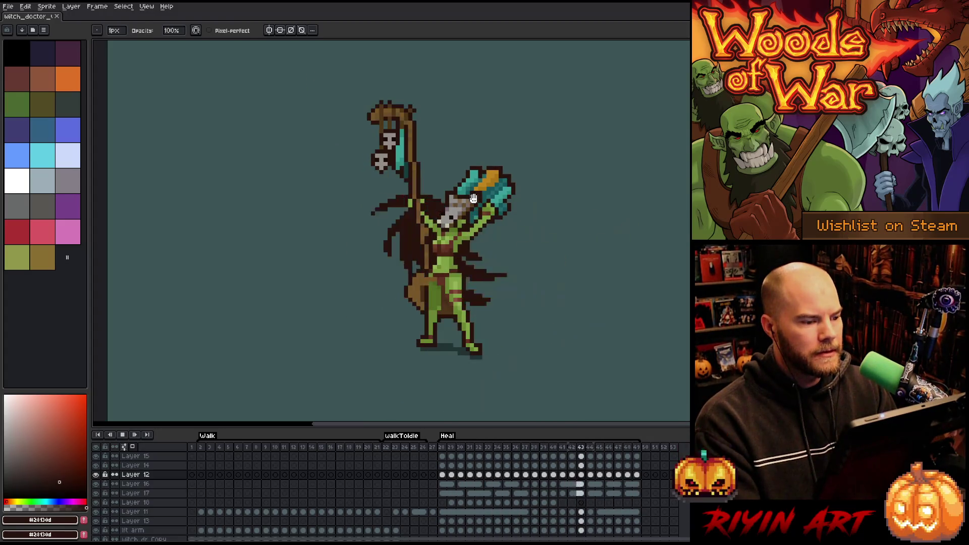
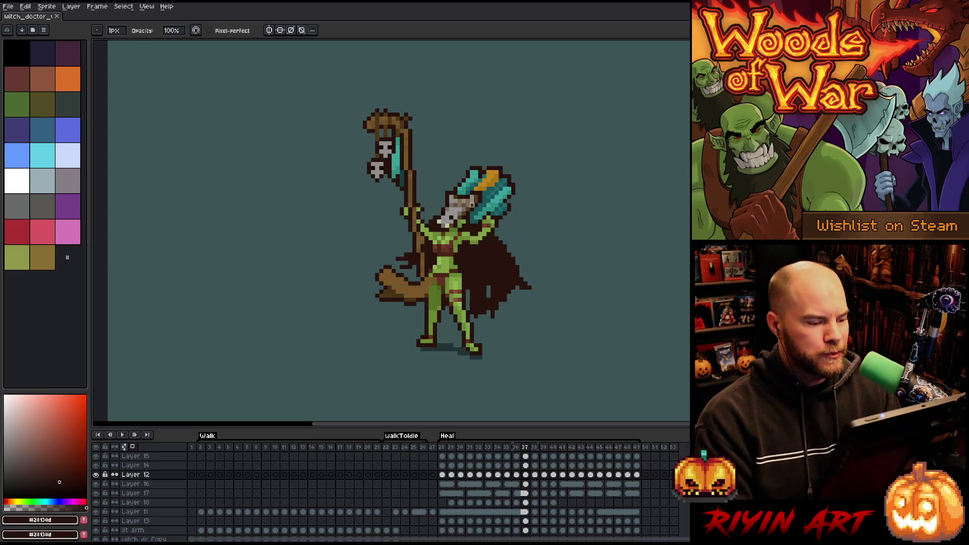
# - On Layer 13, add a dark outline pixel to the lower edge of the brown cloth
pyautogui.scroll(4, 392, 300)
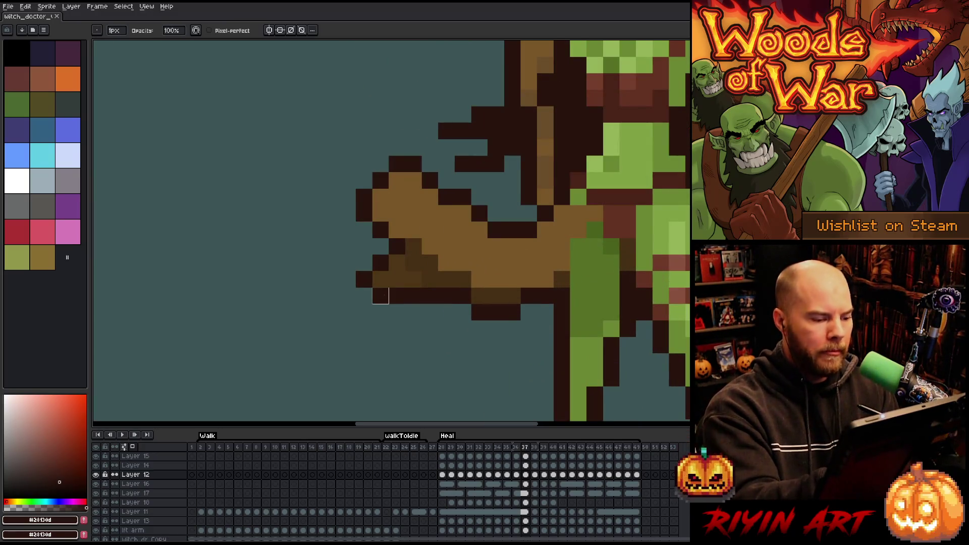
pyautogui.keyDown('ctrl'); pyautogui.click(392, 300); pyautogui.keyUp('ctrl')
pyautogui.click(370, 293)
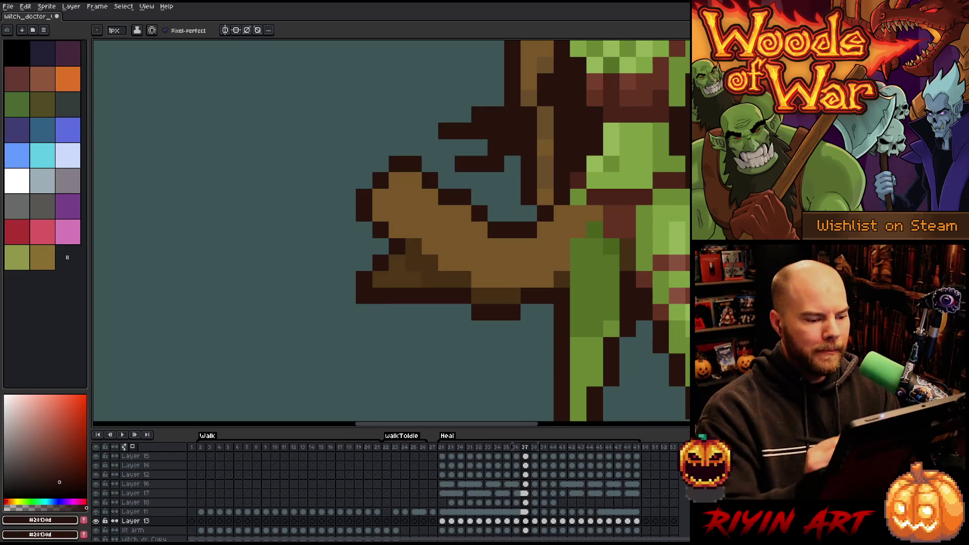
# - Play the Heal animation to check the cloth fix
pyautogui.scroll(-2, 543, 294)
pyautogui.press('Return')
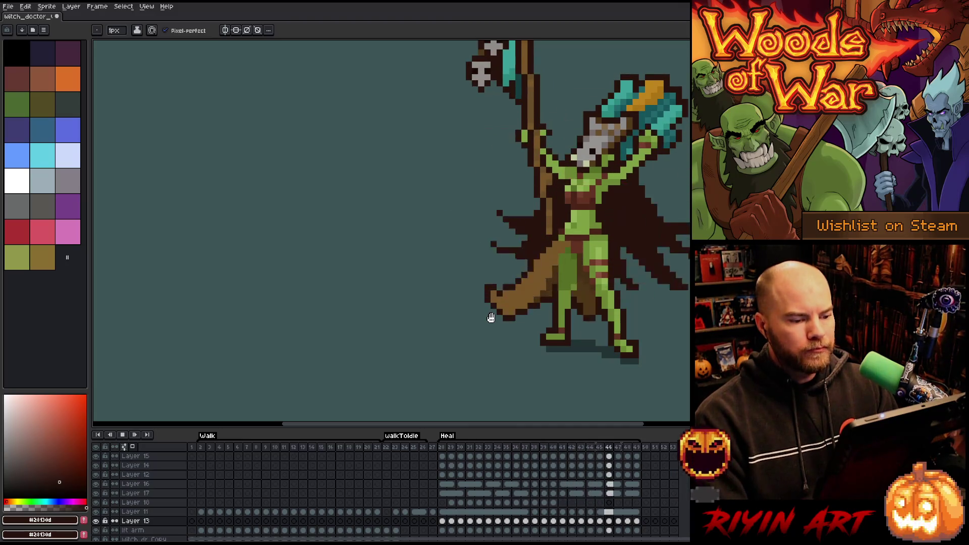
pyautogui.scroll(-1, 492, 317)
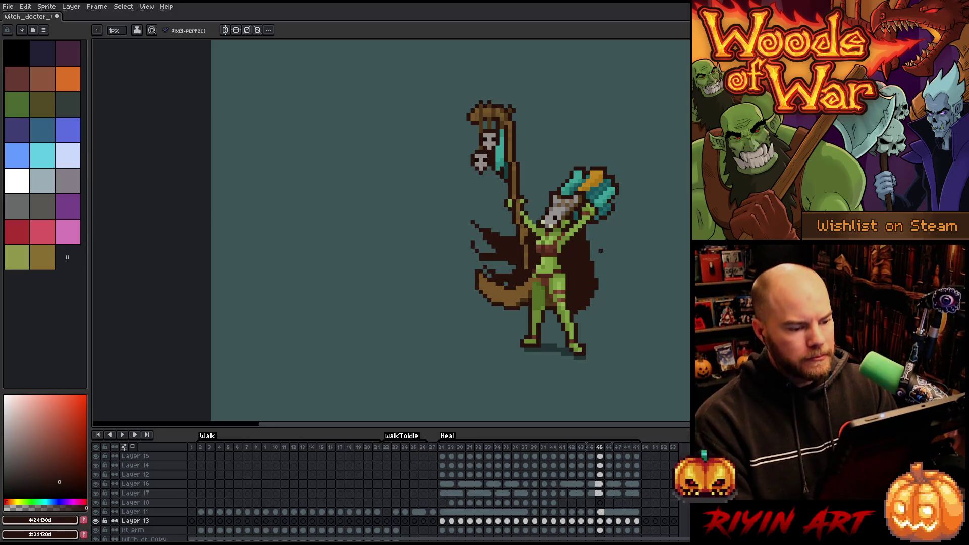
pyautogui.scroll(1, 608, 238)
pyautogui.scroll(-2, 609, 237)
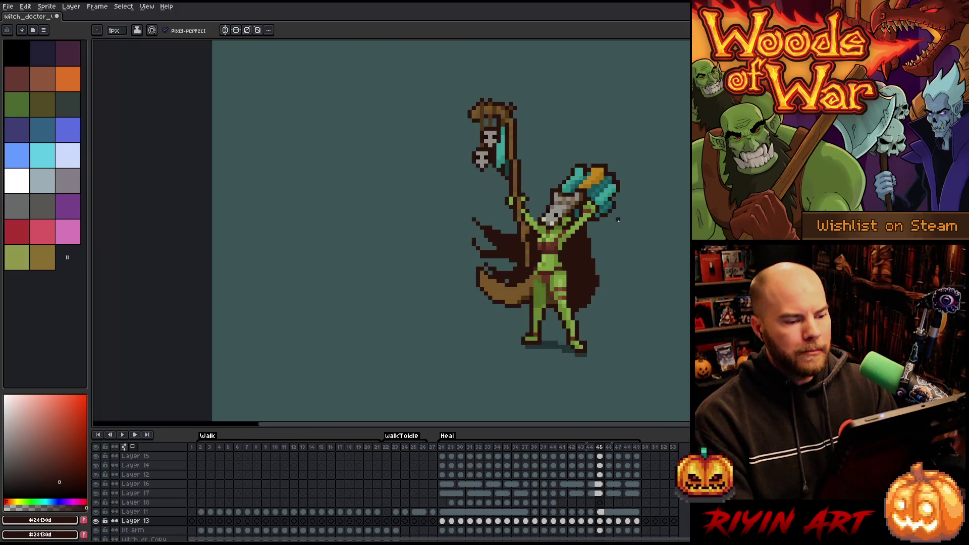
# - Pan the sprite view left and make Layer 11 the active layer
pyautogui.press('space')
pyautogui.moveTo(660, 212); pyautogui.dragTo(623, 211)
pyautogui.press('v')
pyautogui.click(558, 178)
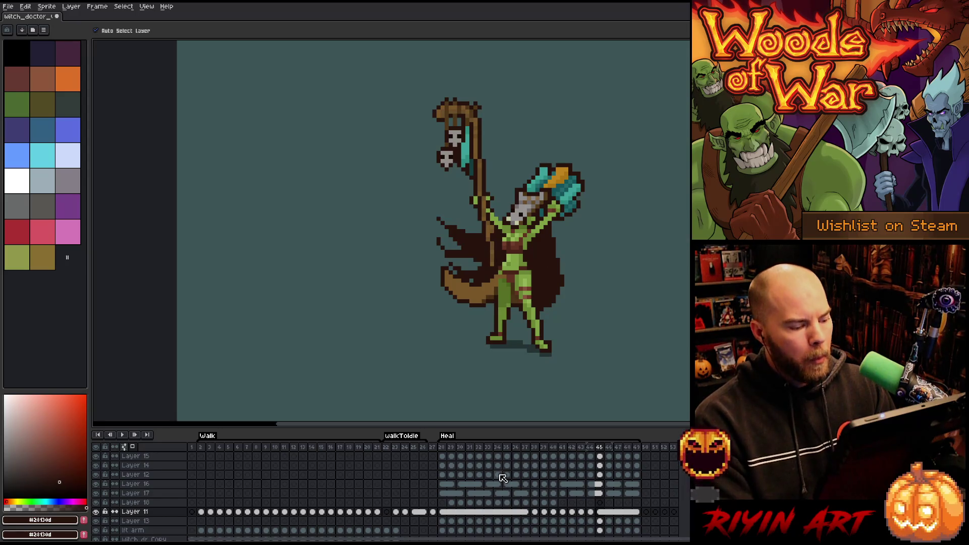
# - On Heal frame 28, lasso-select the teal axe head with the freehand selection
pyautogui.click(444, 512)
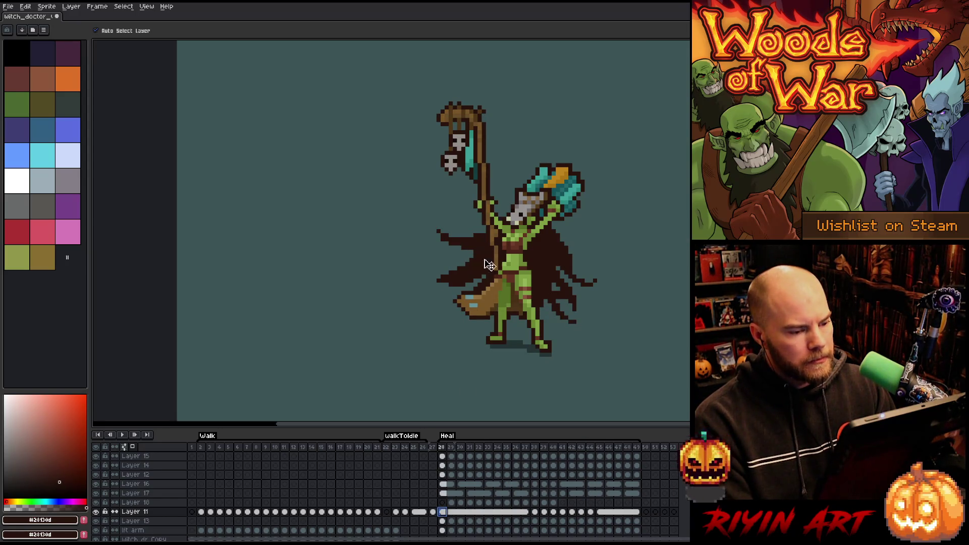
pyautogui.scroll(2, 489, 265)
pyautogui.scroll(-1, 571, 206)
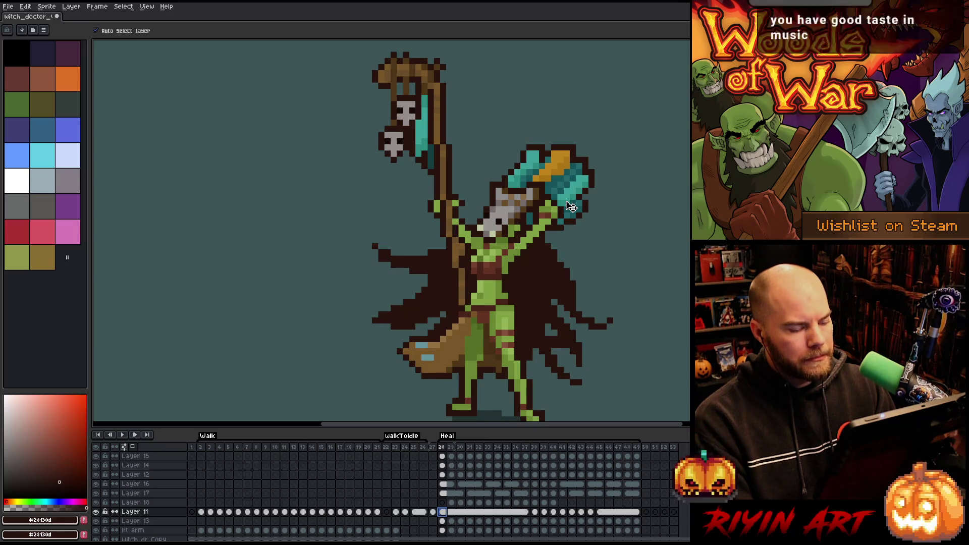
pyautogui.press('b')
pyautogui.moveTo(622, 151)
pyautogui.mouseDown()
pyautogui.moveTo(599, 217)
pyautogui.moveTo(536, 243)
pyautogui.mouseUp()
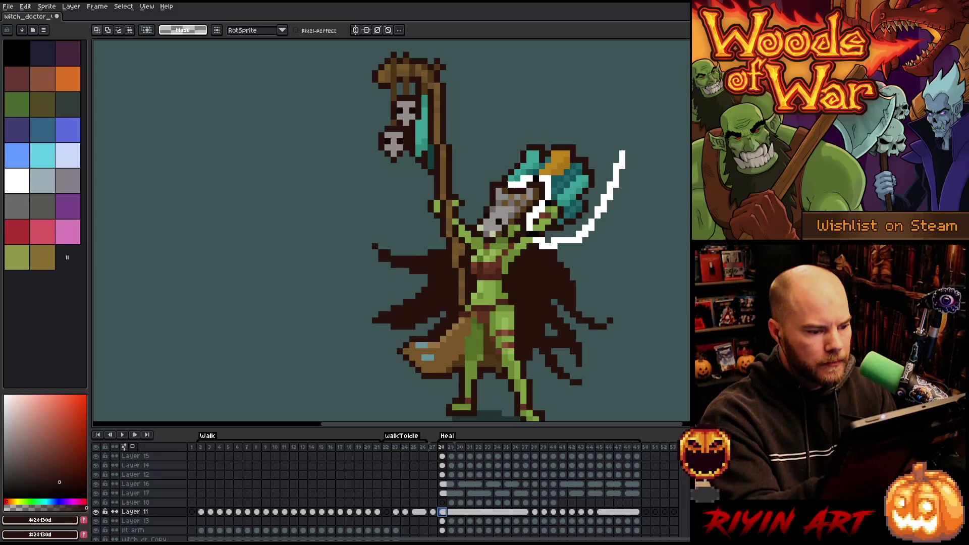
pyautogui.moveTo(529, 230); pyautogui.dragTo(638, 168)
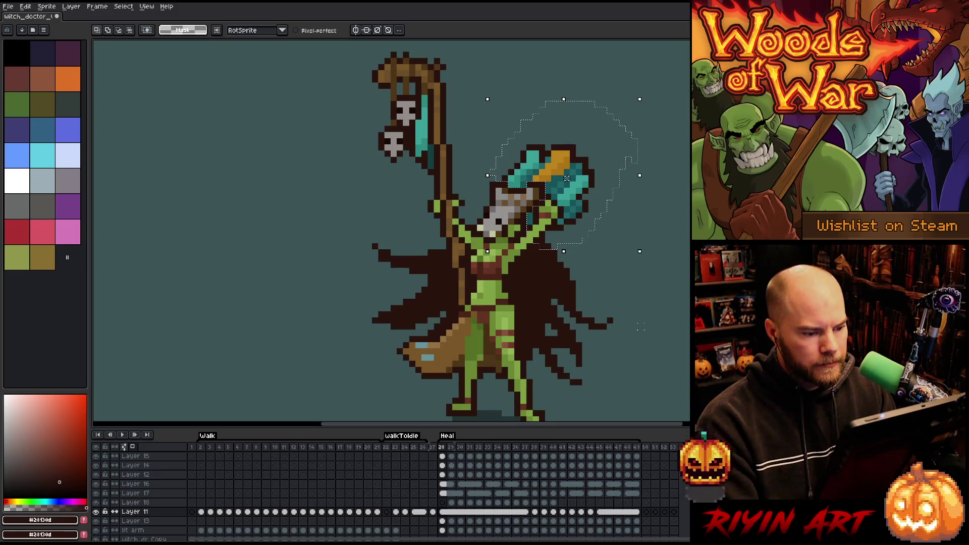
pyautogui.moveTo(598, 273); pyautogui.dragTo(564, 240)
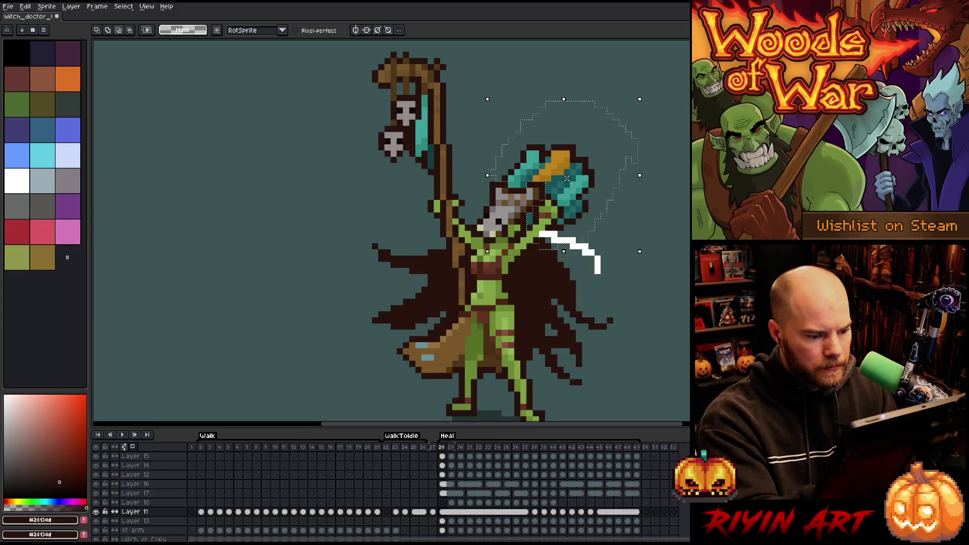
# - Solo Layer 11, extend the selection down the axe, and add empty Layer 19
pyautogui.keyDown('alt'); pyautogui.click(96, 511); pyautogui.keyUp('alt')
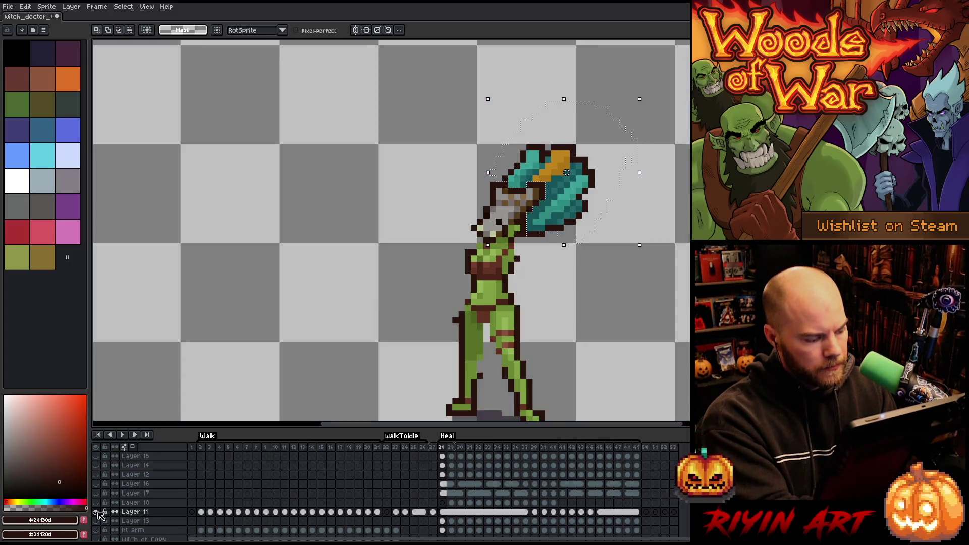
pyautogui.moveTo(526, 234)
pyautogui.mouseDown()
pyautogui.moveTo(530, 248)
pyautogui.moveTo(558, 255)
pyautogui.moveTo(614, 337)
pyautogui.mouseUp()
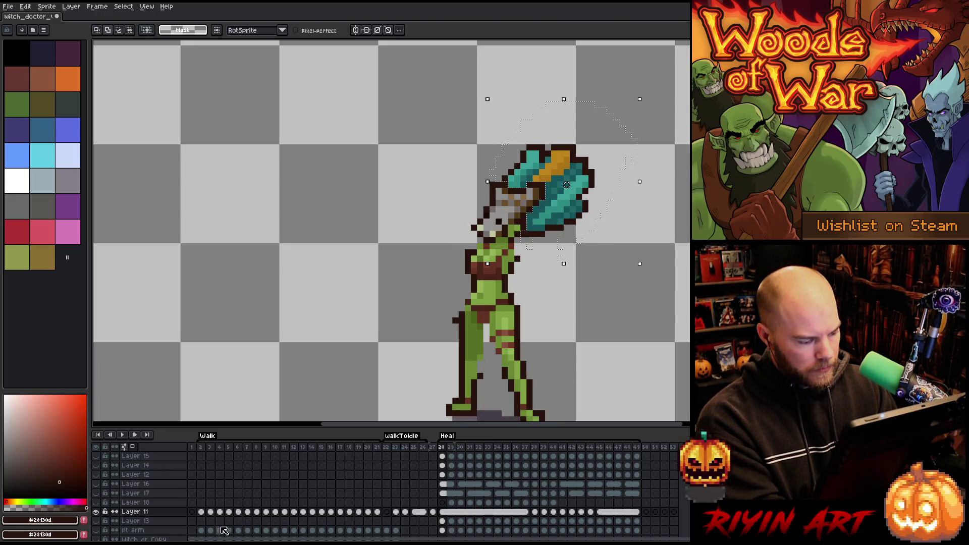
pyautogui.hotkey('shift', 'n')
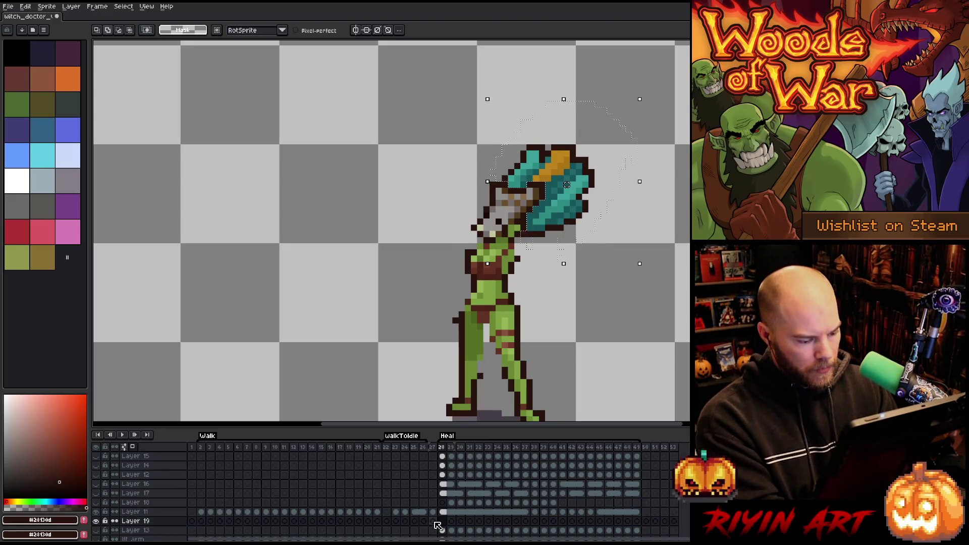
pyautogui.click(443, 513)
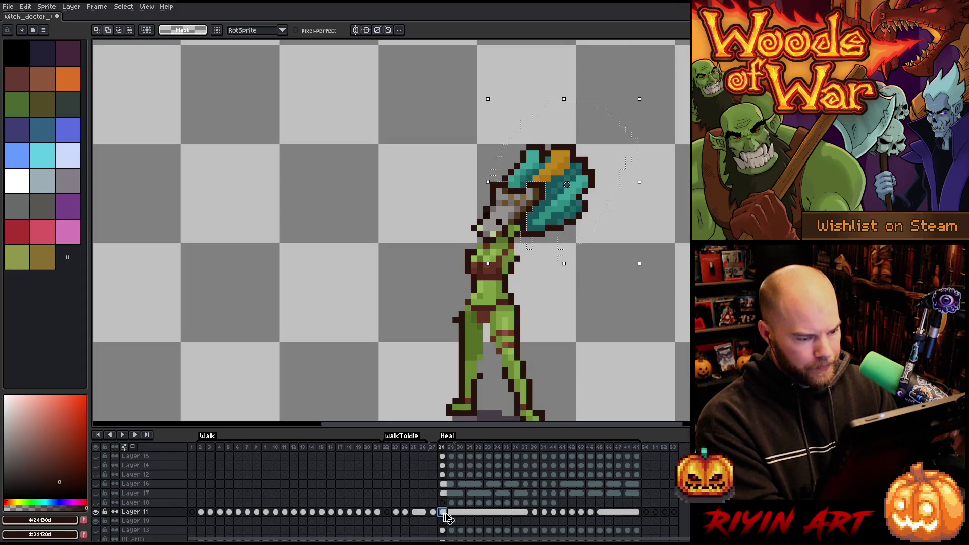
# - Paste the axe head into Layer 19 at frame 28 and check it in playback
pyautogui.click(444, 521)
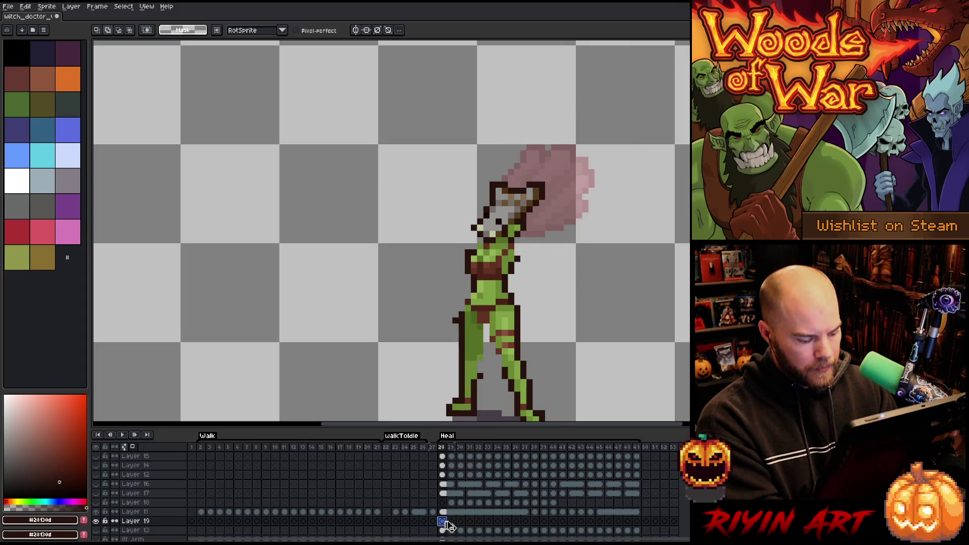
pyautogui.hotkey('ctrl', 'v')
pyautogui.press('.')
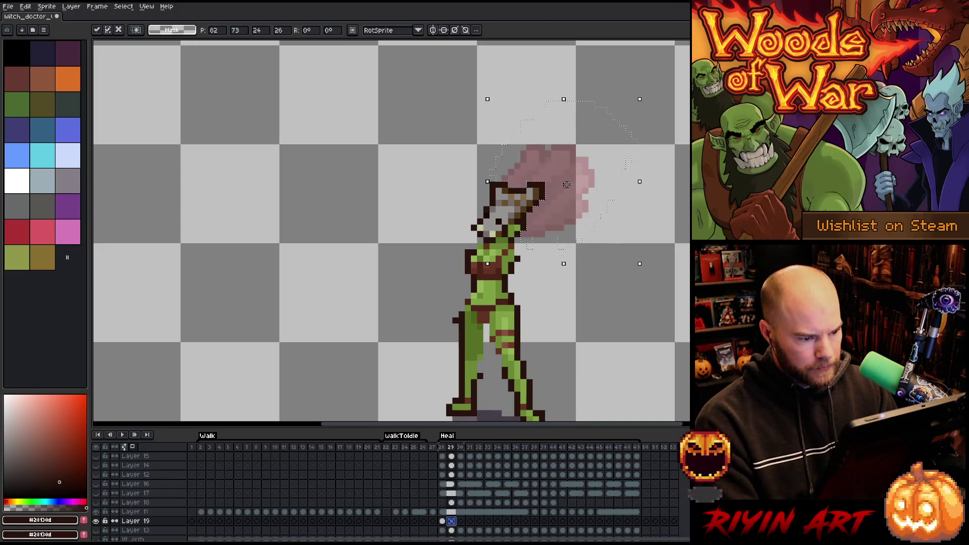
pyautogui.press('Return')
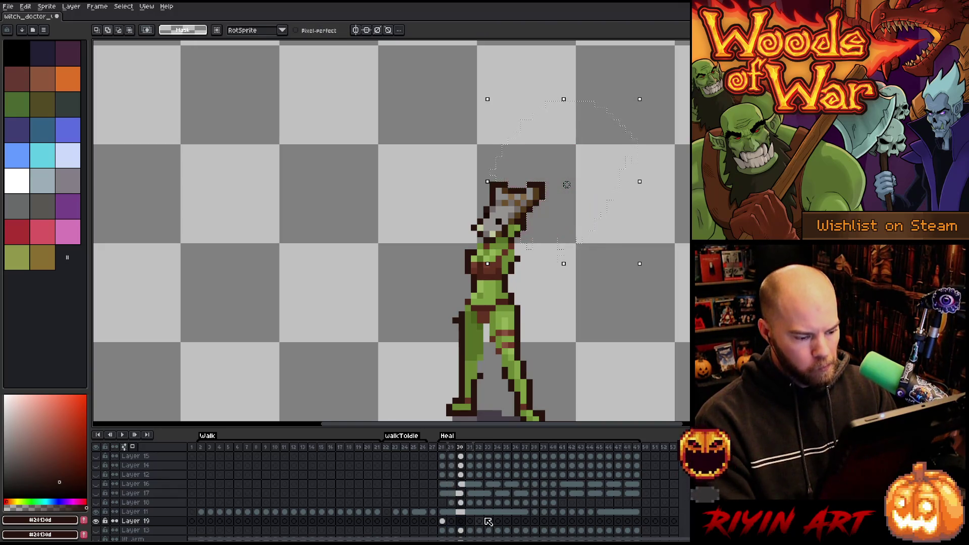
pyautogui.press('Return')
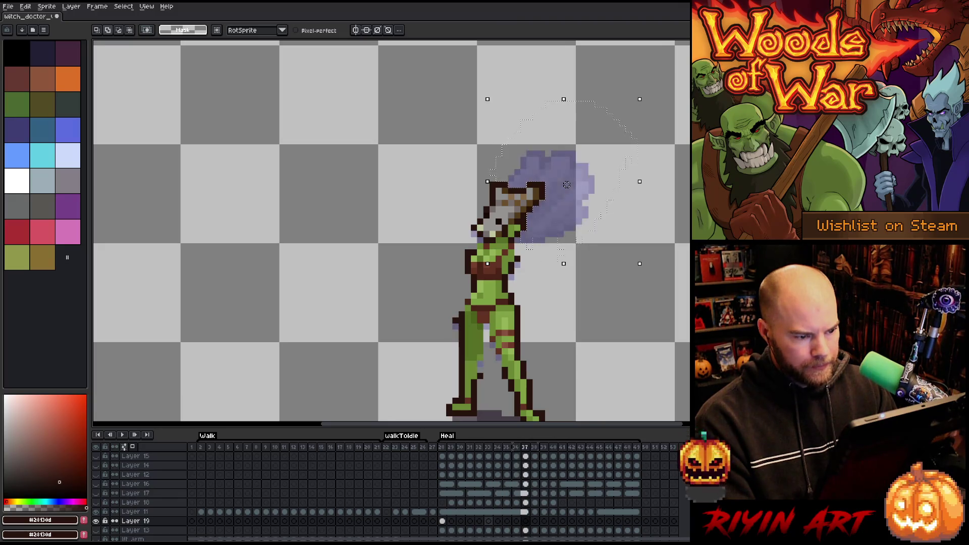
pyautogui.press('.')
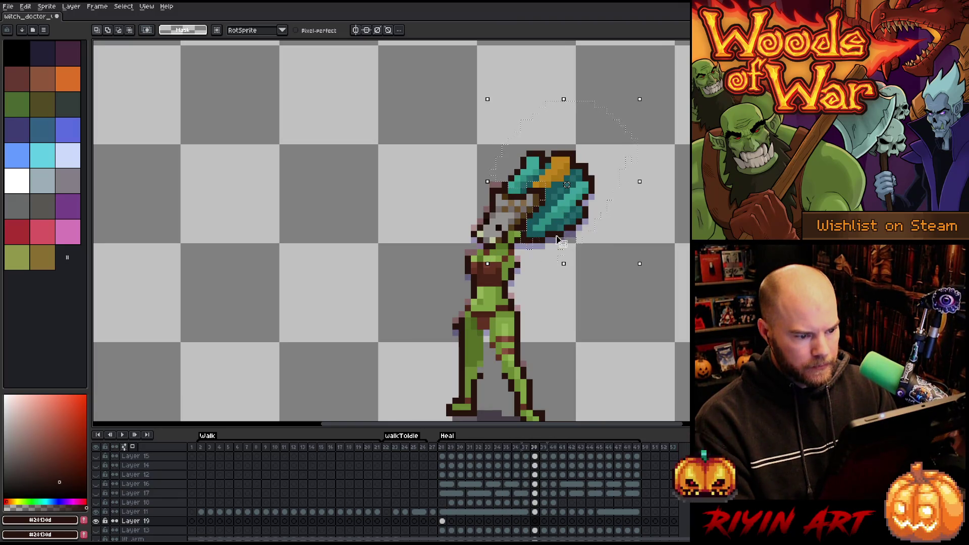
pyautogui.moveTo(559, 246); pyautogui.dragTo(560, 251)
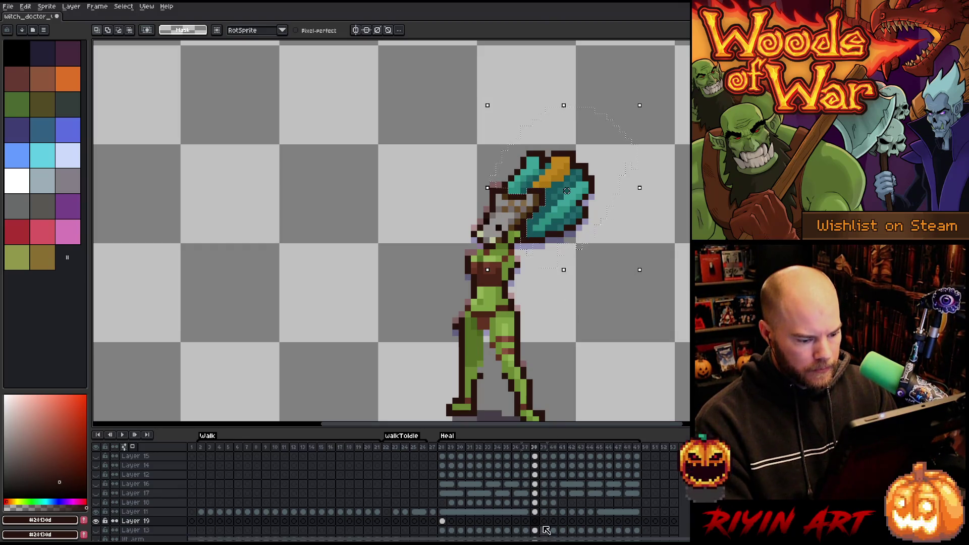
# - Delete the axe head pixels from Layer 11's later Heal frames, 39 through 47
pyautogui.click(536, 513)
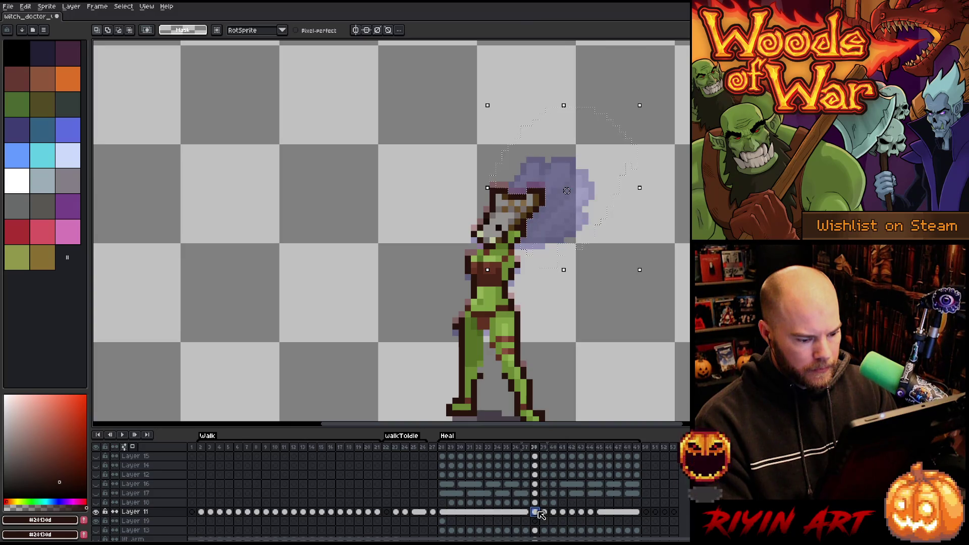
pyautogui.click(545, 513)
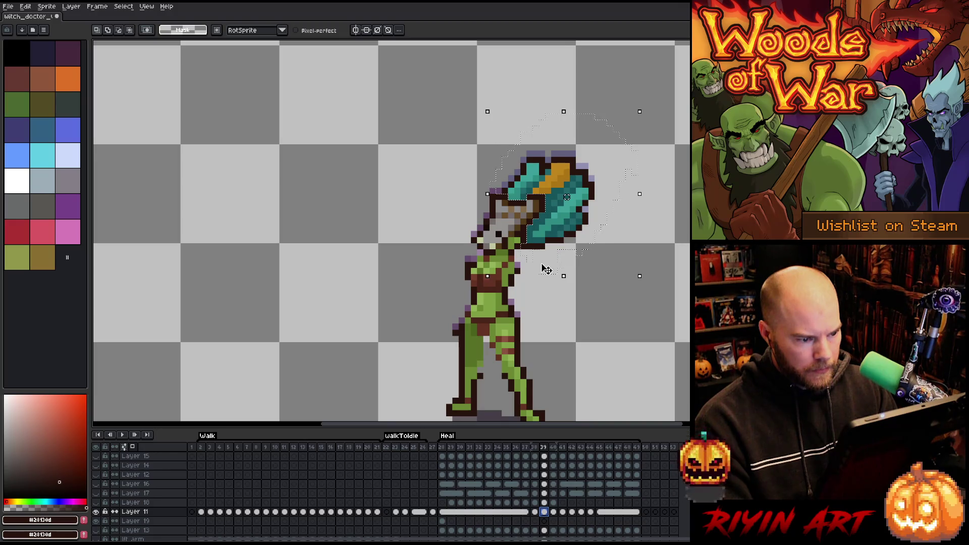
pyautogui.click(554, 512)
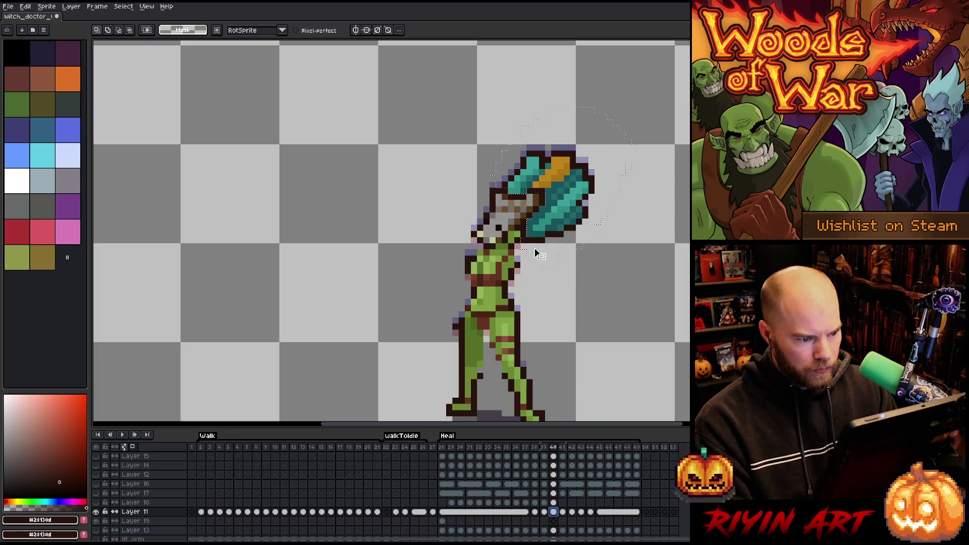
pyautogui.press('Delete')
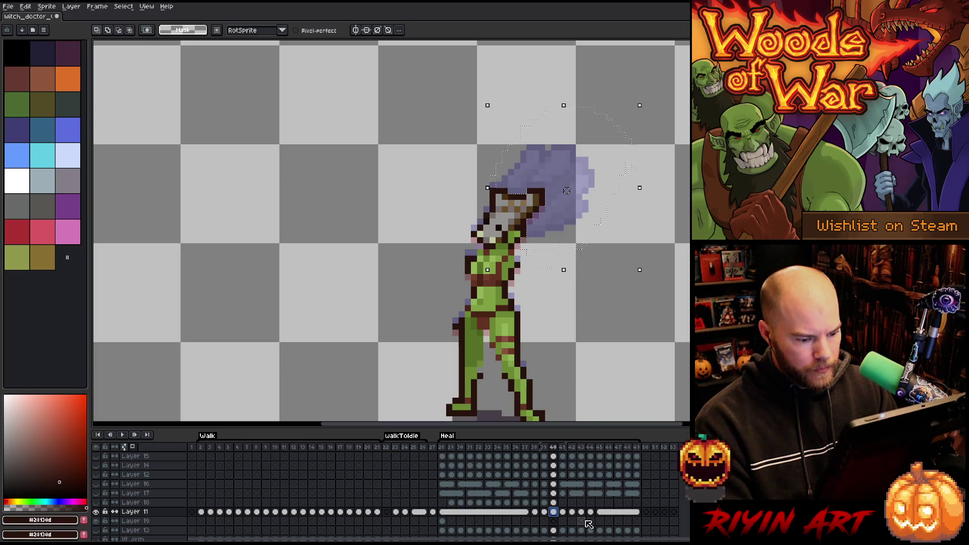
pyautogui.click(563, 512)
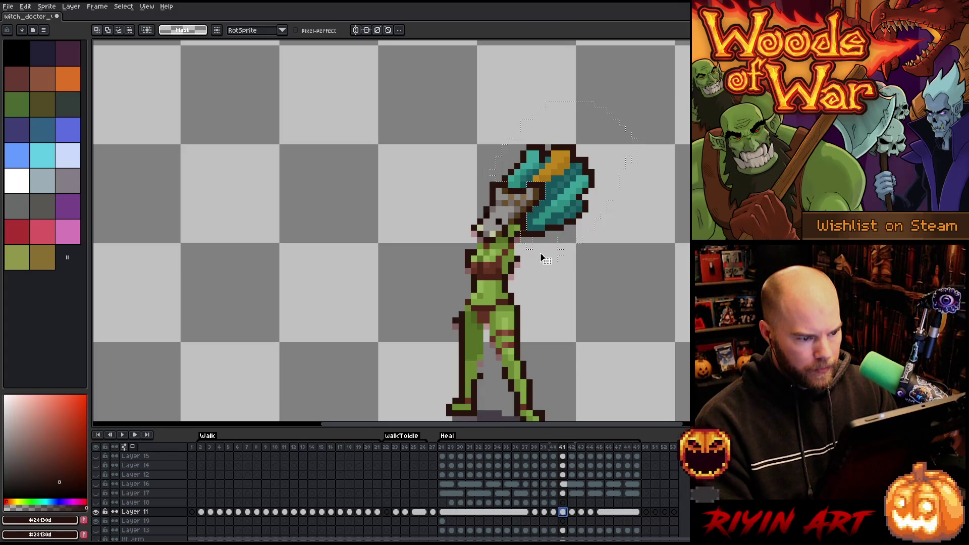
pyautogui.click(572, 513)
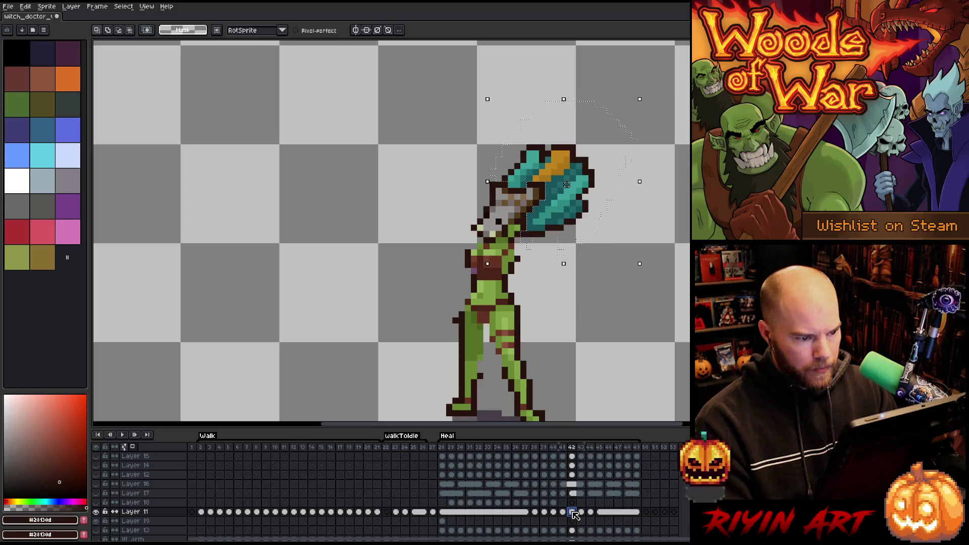
pyautogui.moveTo(584, 514); pyautogui.dragTo(619, 515)
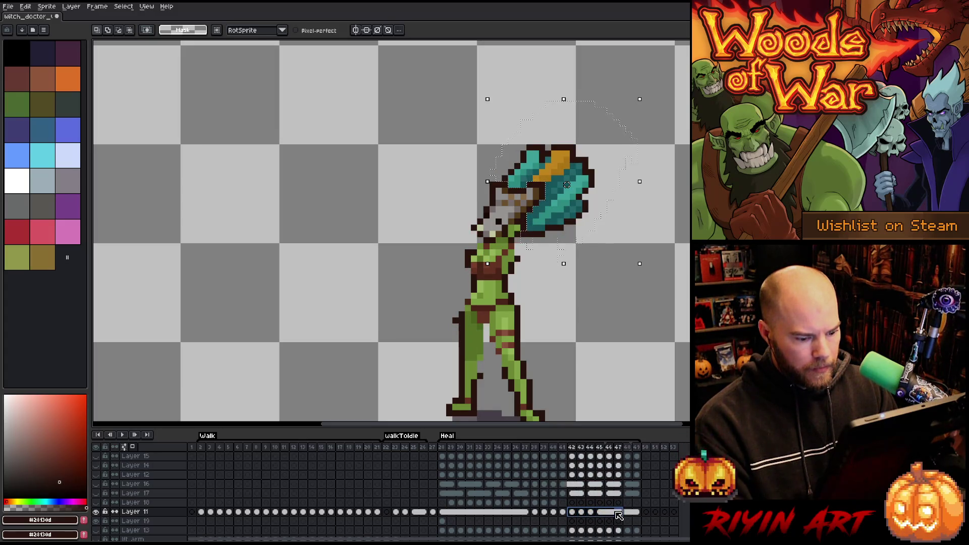
# - Link Layer 19's cels across frames 28–48 and show all layers again
pyautogui.click(443, 521)
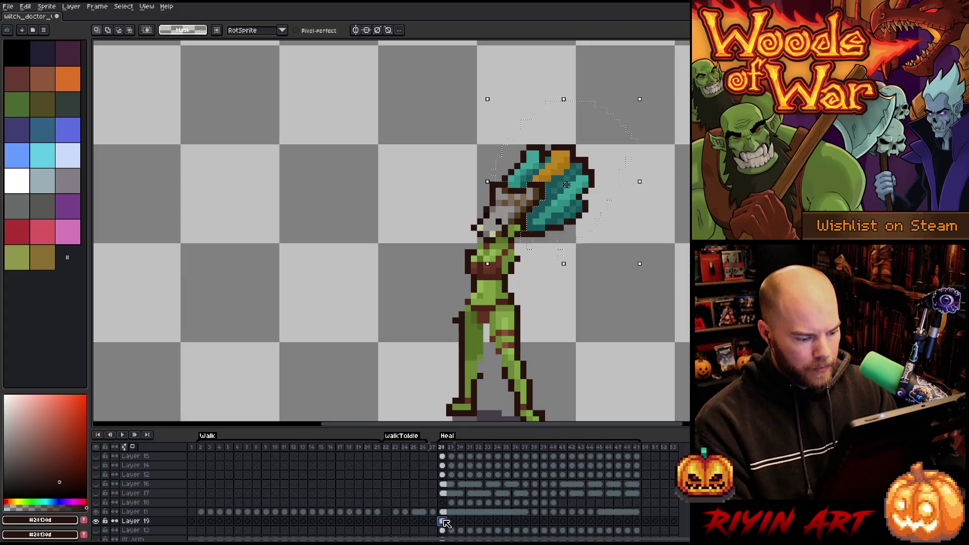
pyautogui.moveTo(465, 524); pyautogui.dragTo(634, 521)
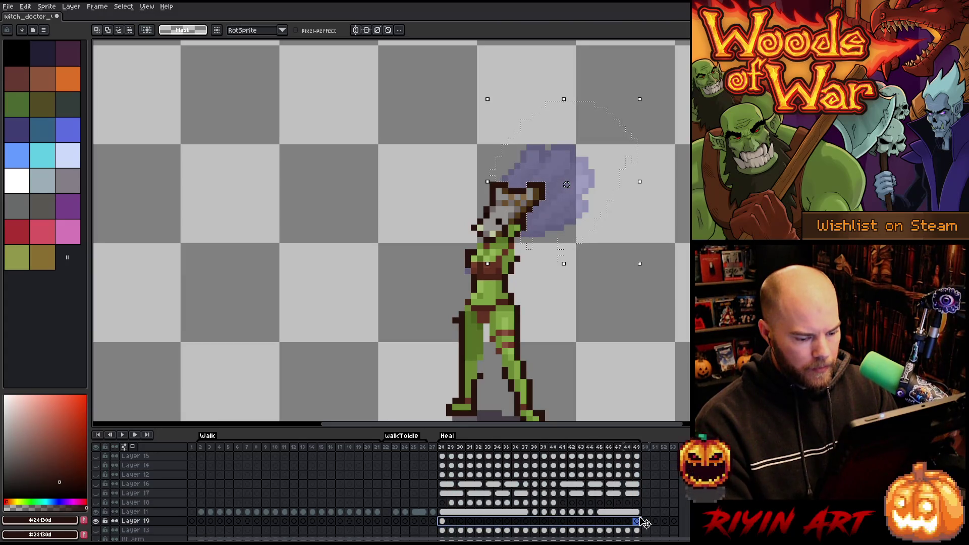
pyautogui.rightClick(638, 522)
pyautogui.click(659, 527)
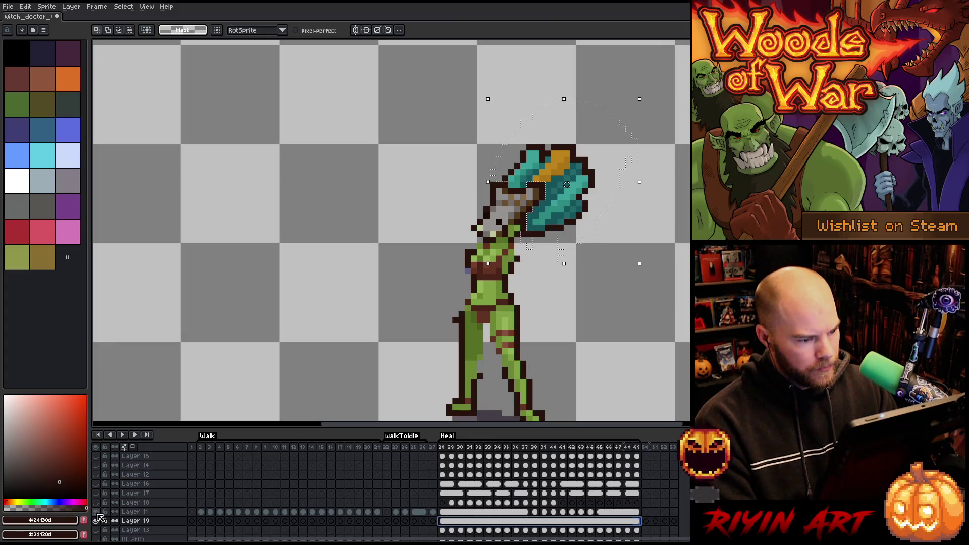
pyautogui.click(99, 518)
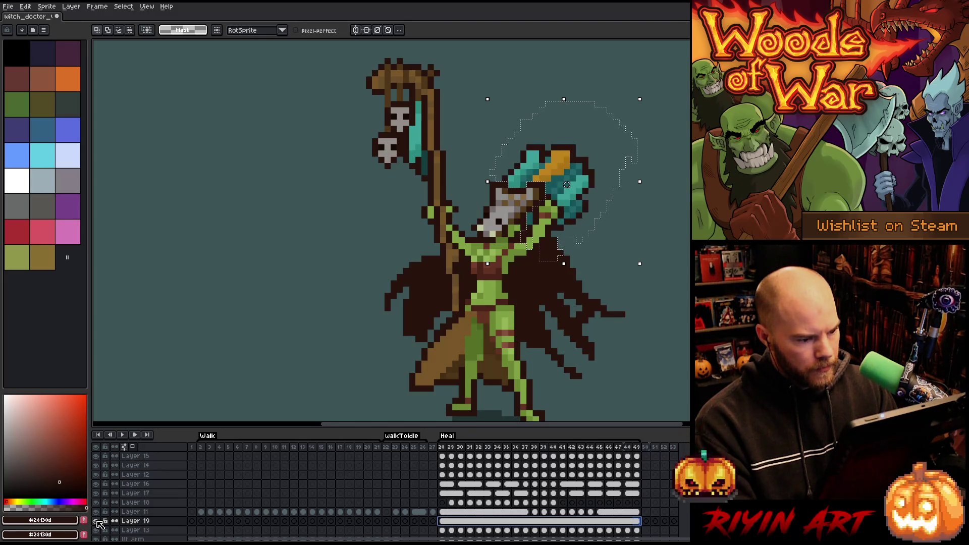
# - Play the Heal animation while zooming, then select Layer 18's cel at frame 29
pyautogui.press('Return')
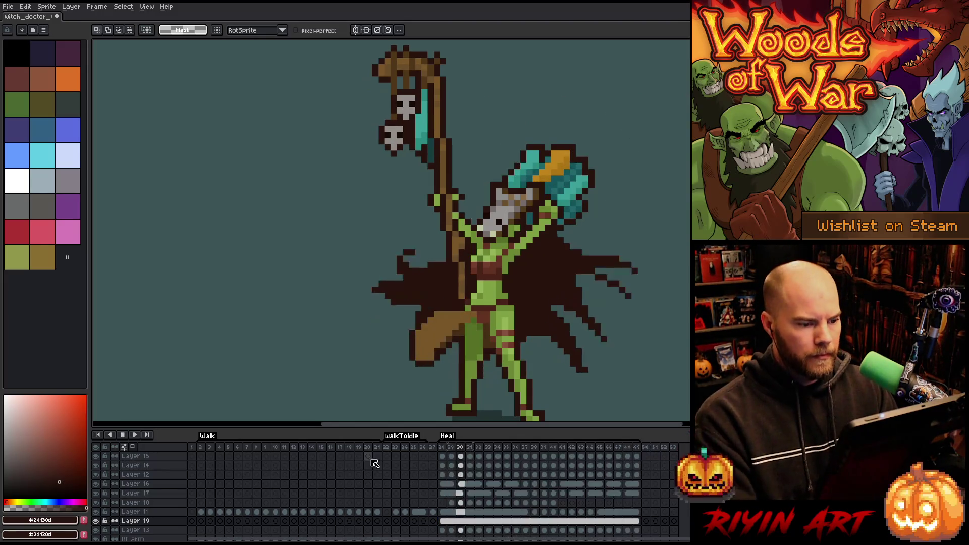
pyautogui.scroll(-2, 379, 359)
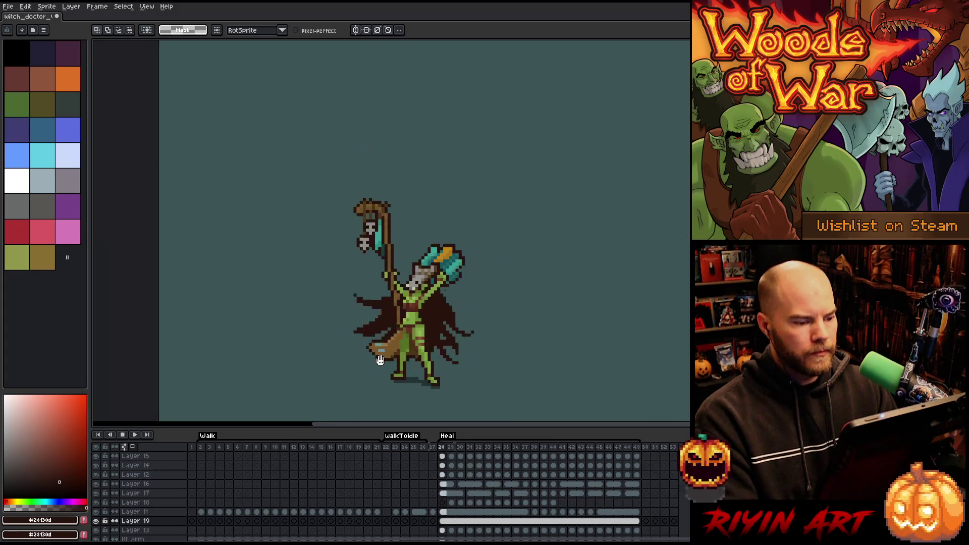
pyautogui.scroll(1, 379, 372)
pyautogui.scroll(1, 436, 279)
pyautogui.scroll(-1, 437, 279)
pyautogui.scroll(1, 474, 237)
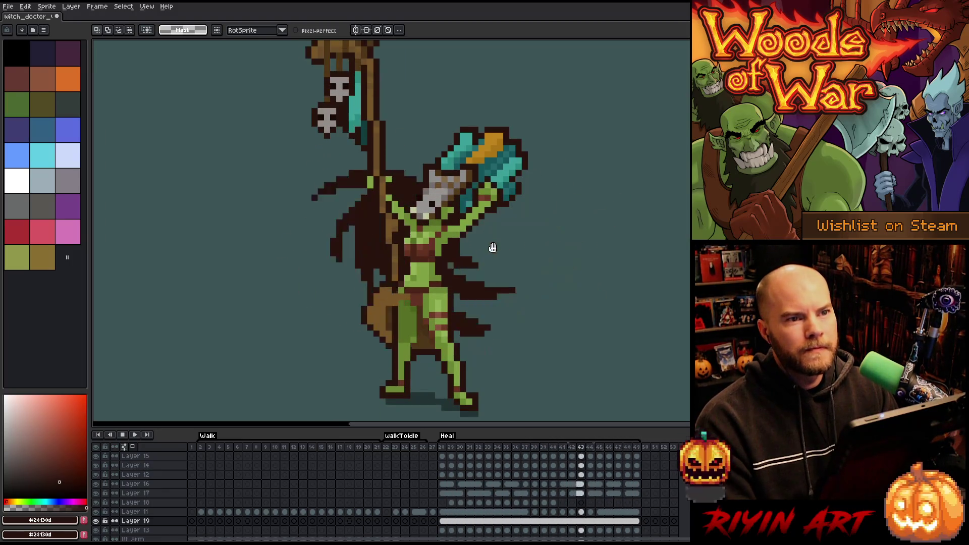
pyautogui.scroll(-1, 486, 242)
pyautogui.scroll(1, 487, 244)
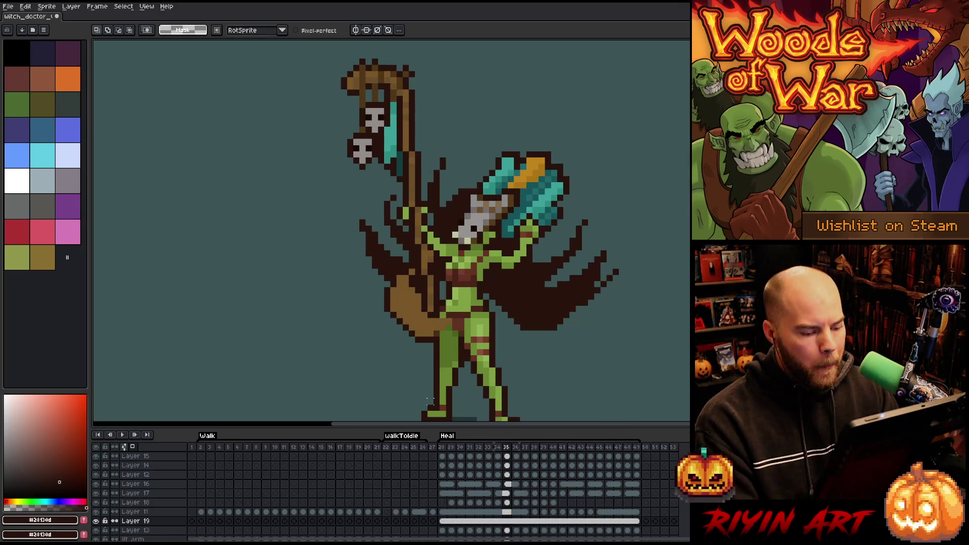
pyautogui.click(452, 503)
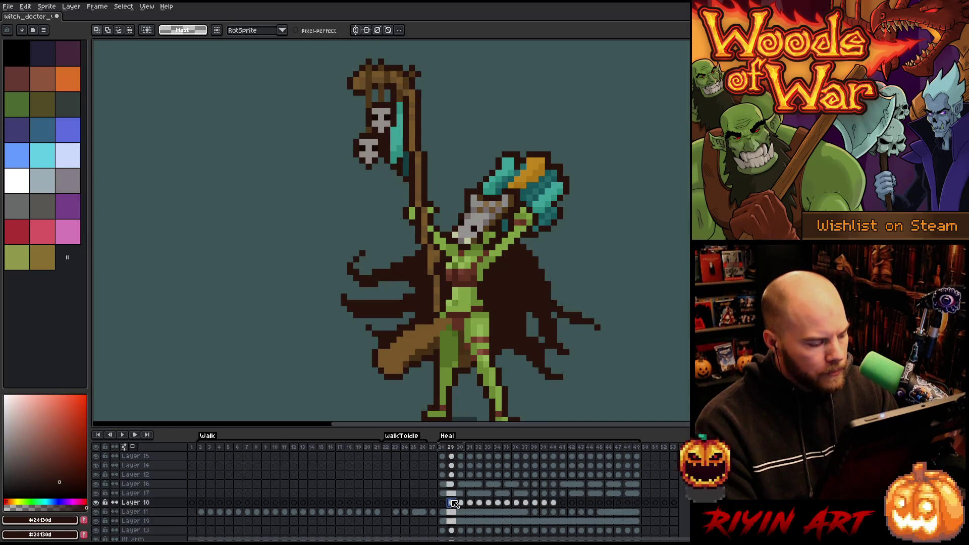
pyautogui.scroll(1, 374, 308)
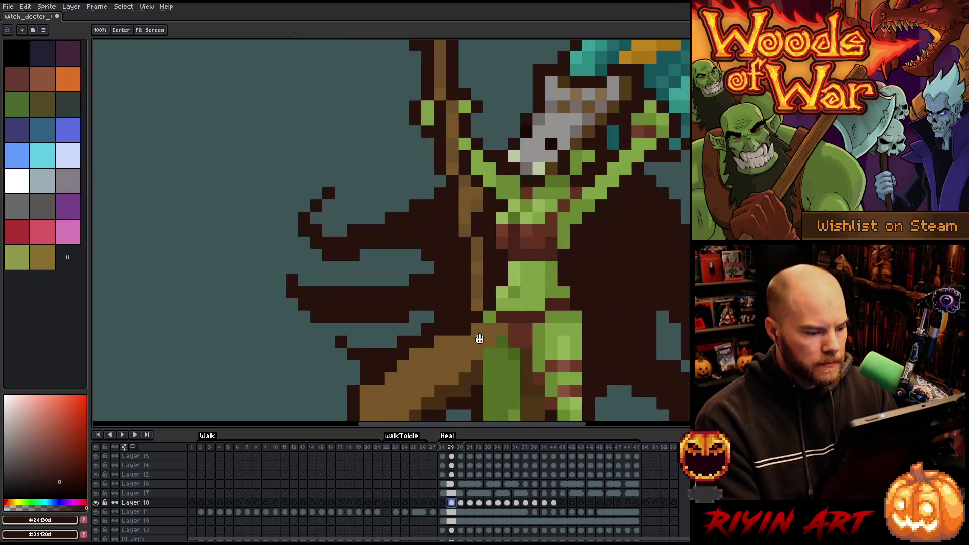
# - With the pencil and dark green from the body, paint a shading pixel on the tunic
pyautogui.scroll(2, 480, 250)
pyautogui.press('b')
pyautogui.keyDown('alt'); pyautogui.click(482, 273); pyautogui.keyUp('alt')
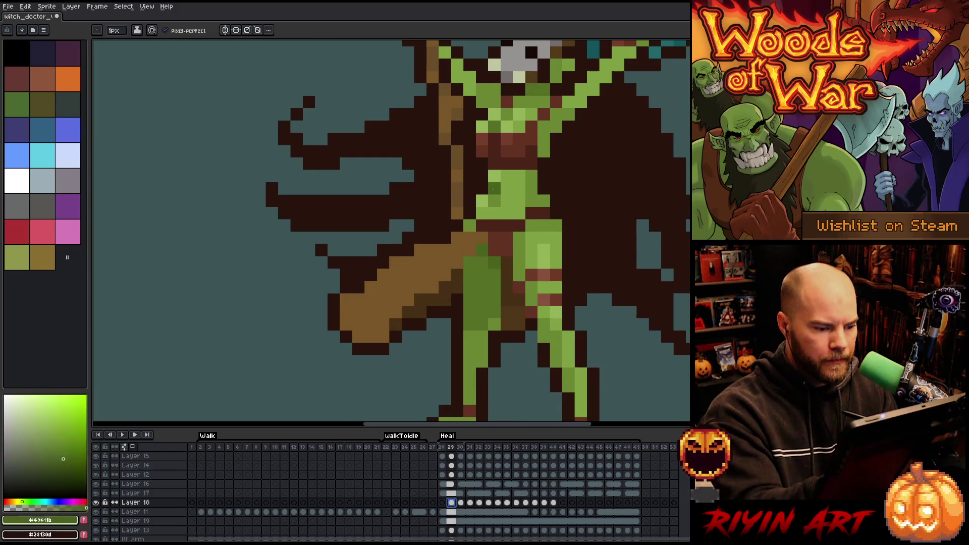
pyautogui.press('Left')
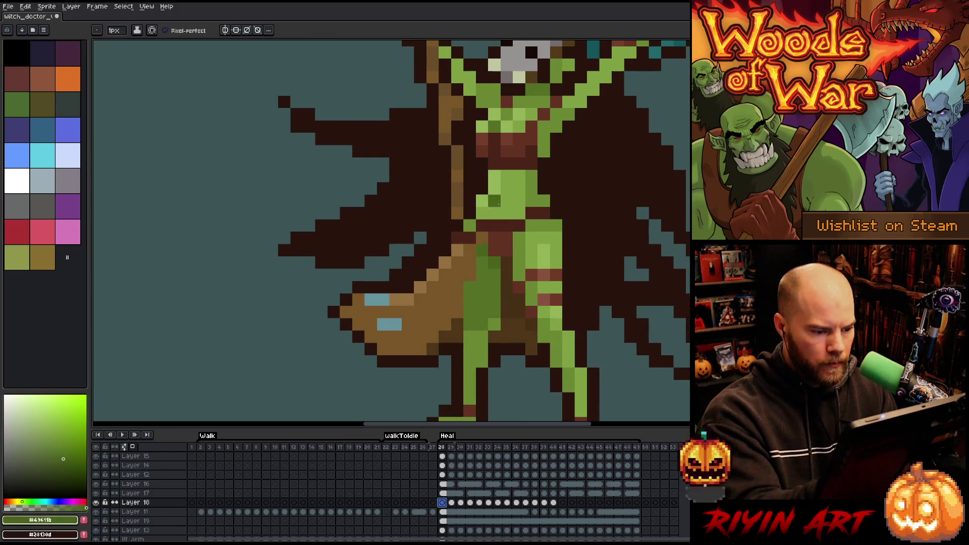
pyautogui.press('Right')
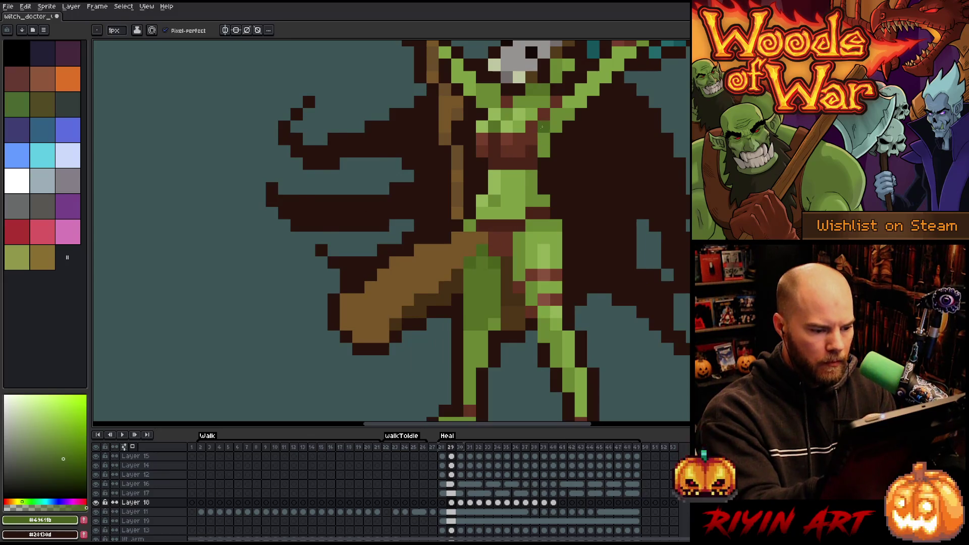
pyautogui.press('Right')
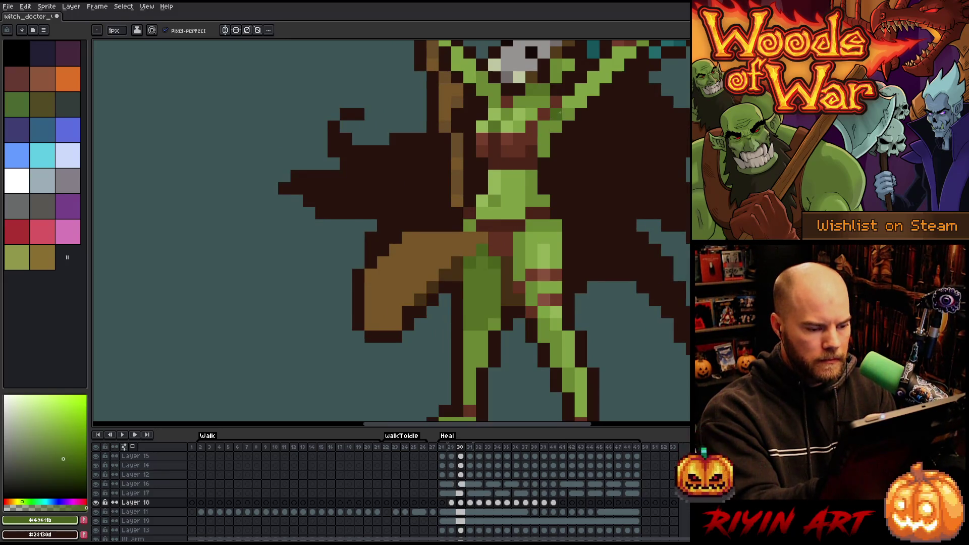
pyautogui.press('Right')
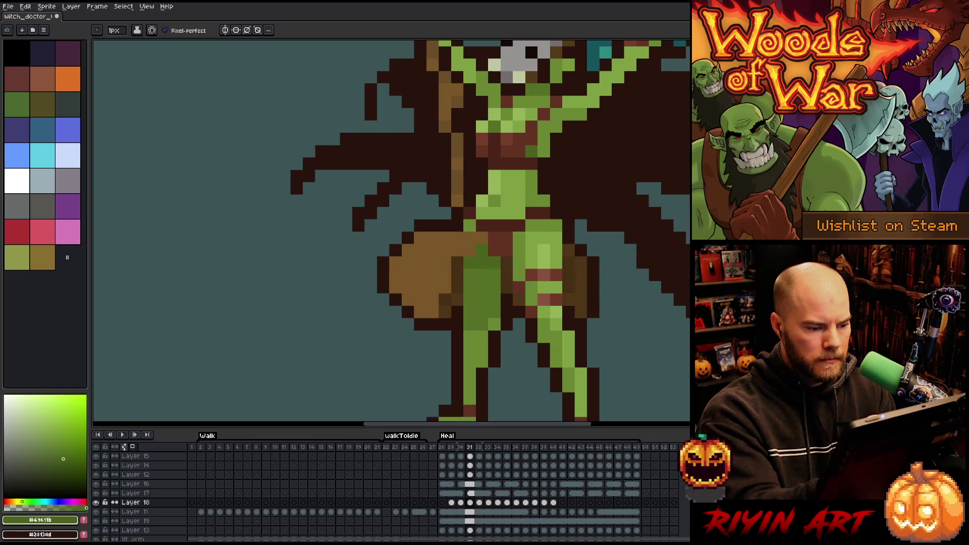
pyautogui.press('Left')
pyautogui.press('Left')
pyautogui.press('Left')
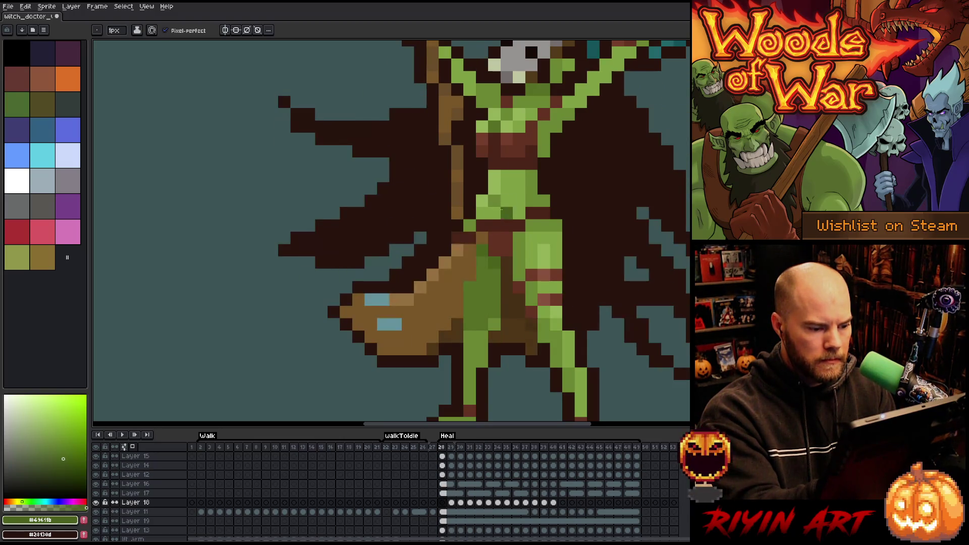
pyautogui.press('Right')
pyautogui.press('Right')
pyautogui.press('Right')
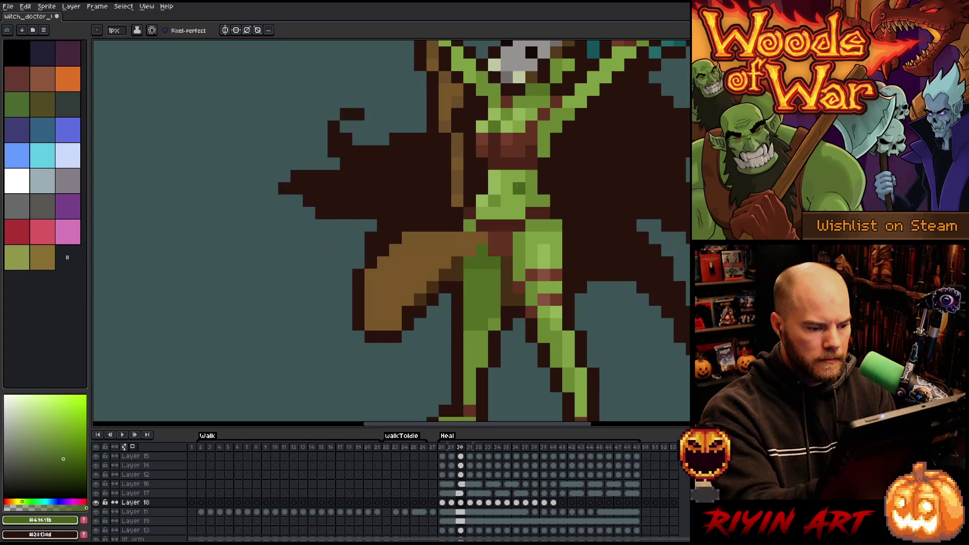
pyautogui.click(470, 250)
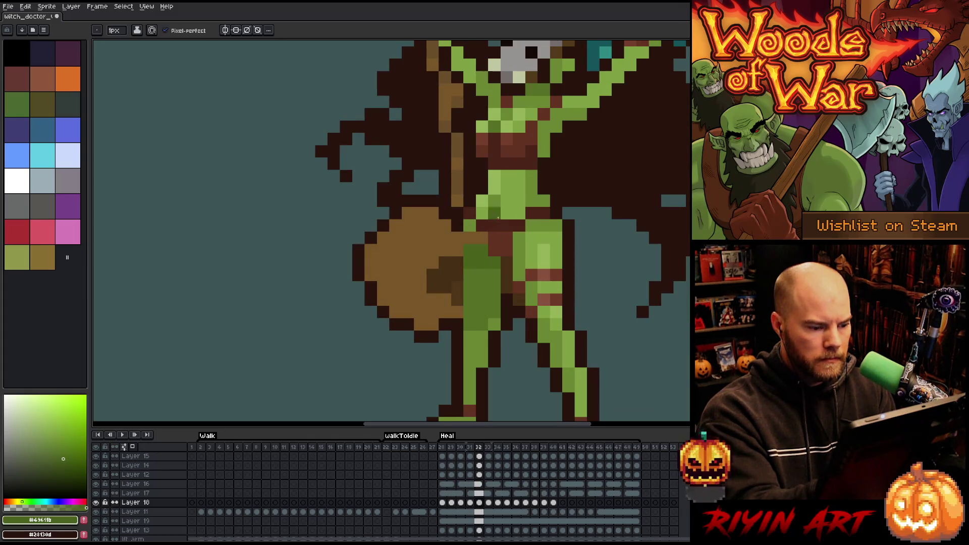
# - Several frames later, touch up a pixel on the chest
pyautogui.press('Right')
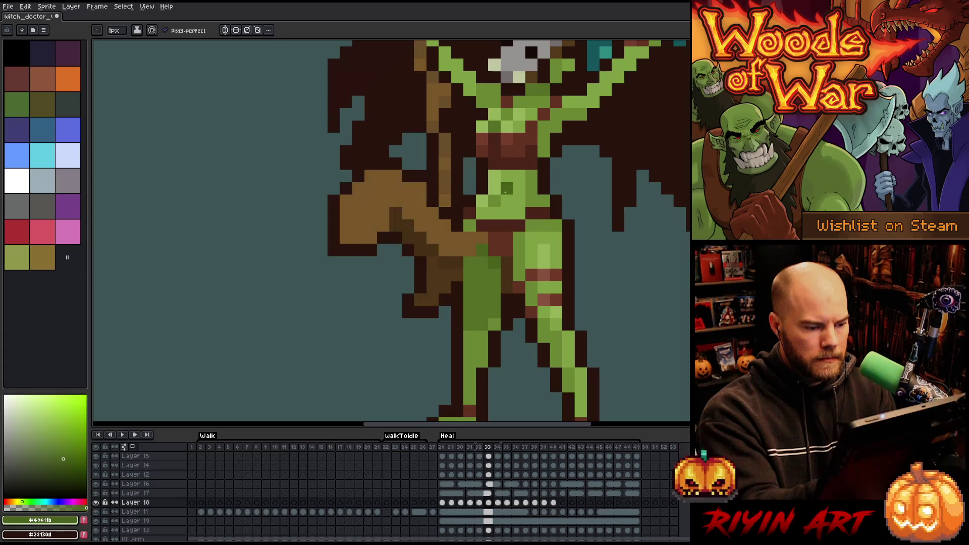
pyautogui.press('Right')
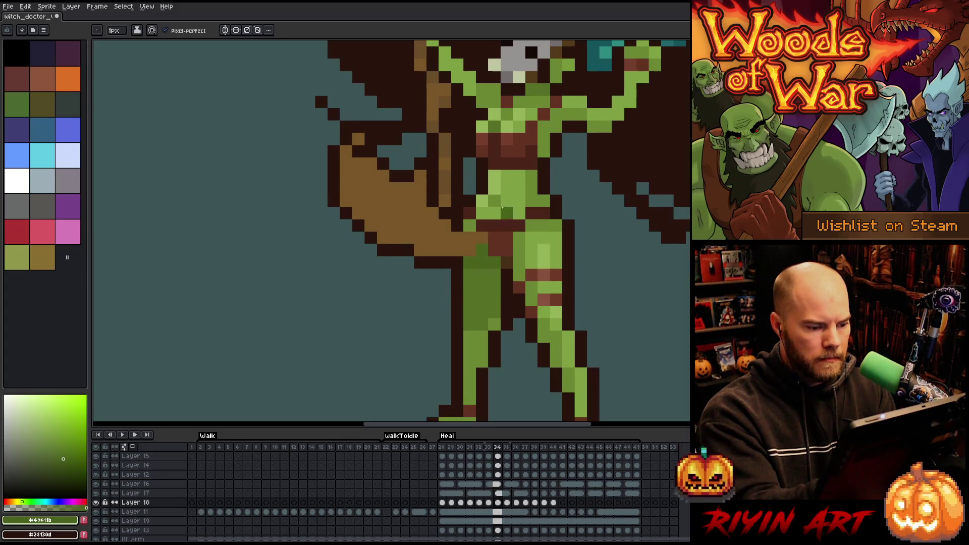
pyautogui.press('Right')
pyautogui.press('Right')
pyautogui.press('Right')
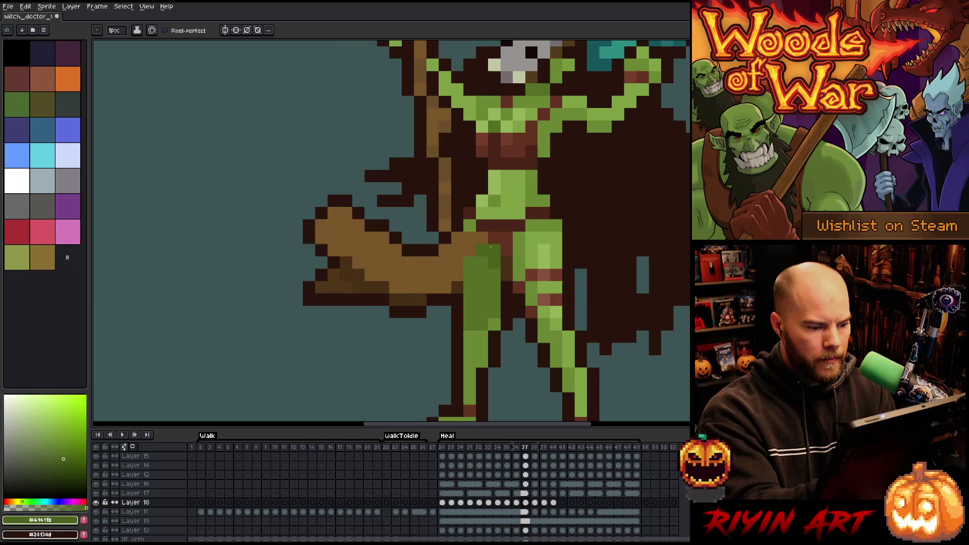
# - Further on, paint dark green shading along the left leg
pyautogui.press('Right')
pyautogui.click(519, 177)
pyautogui.press('Right')
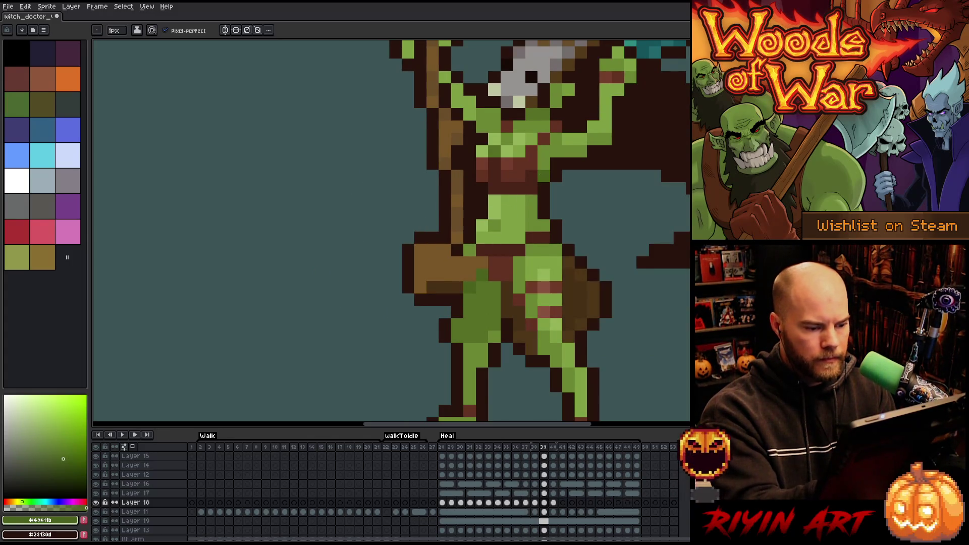
pyautogui.press('Right')
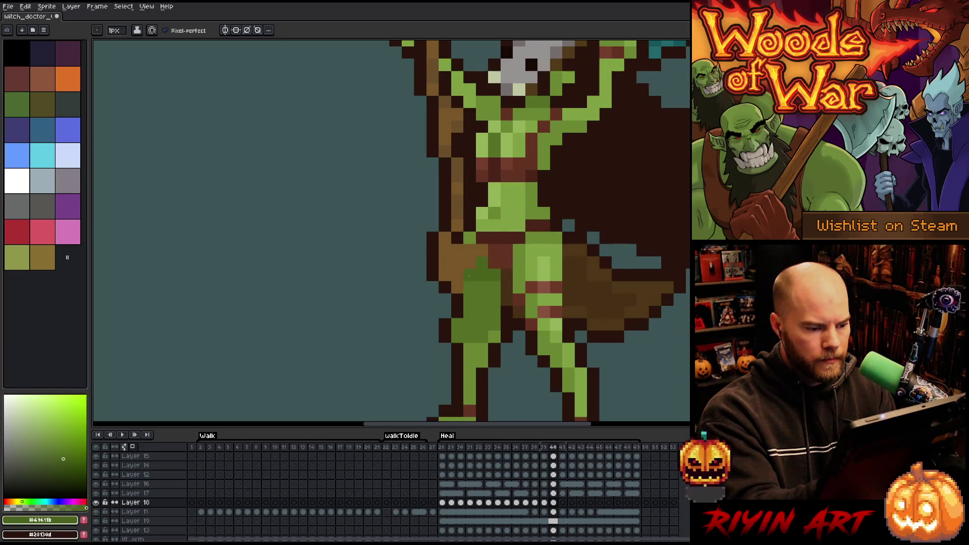
pyautogui.press('Right')
pyautogui.press('Left')
pyautogui.press('Right')
pyautogui.press('Right')
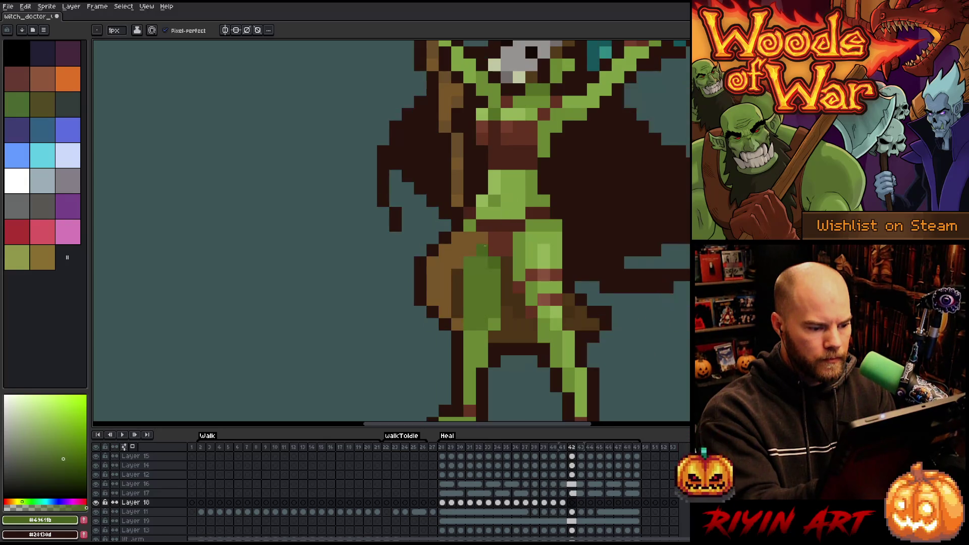
pyautogui.press('Right')
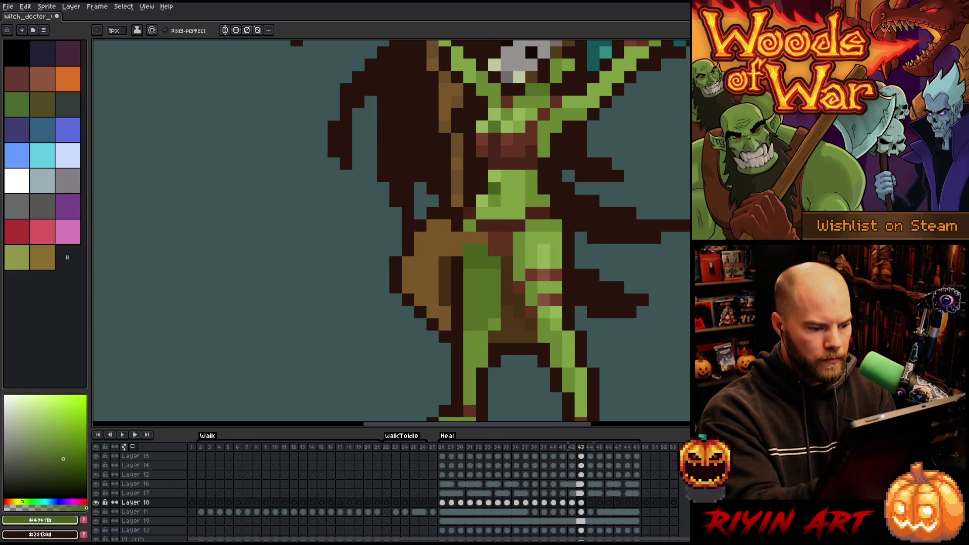
pyautogui.press('Right')
# - Step through the remaining frames back to the first, play the animation, and pick the axe's brown
pyautogui.press('Right')
pyautogui.moveTo(482, 262); pyautogui.dragTo(472, 262)
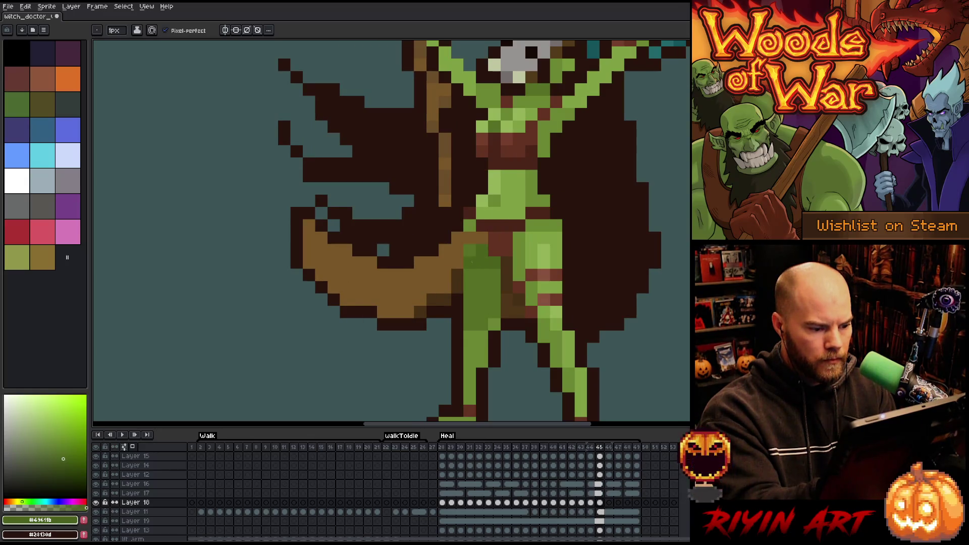
pyautogui.press('Right')
pyautogui.press('Right')
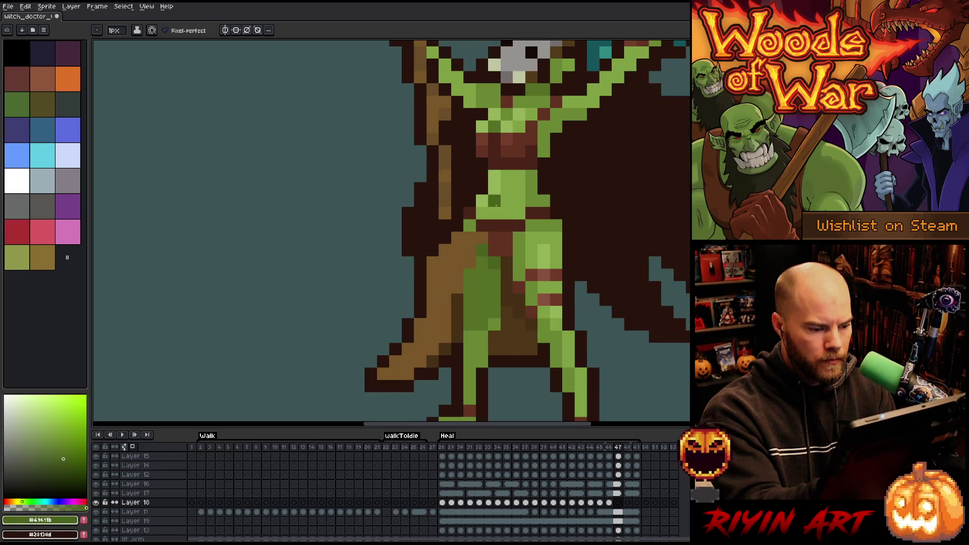
pyautogui.press('Right')
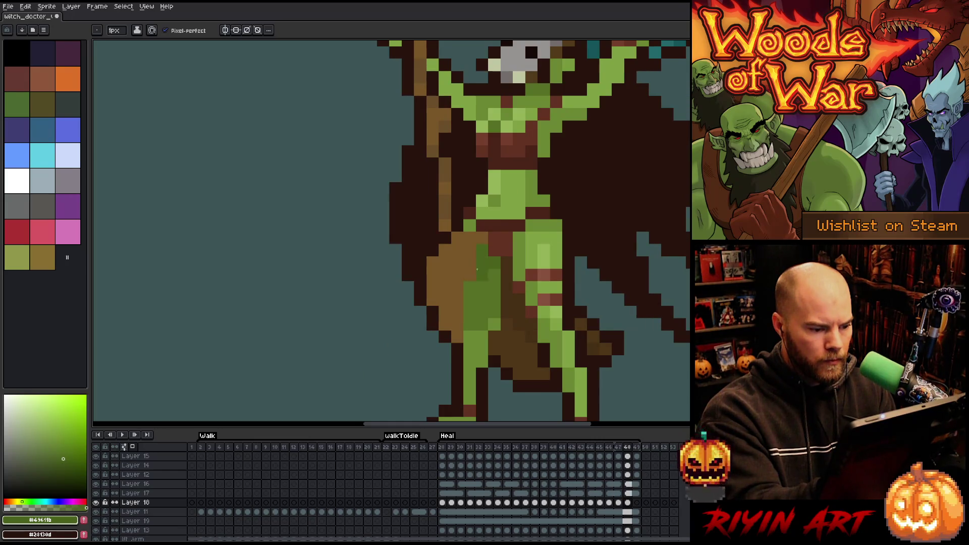
pyautogui.press('Right')
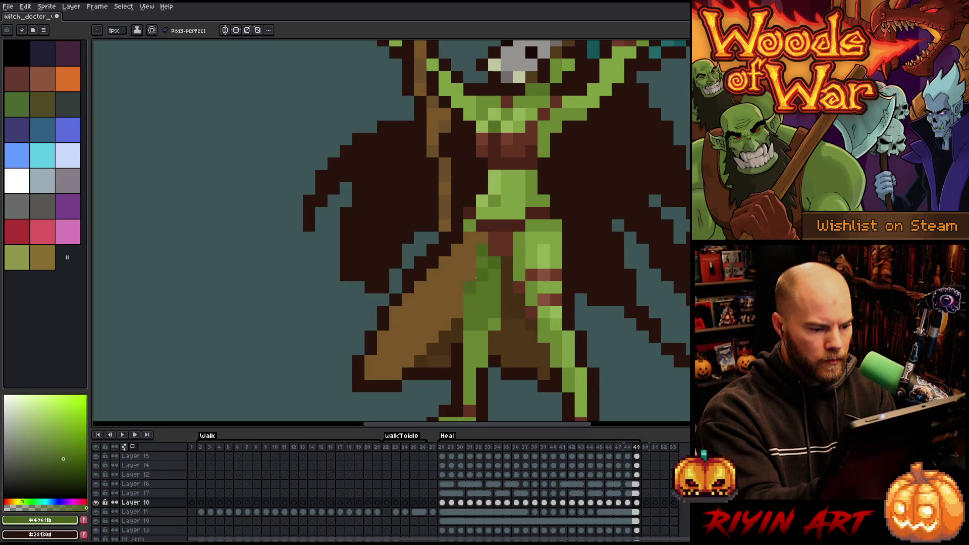
pyautogui.press('Right')
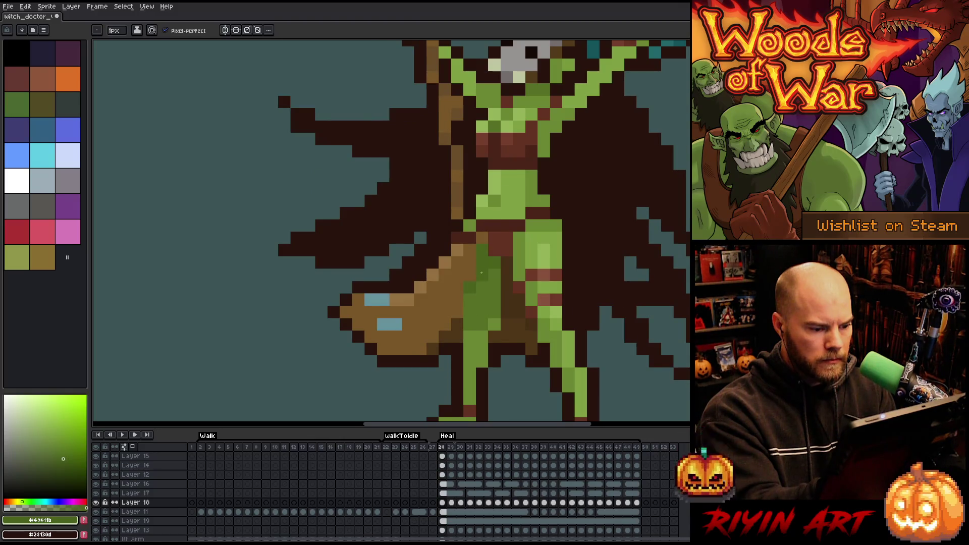
pyautogui.press('Right')
pyautogui.press('Return')
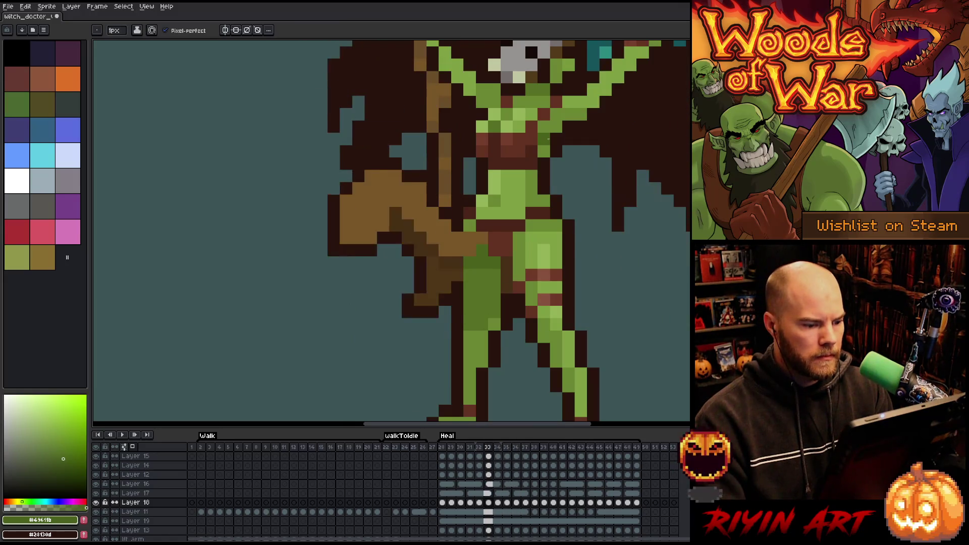
pyautogui.keyDown('ctrl'); pyautogui.click(456, 251); pyautogui.keyUp('ctrl')
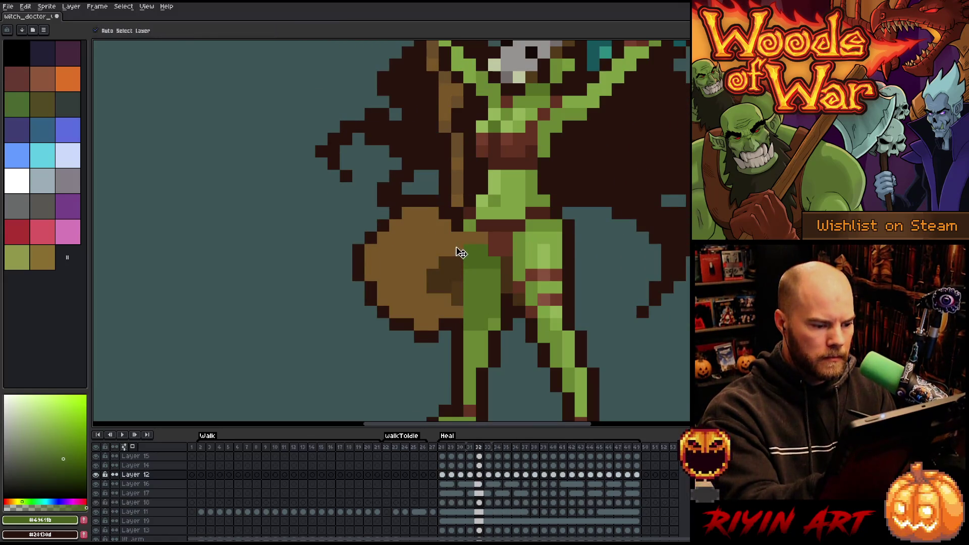
# - Pick the axe's brown and its layer, then play the animation
pyautogui.keyDown('alt'); pyautogui.click(456, 251); pyautogui.keyUp('alt')
pyautogui.click(511, 148)
pyautogui.press('Return')
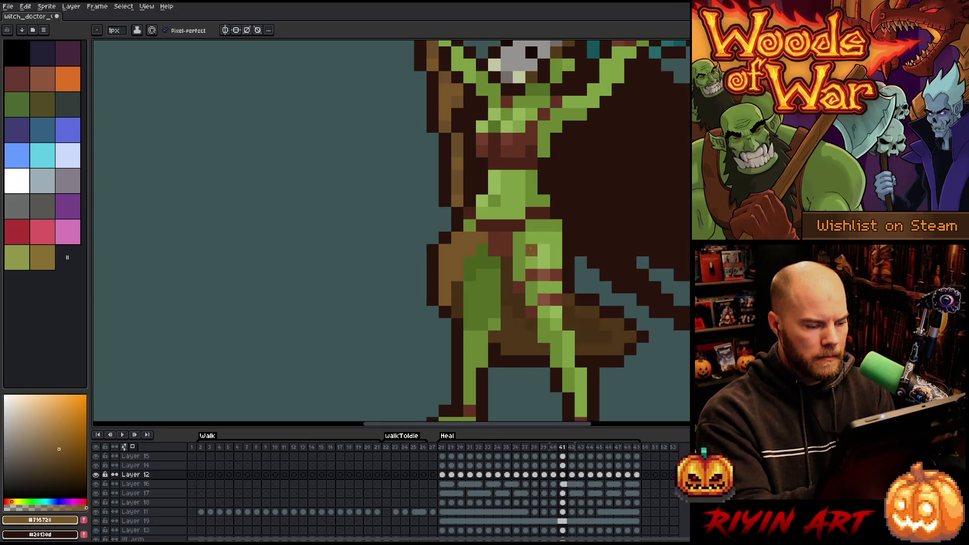
# - Switch to Layer 15, back to Layer 12, and jump to the first Heal frame
pyautogui.keyDown('ctrl'); pyautogui.click(468, 225); pyautogui.keyUp('ctrl')
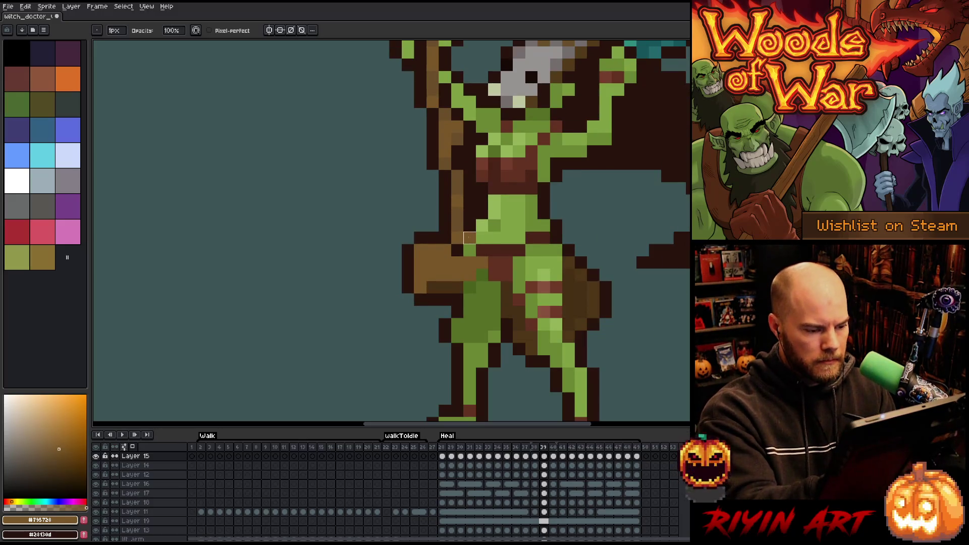
pyautogui.press('Down')
pyautogui.press('Down')
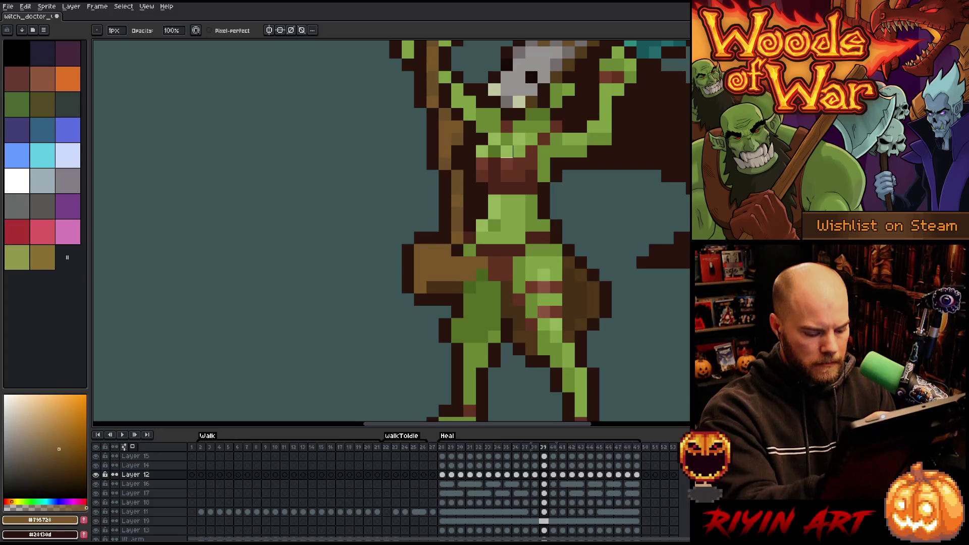
pyautogui.press('Right')
pyautogui.press('Right')
pyautogui.press('Right')
pyautogui.press('Right')
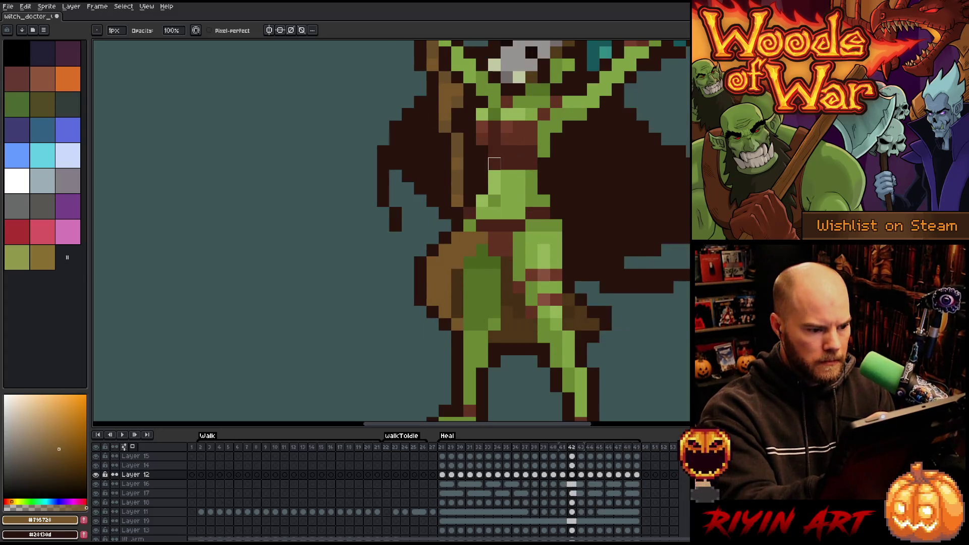
pyautogui.press('Return')
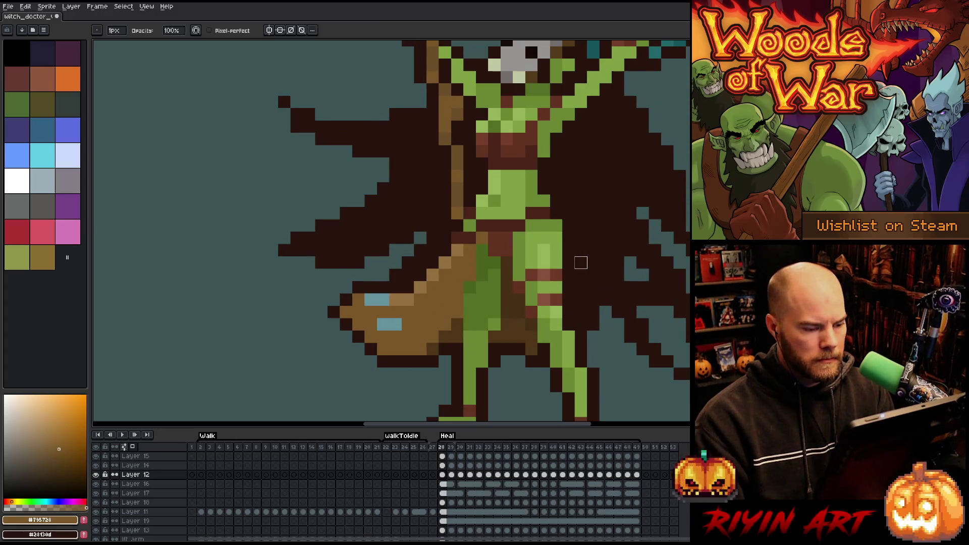
# - With the pixel-perfect pencil in #492418, repaint outline pixels left of and atop the torso
pyautogui.press('b')
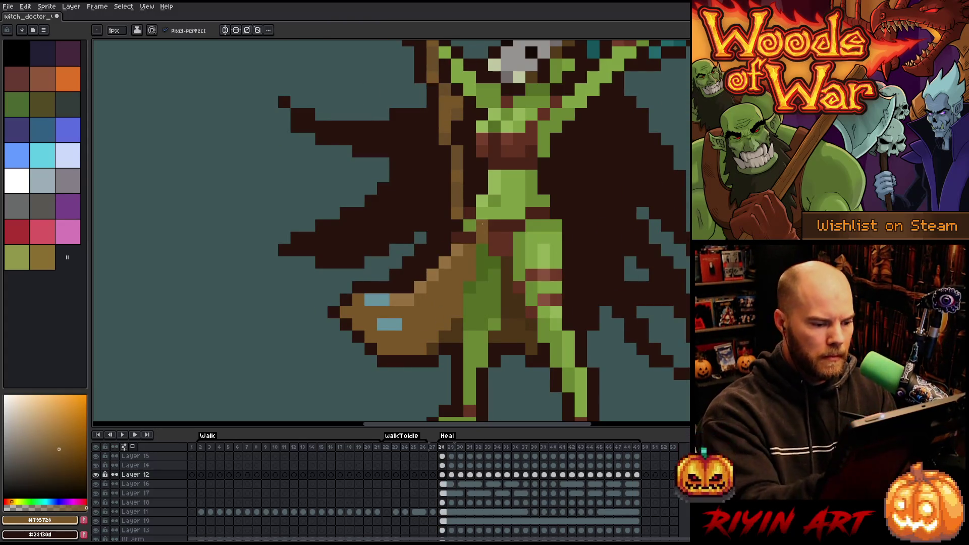
pyautogui.keyDown('alt'); pyautogui.click(500, 100); pyautogui.keyUp('alt')
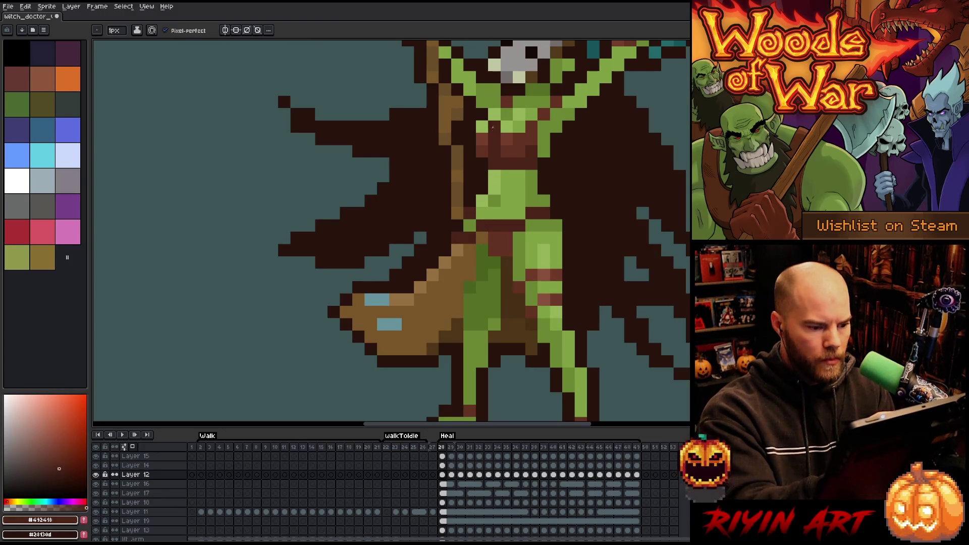
pyautogui.press('.')
pyautogui.press('.')
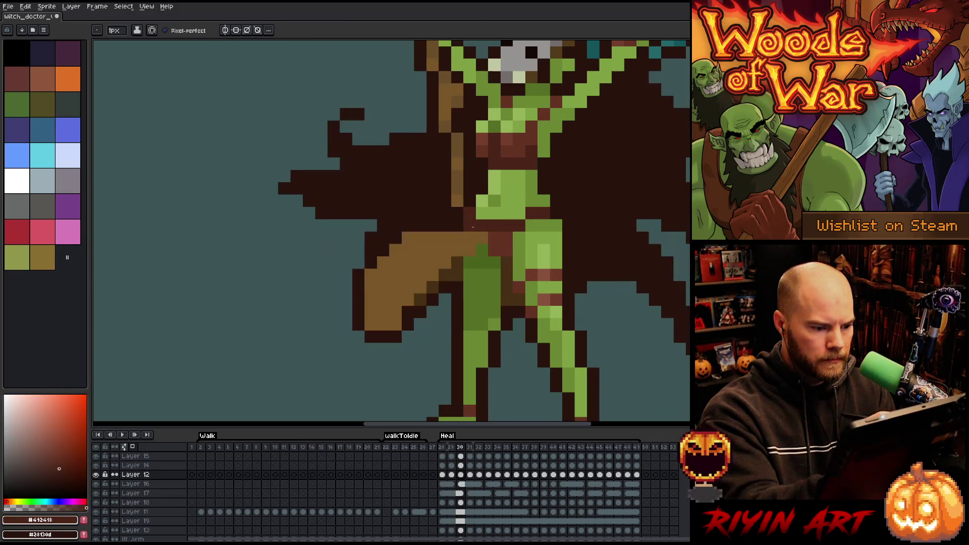
pyautogui.moveTo(457, 239); pyautogui.dragTo(456, 230)
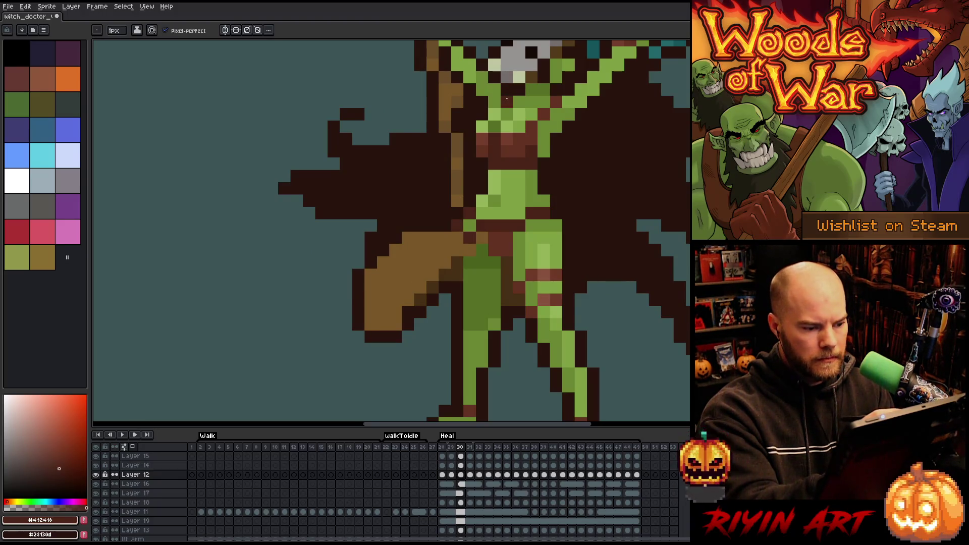
pyautogui.press('.')
pyautogui.moveTo(508, 101); pyautogui.dragTo(503, 113)
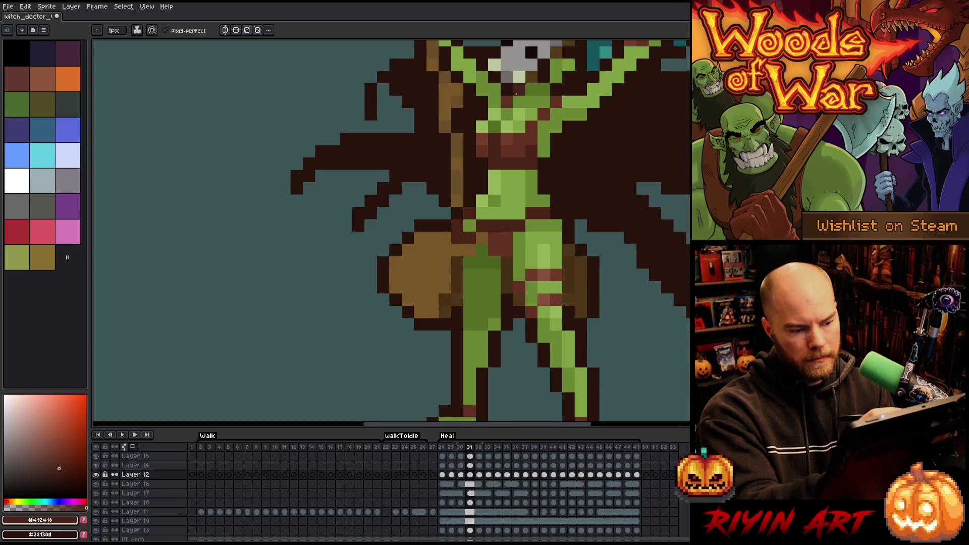
# - Compare torso outlines across frames 32–37, briefly checking Layer 13 before returning to Layer 12
pyautogui.press(',')
pyautogui.press('.')
pyautogui.press('.')
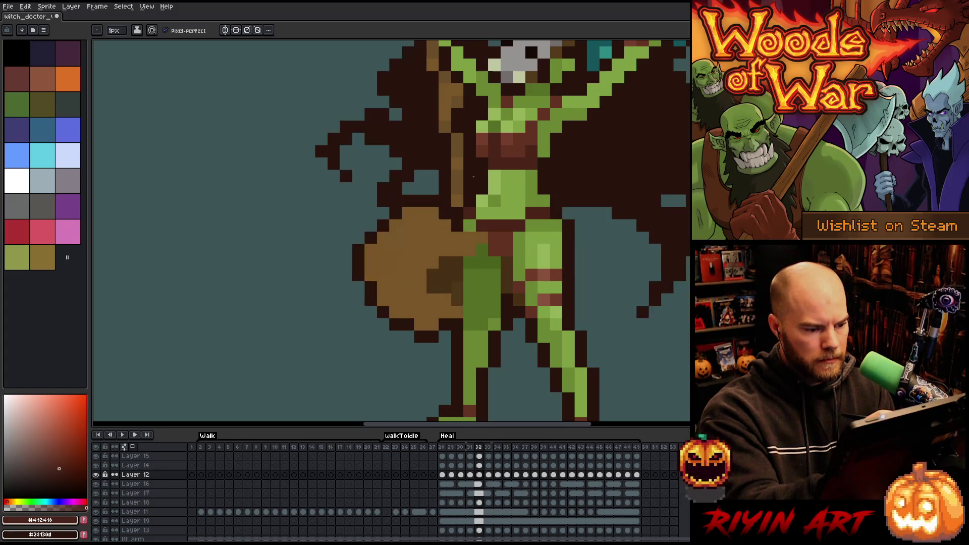
pyautogui.press('.')
pyautogui.press('.')
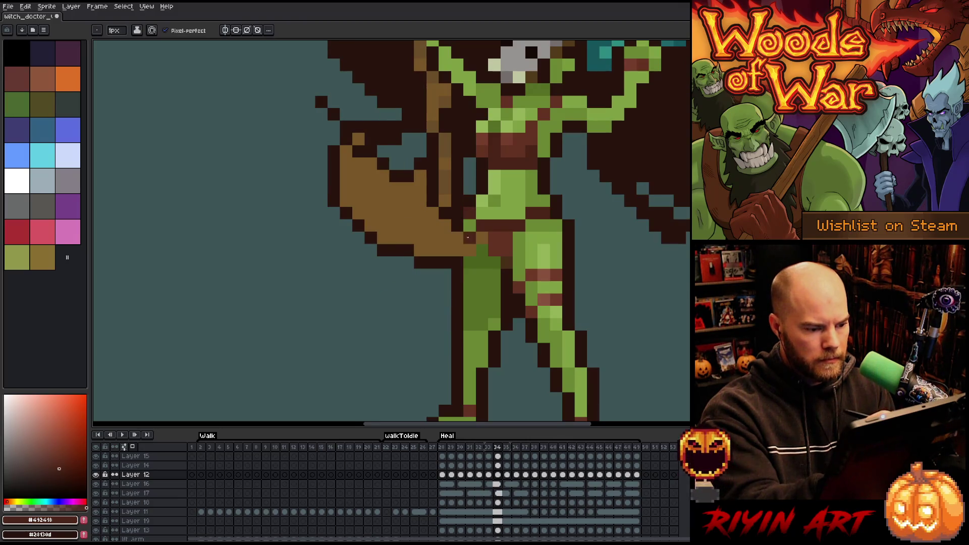
pyautogui.press('.')
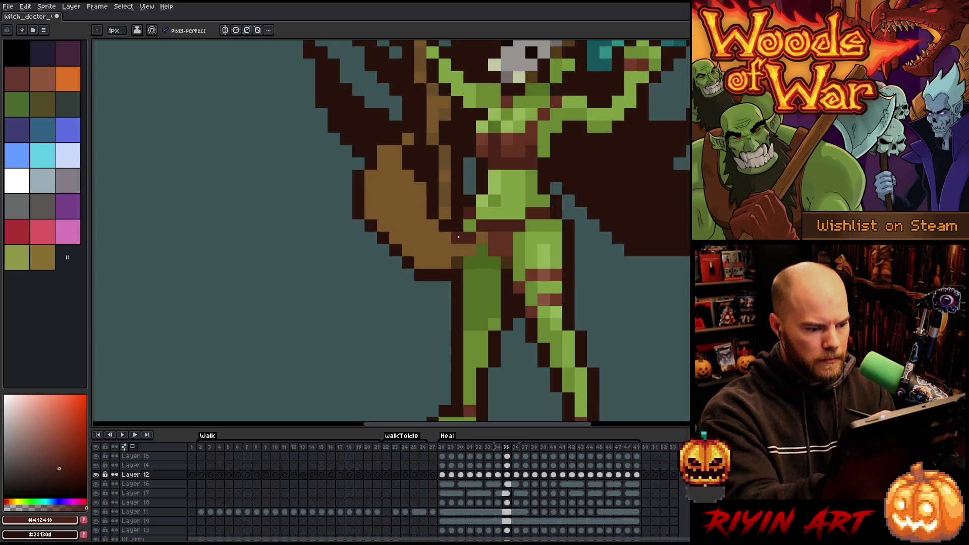
pyautogui.press(',')
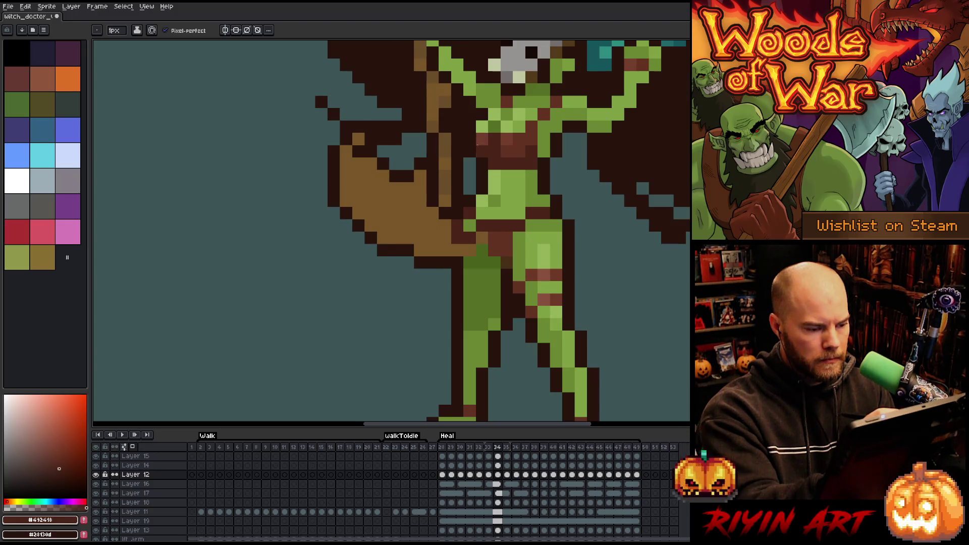
pyautogui.press('.')
pyautogui.press('.')
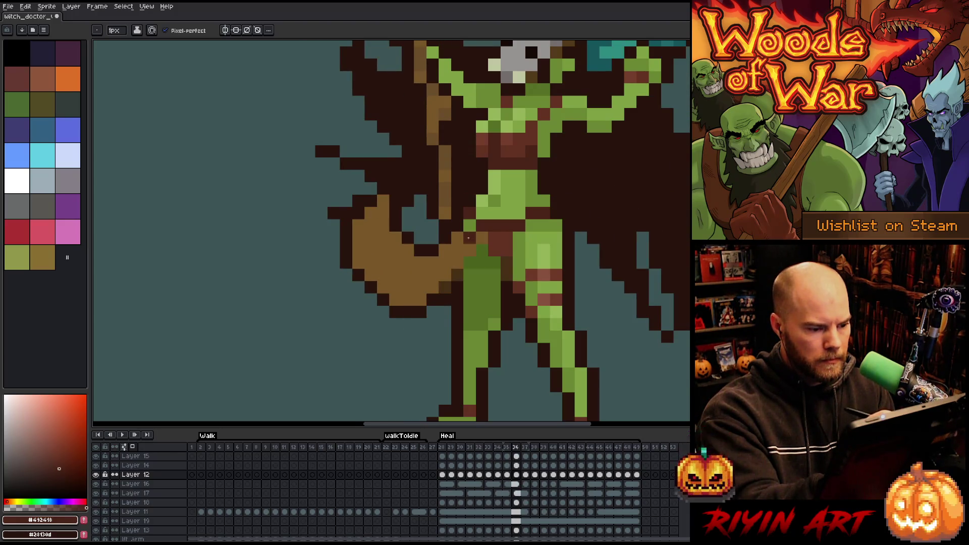
pyautogui.press(',')
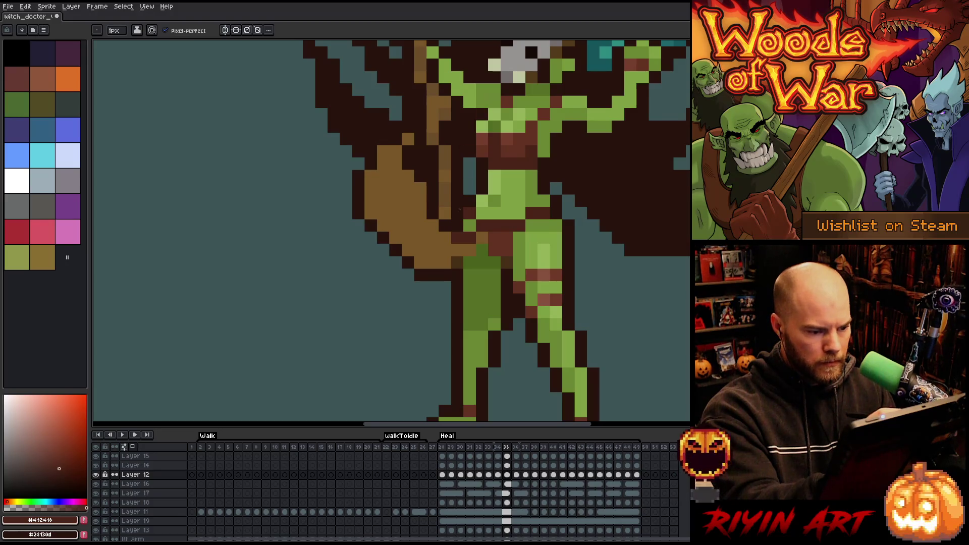
pyautogui.keyDown('ctrl'); pyautogui.click(458, 226); pyautogui.keyUp('ctrl')
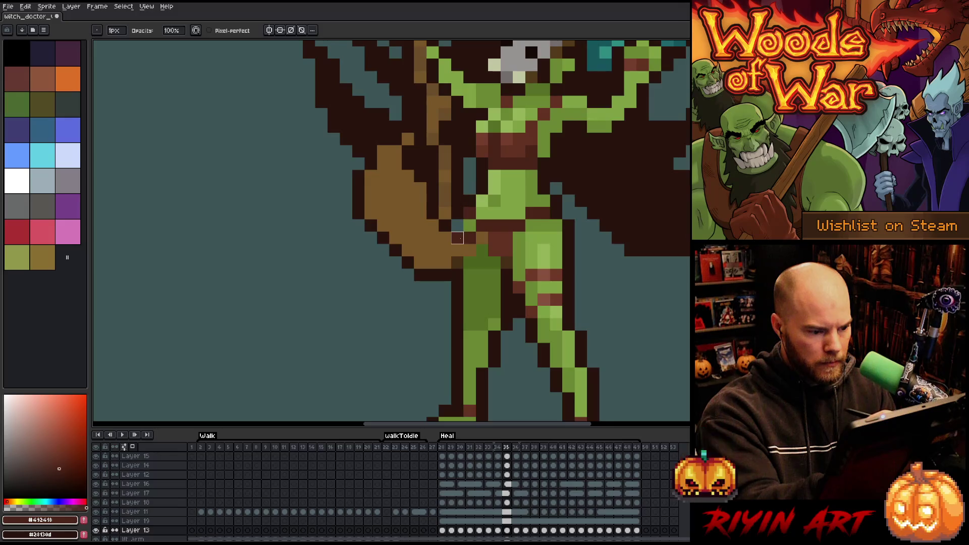
pyautogui.keyDown('ctrl'); pyautogui.click(458, 237); pyautogui.keyUp('ctrl')
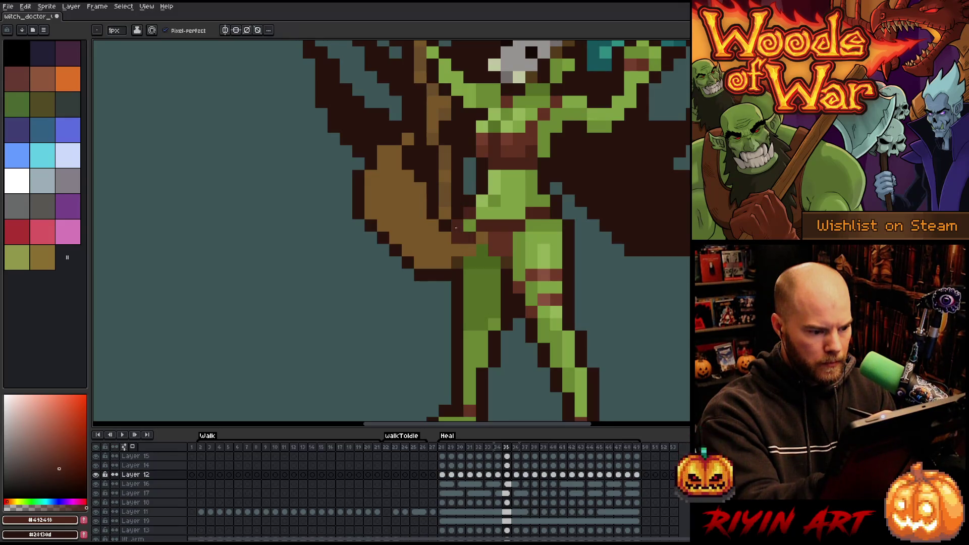
pyautogui.press('Right')
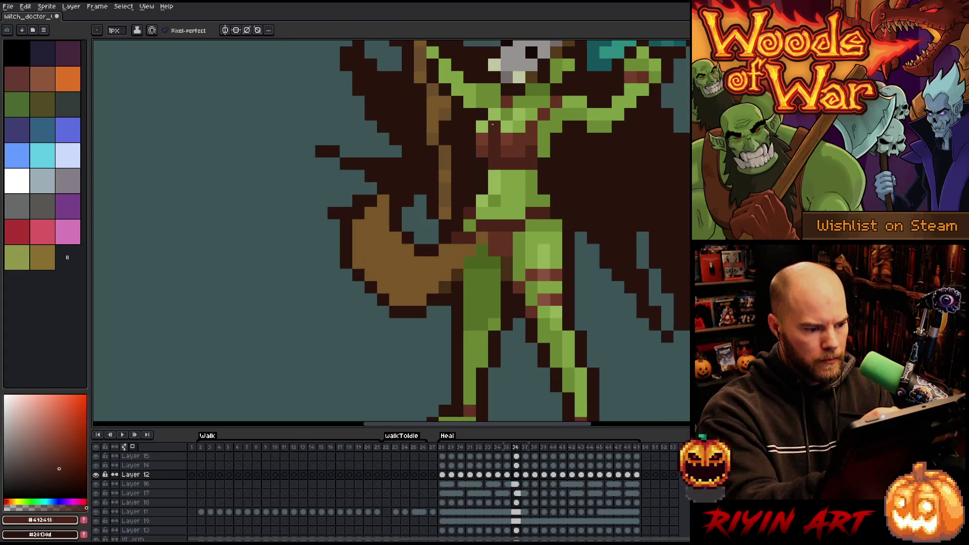
pyautogui.press('Right')
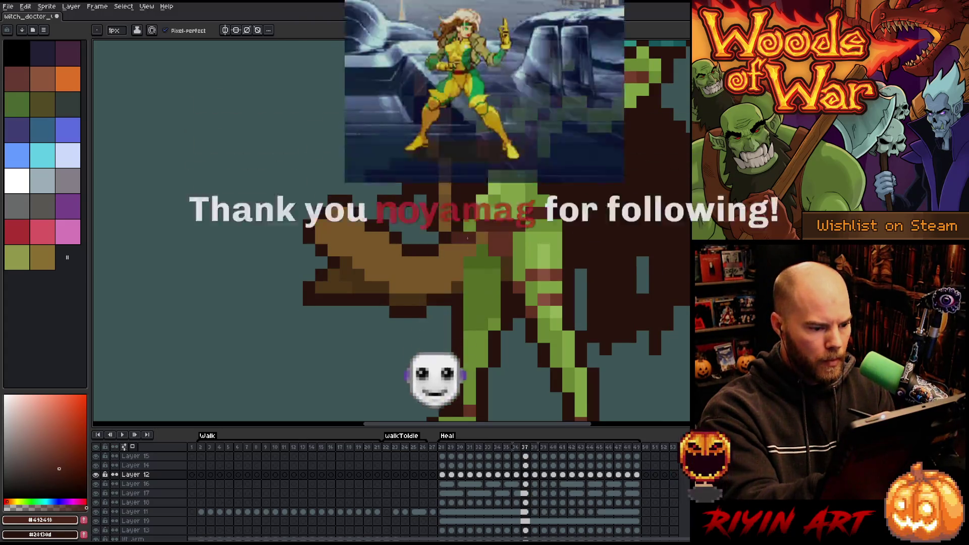
# - Step forward from frame 38 to frame 44, reviewing the cape and axe poses
pyautogui.press('Right')
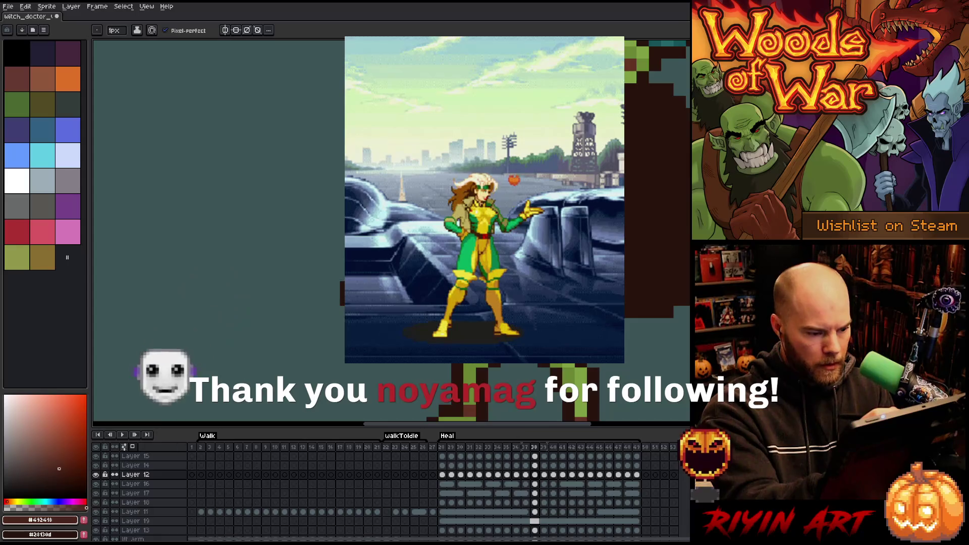
pyautogui.press('Right')
pyautogui.press('Right')
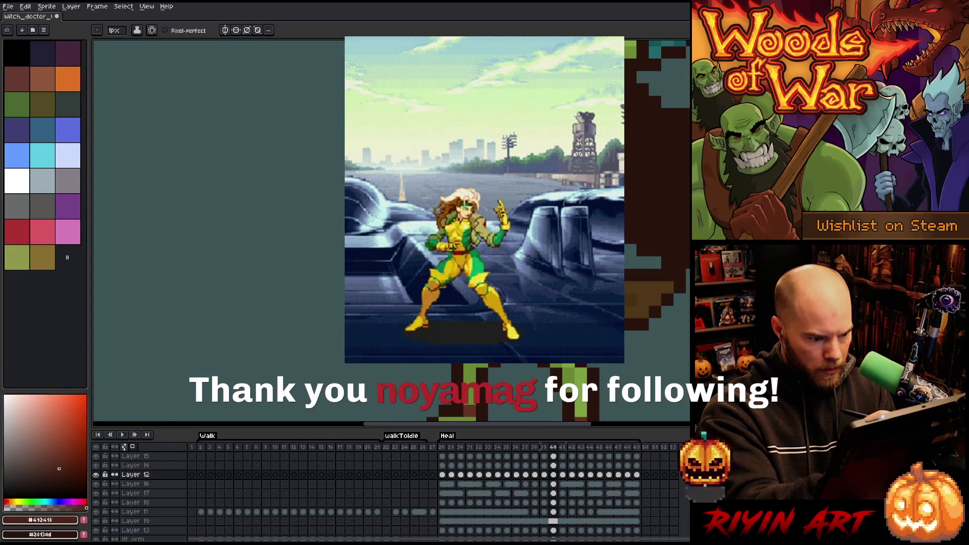
pyautogui.press('Right')
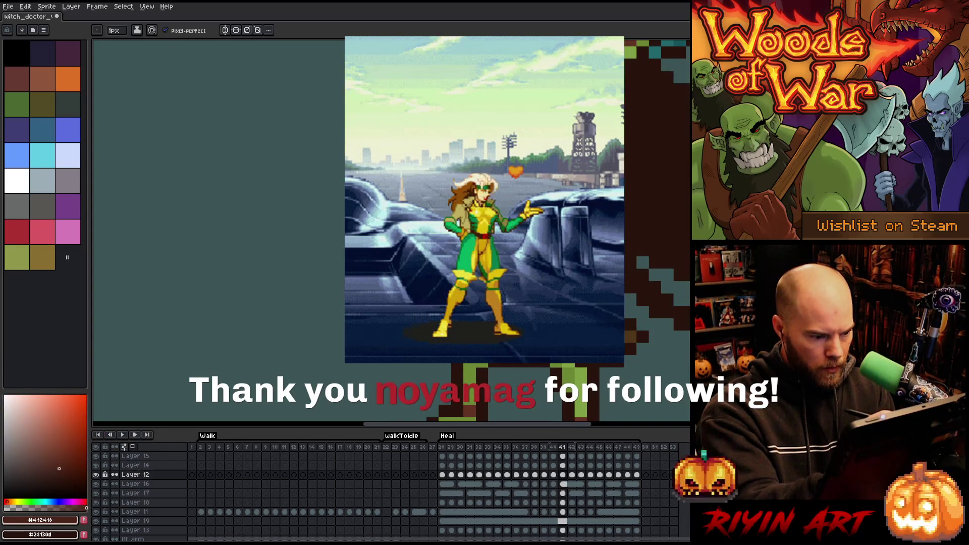
pyautogui.press('Right')
pyautogui.press('Right')
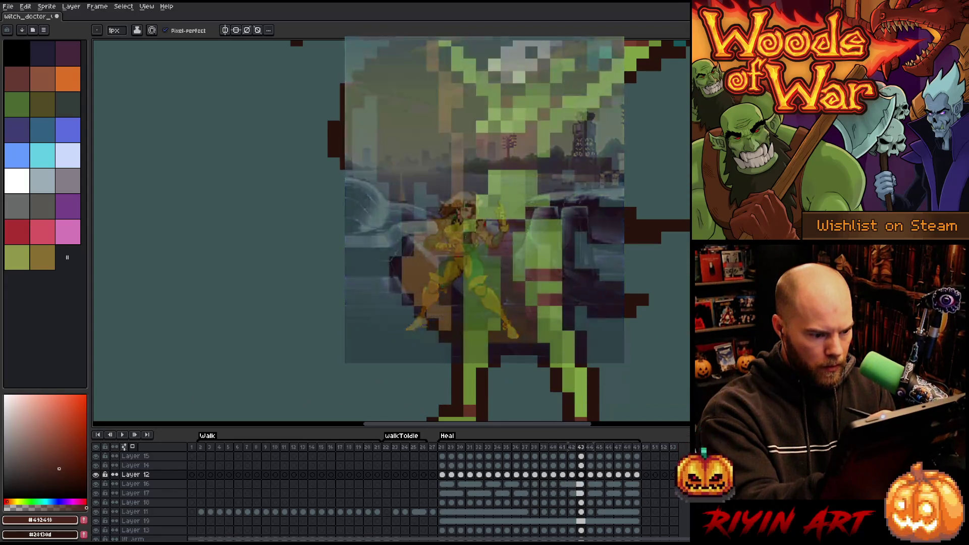
pyautogui.press('Right')
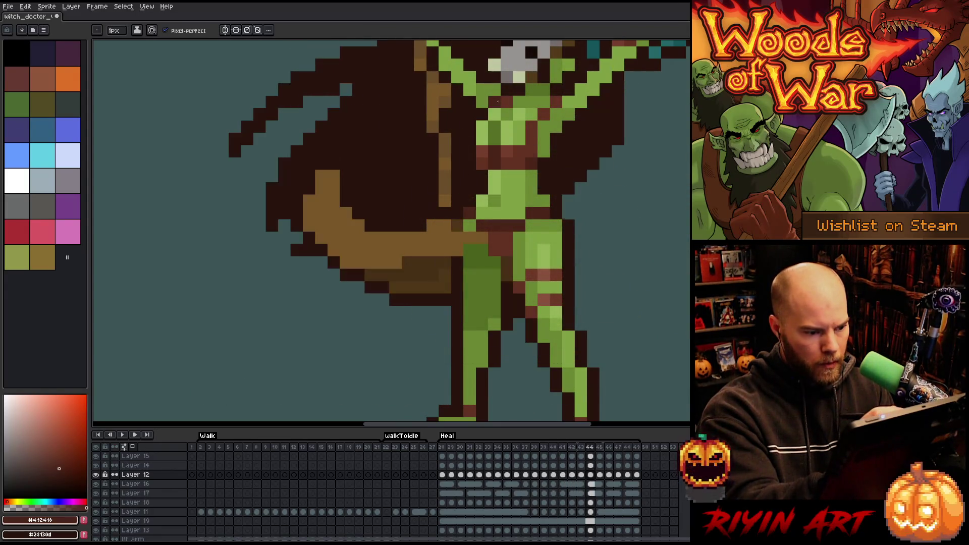
# - On frame 46, paint a brown outline pixel beside the neck
pyautogui.press('Right')
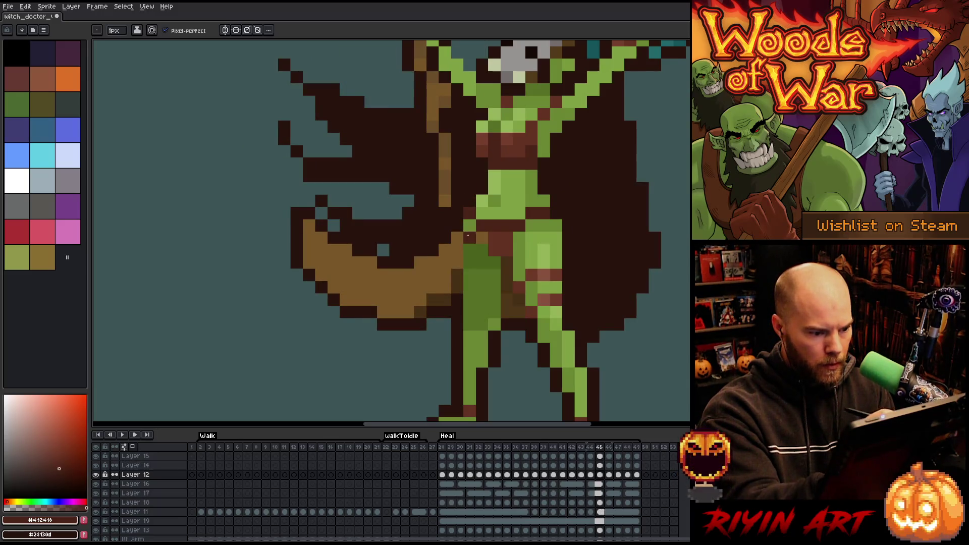
pyautogui.press('Right')
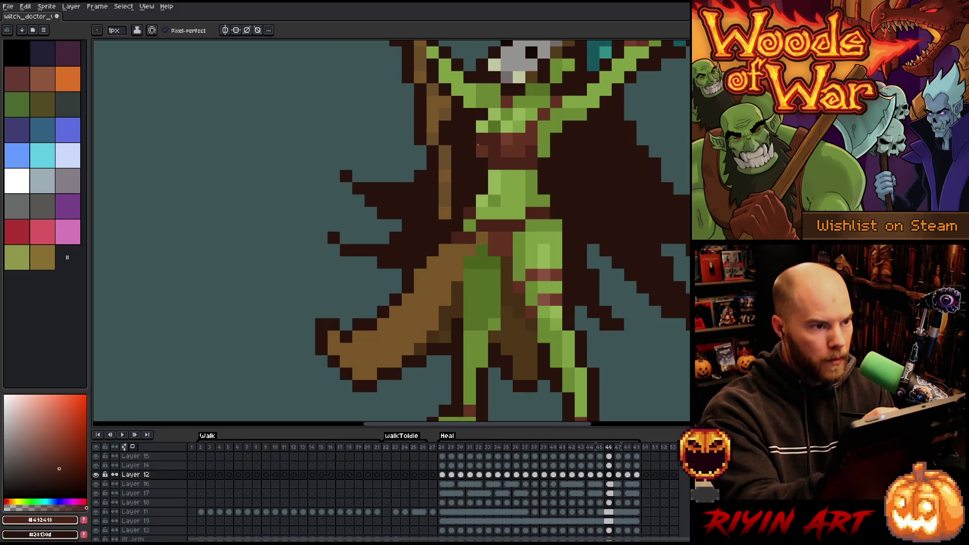
pyautogui.click(469, 151)
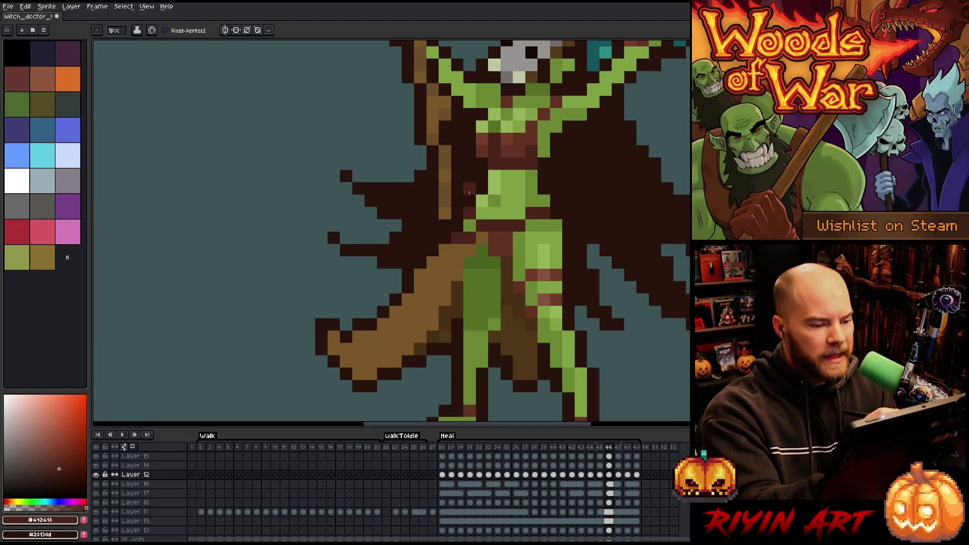
# - Advance through frames 47–48, wrap to frame 28, and play the Heal animation
pyautogui.press('Right')
pyautogui.press('Right')
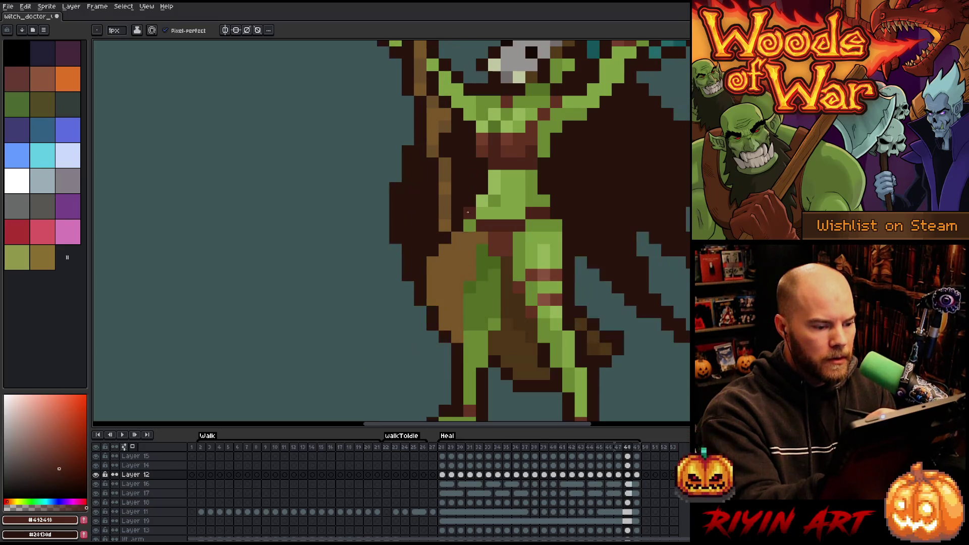
pyautogui.press('Right')
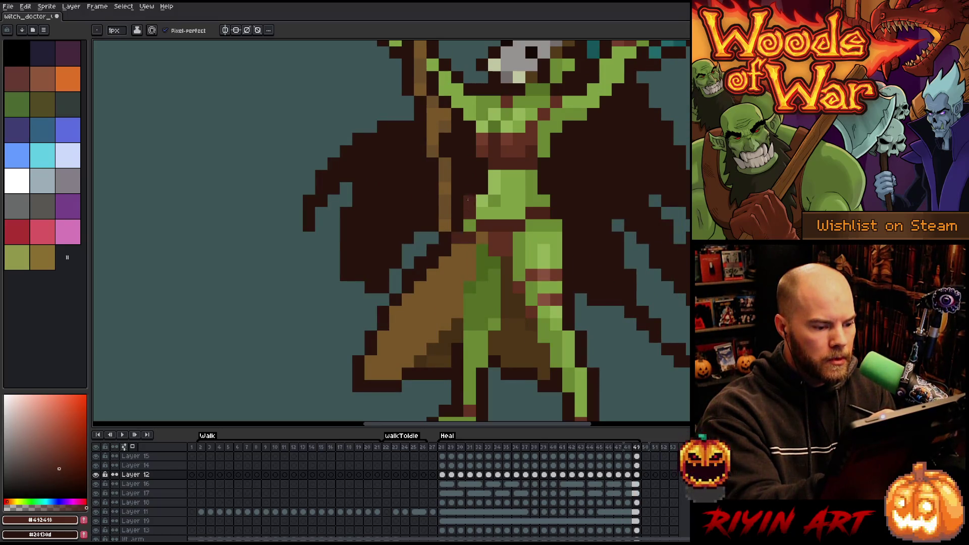
pyautogui.press('Right')
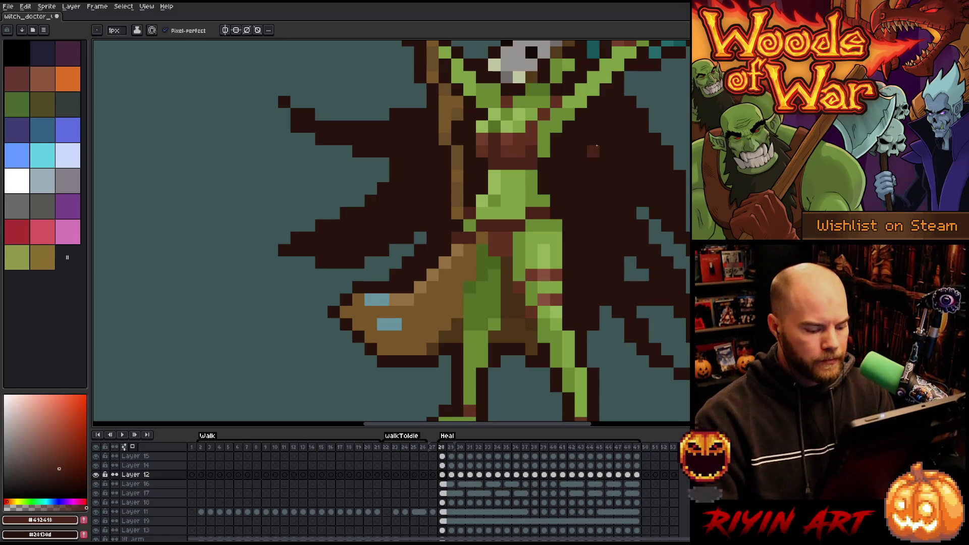
pyautogui.press('Return')
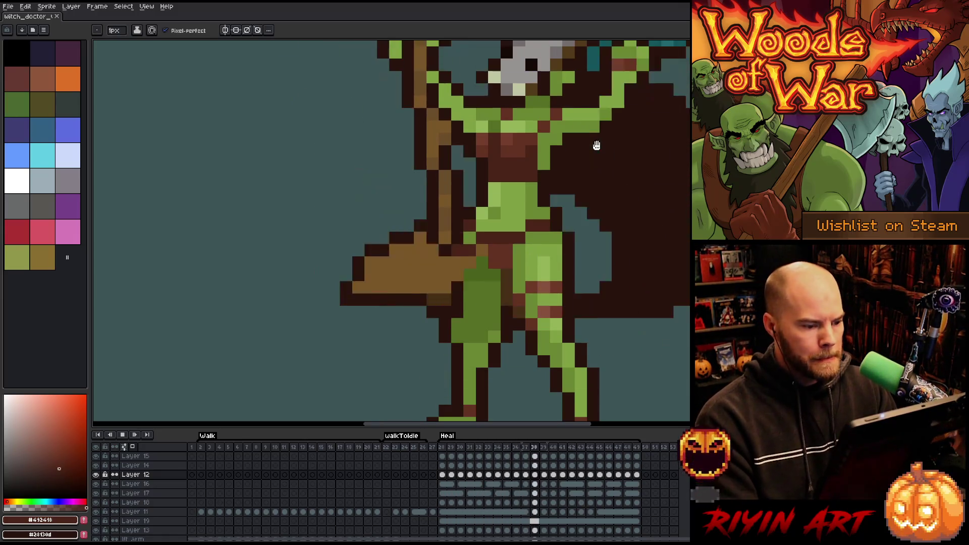
# - Clean up stray pixels: remove a dark-red one near the cloth, turn a red one tan
pyautogui.scroll(-4, 404, 331)
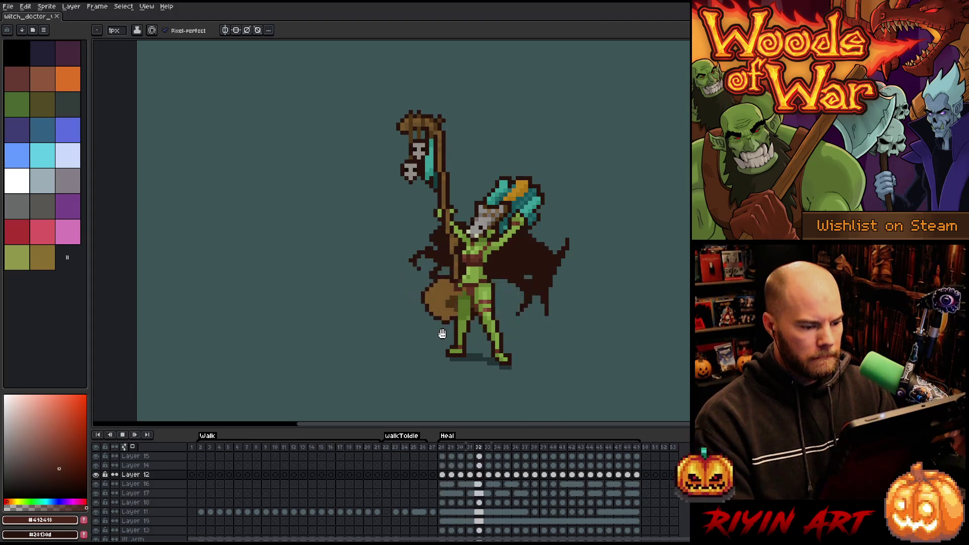
pyautogui.scroll(3, 439, 335)
pyautogui.scroll(2, 454, 294)
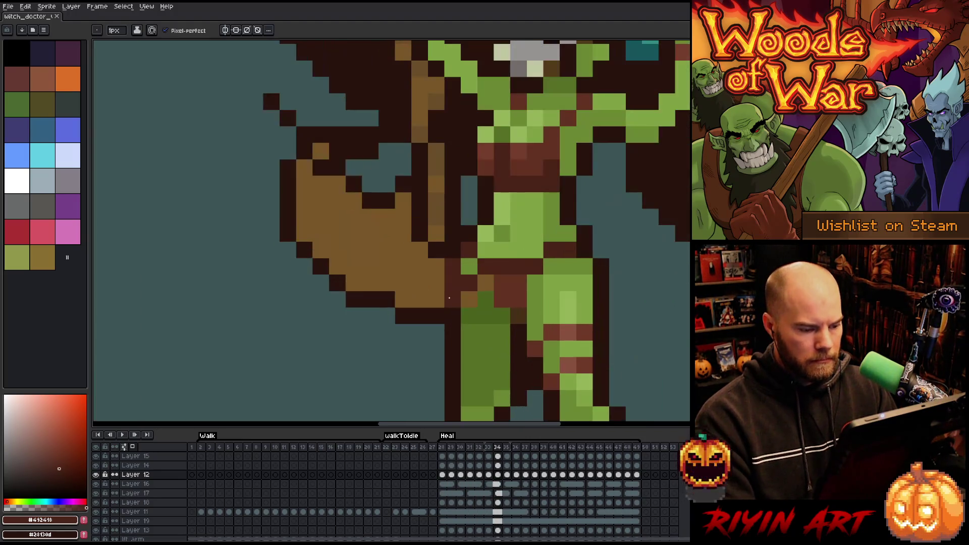
pyautogui.click(328, 306)
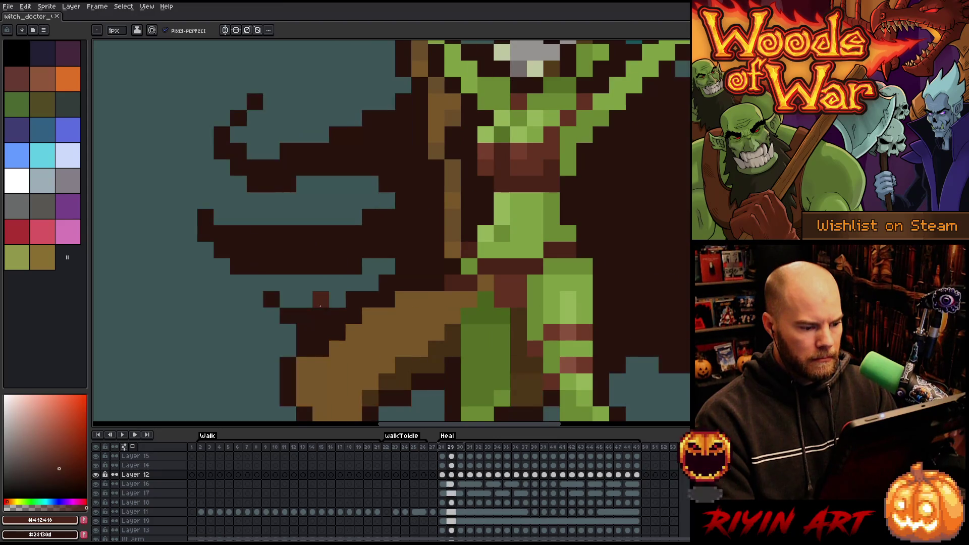
pyautogui.click(450, 286)
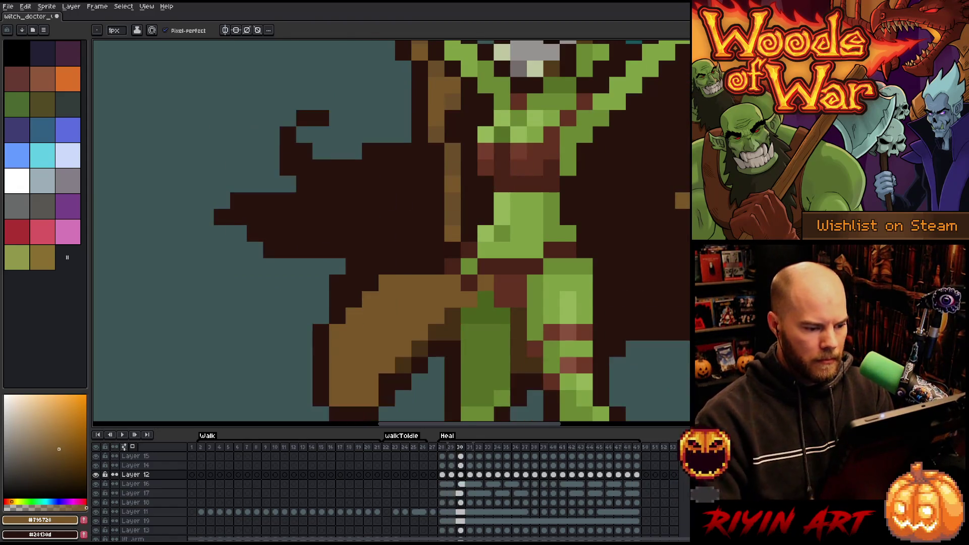
# - Zoom out and pan until the whole witch doctor sprite is centred
pyautogui.rightClick(465, 248)
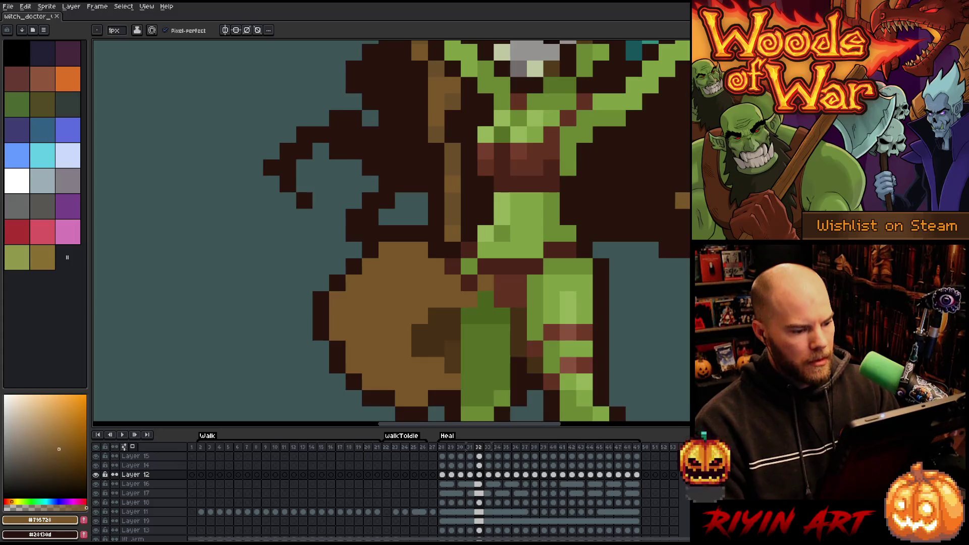
pyautogui.scroll(-3, 681, 200)
pyautogui.moveTo(687, 277)
pyautogui.mouseDown()
pyautogui.moveTo(627, 278)
pyautogui.moveTo(568, 313)
pyautogui.mouseUp()
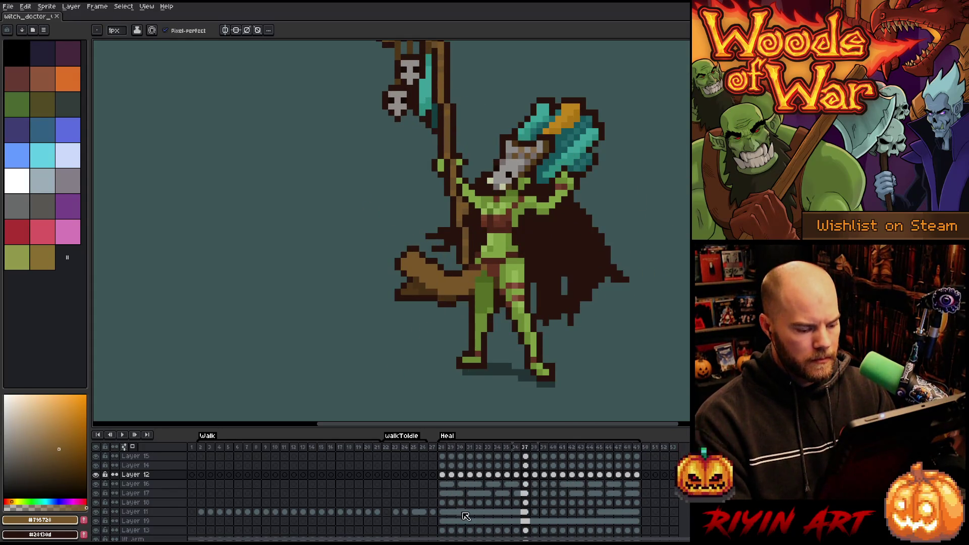
# - Activate Layer 19 with the auto-selecting Move tool, then marquee-select the witch doctor's head
pyautogui.scroll(-2, 461, 515)
pyautogui.scroll(2, 454, 507)
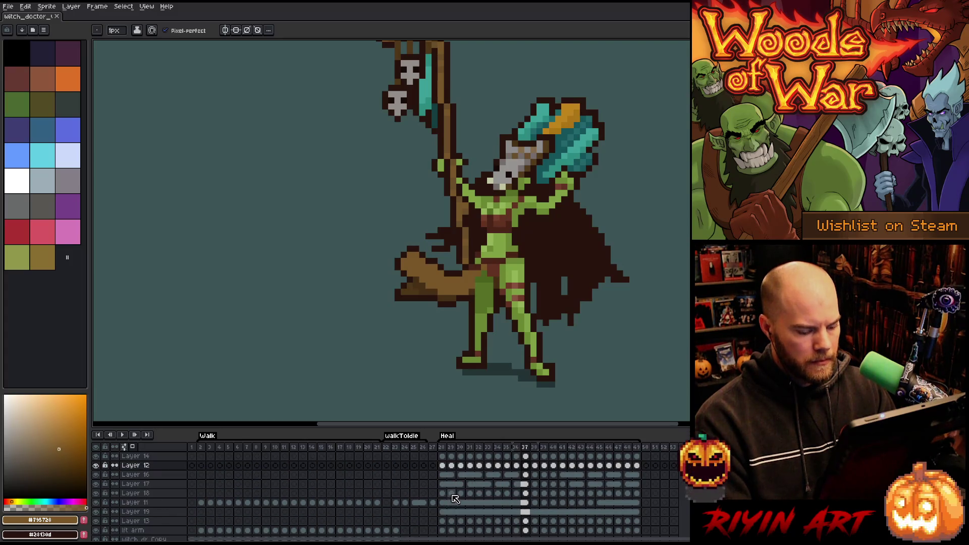
pyautogui.press('v')
pyautogui.click(567, 137)
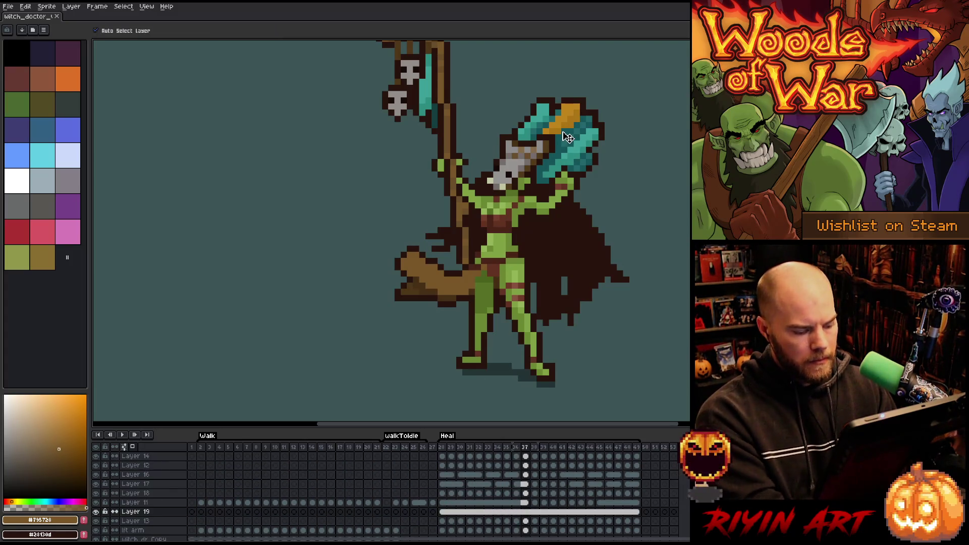
pyautogui.moveTo(601, 193); pyautogui.dragTo(556, 210)
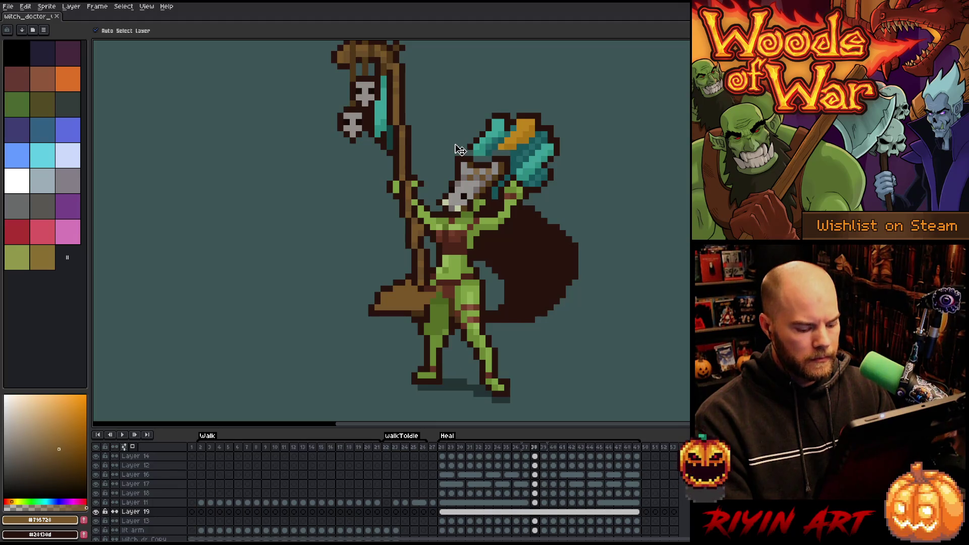
pyautogui.press('m')
pyautogui.moveTo(452, 128); pyautogui.dragTo(475, 207)
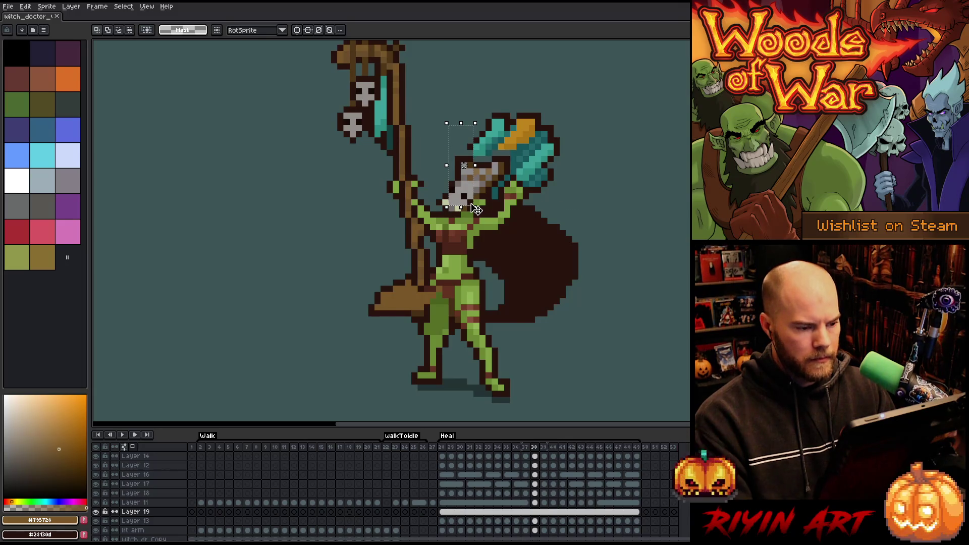
# - On frame 39, select the axe head and upper cape area
pyautogui.press('.')
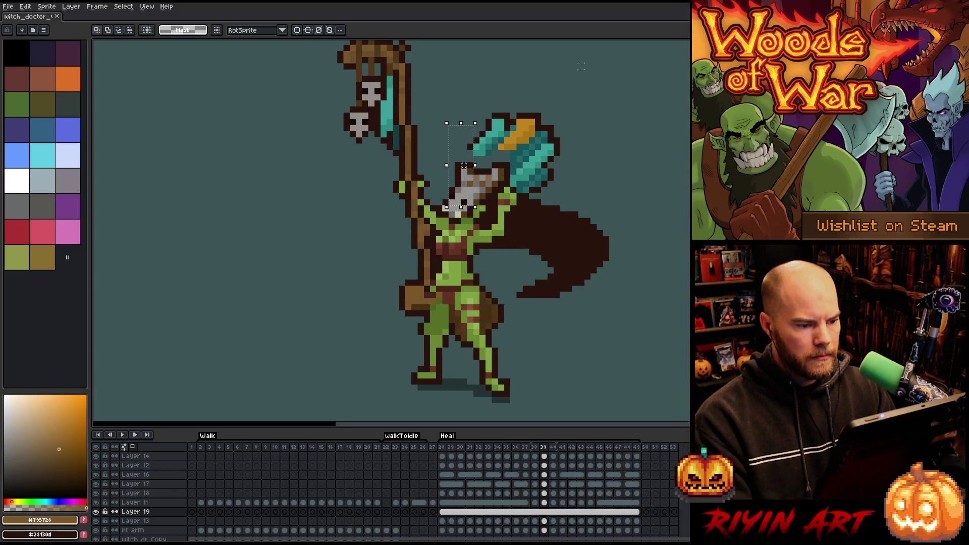
pyautogui.moveTo(592, 81); pyautogui.dragTo(453, 231)
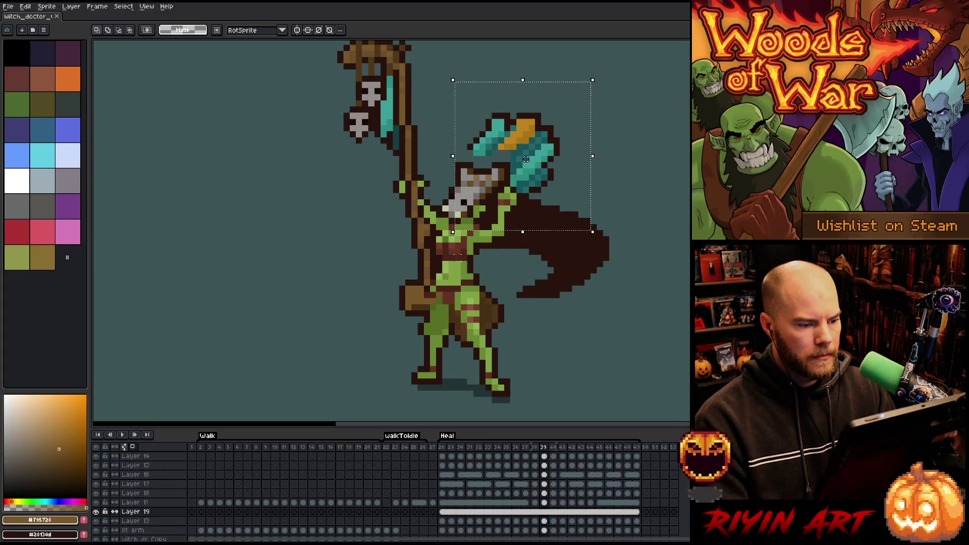
pyautogui.hotkey('ctrl', 'd')
pyautogui.moveTo(619, 86); pyautogui.dragTo(457, 259)
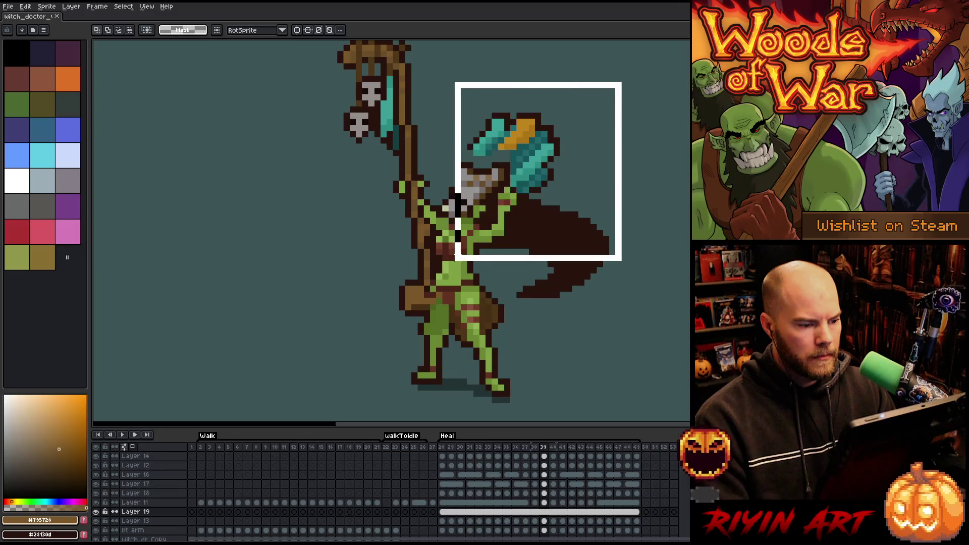
pyautogui.hotkey('ctrl', 'd')
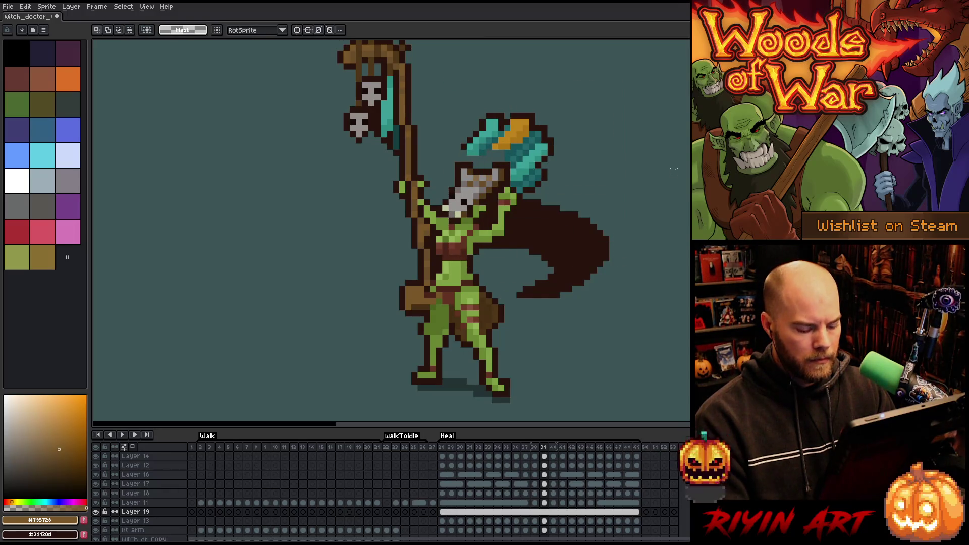
pyautogui.moveTo(605, 80); pyautogui.dragTo(447, 245)
# - Compare frames 39 and 40, then preview the animation
pyautogui.press('Down')
pyautogui.press('.')
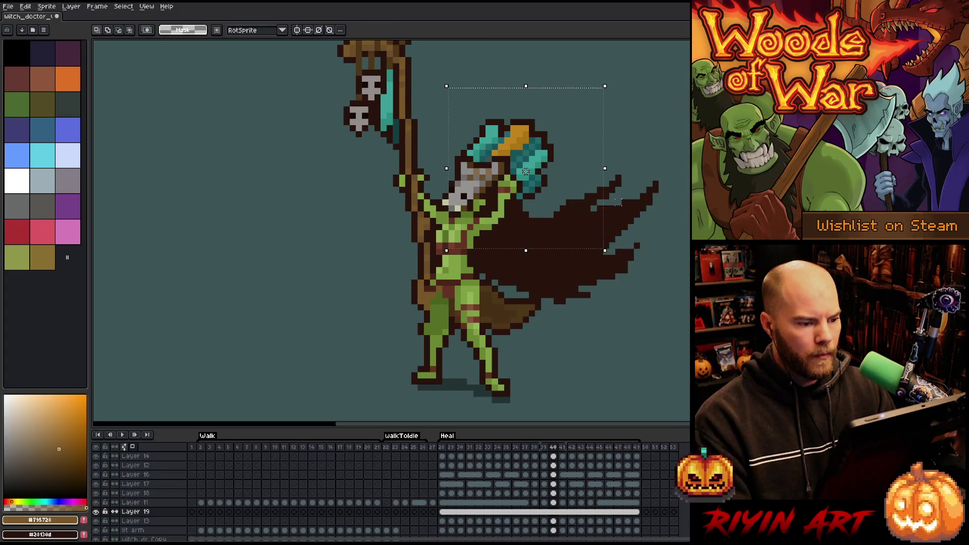
pyautogui.press(',')
pyautogui.press('.')
pyautogui.press(',')
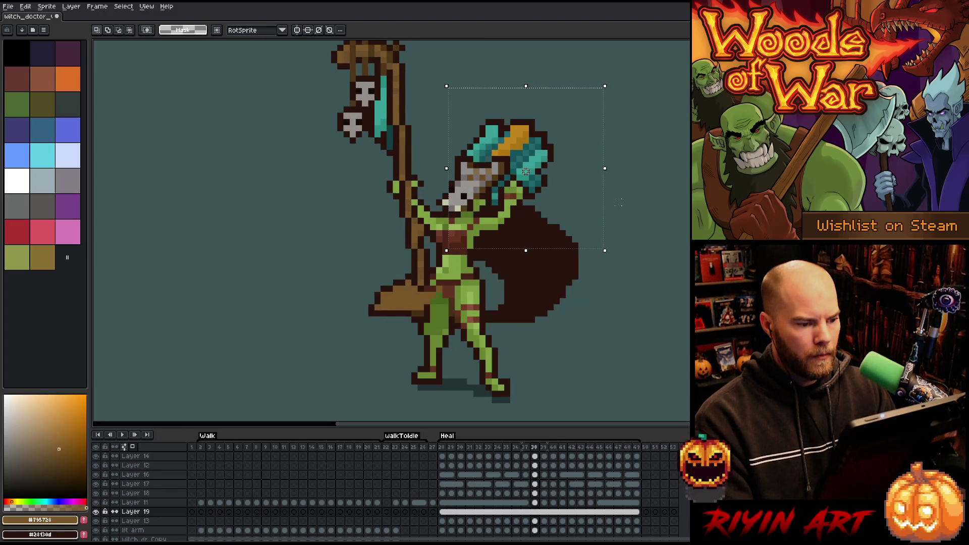
pyautogui.press('.')
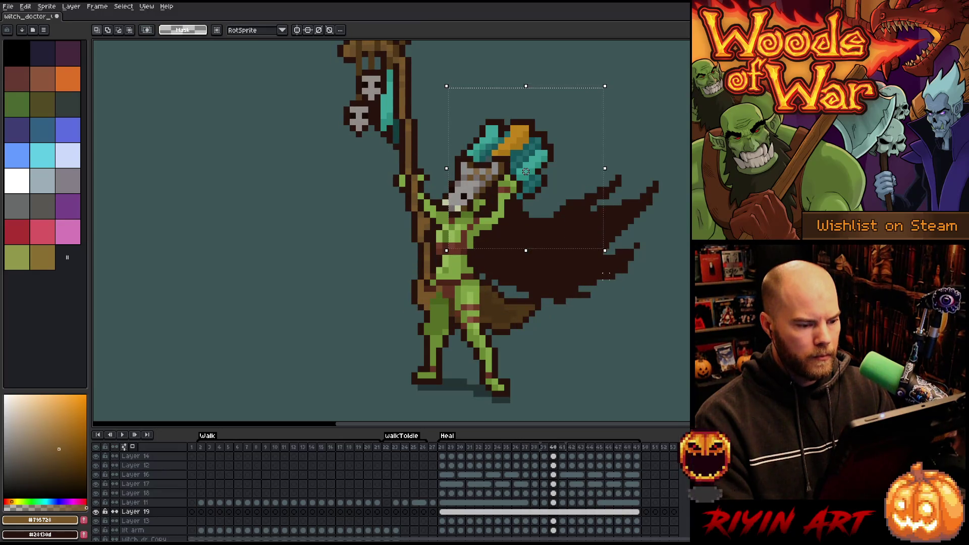
pyautogui.press(',')
pyautogui.press('Return')
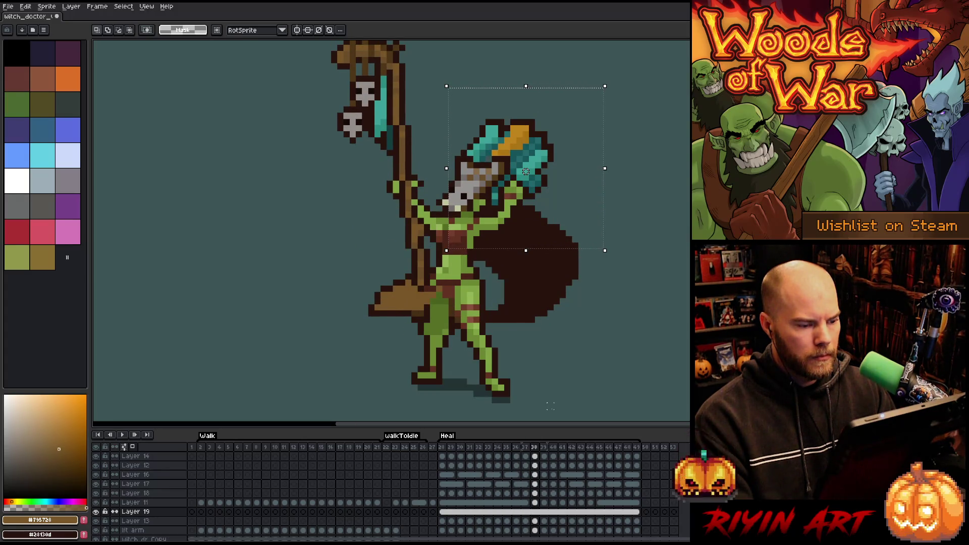
# - Shift the selected axe pixels right on frame 39
pyautogui.moveTo(526, 172); pyautogui.dragTo(526, 171)
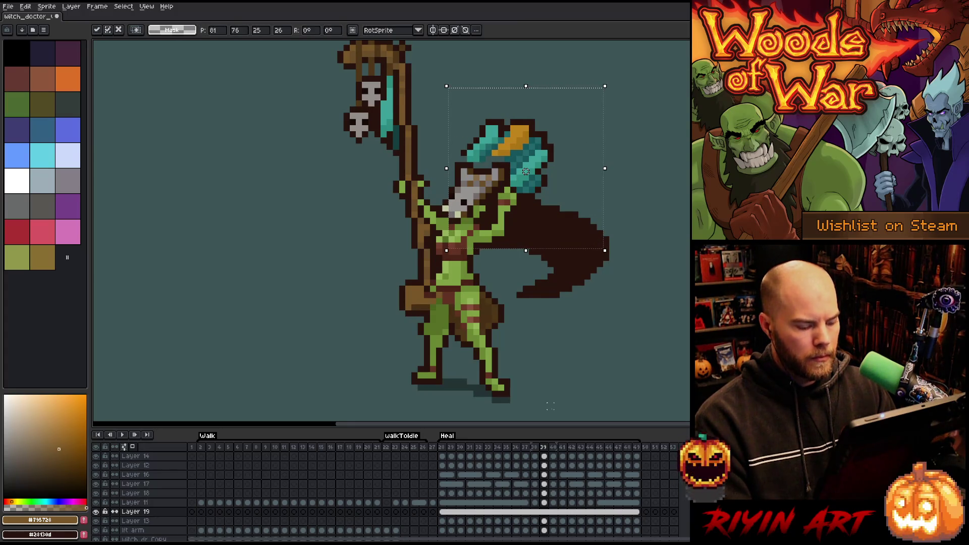
pyautogui.hotkey('ctrl', 'z')
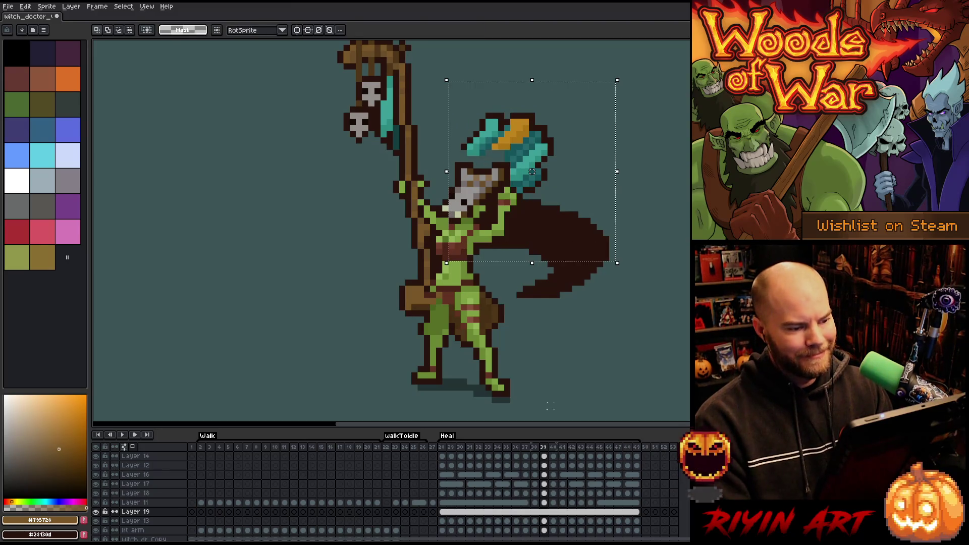
pyautogui.moveTo(532, 171); pyautogui.dragTo(538, 172)
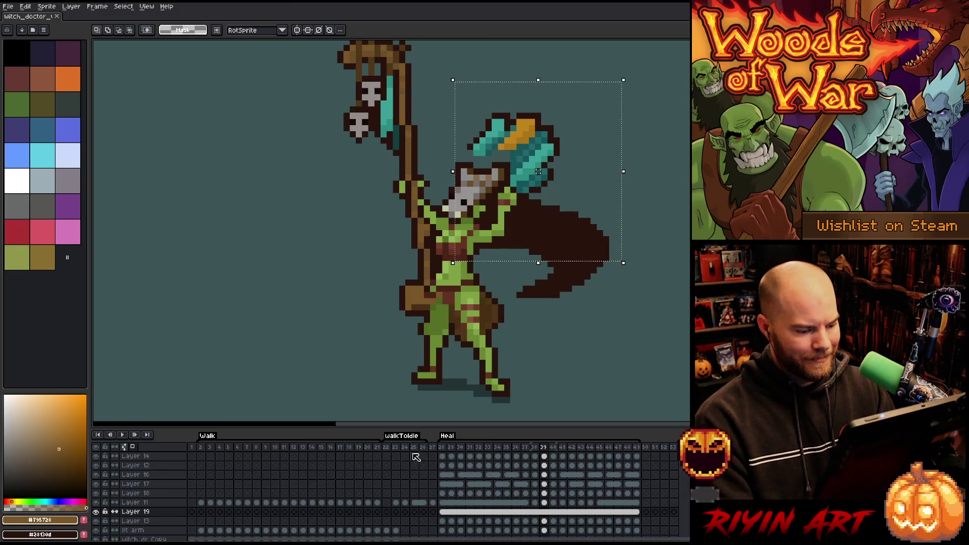
# - Select Layer 19's cels from frames 28 to 49 and unlink them
pyautogui.click(446, 448)
pyautogui.moveTo(458, 517); pyautogui.dragTo(641, 514)
pyautogui.rightClick(641, 513)
pyautogui.click(652, 518)
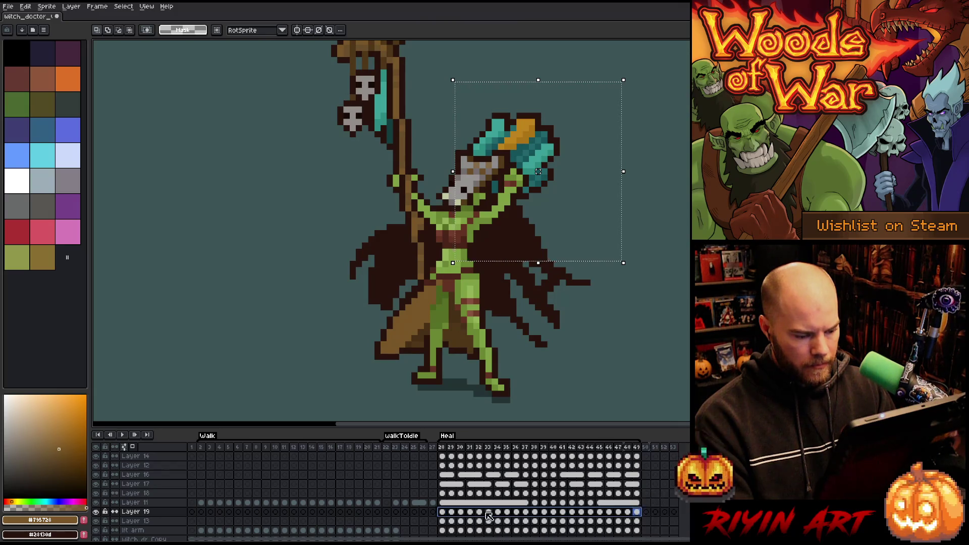
pyautogui.click(482, 513)
pyautogui.press('Return')
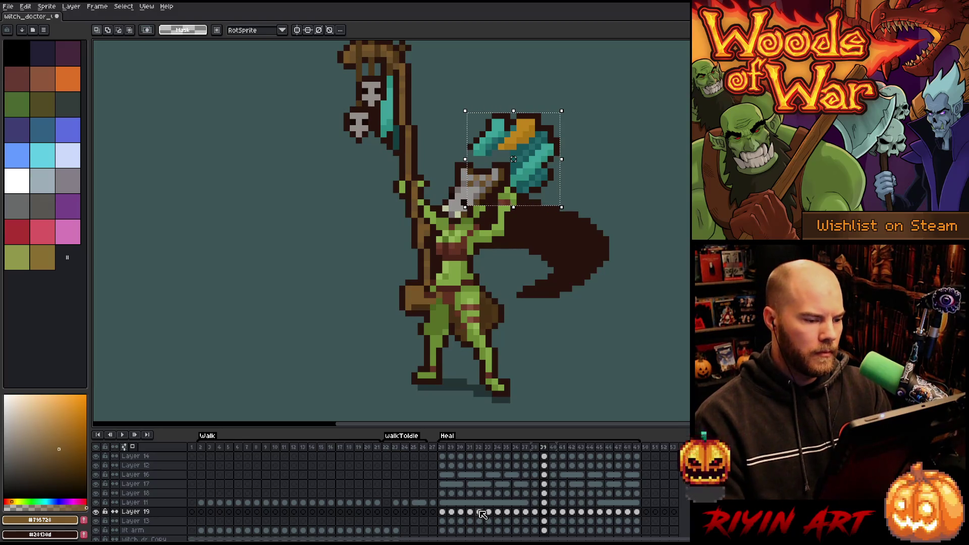
# - Nudge the axe head one pixel left and down, then check frames 38–40
pyautogui.press('Left')
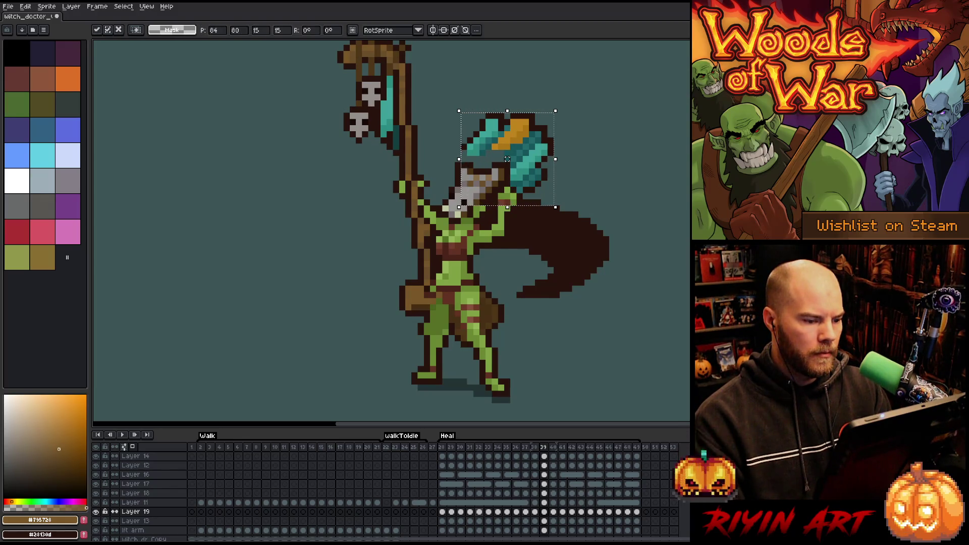
pyautogui.press('Down')
pyautogui.press(',')
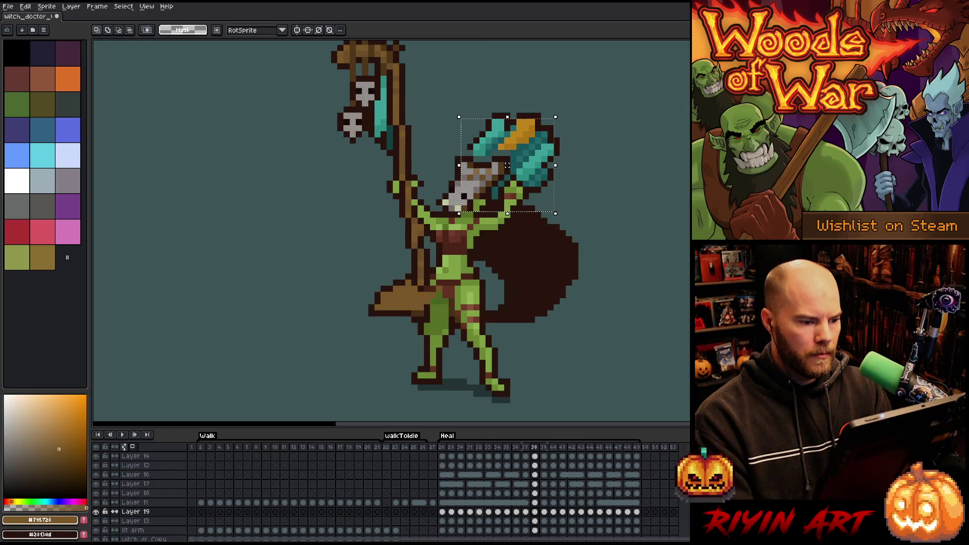
pyautogui.press('.')
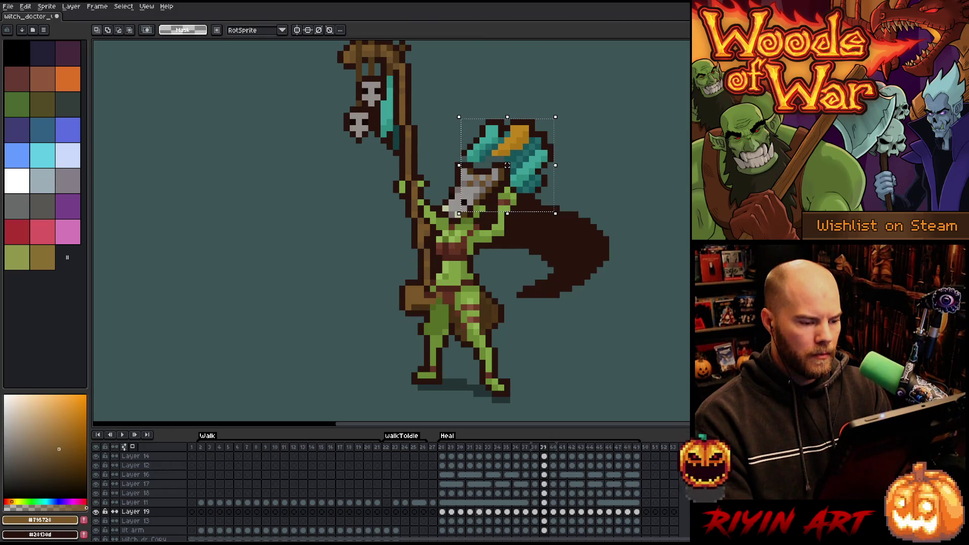
pyautogui.press('.')
# - On frame 40, try the axe one pixel up-right, then return it down-left
pyautogui.moveTo(508, 165); pyautogui.dragTo(514, 165)
pyautogui.press(',')
pyautogui.press('.')
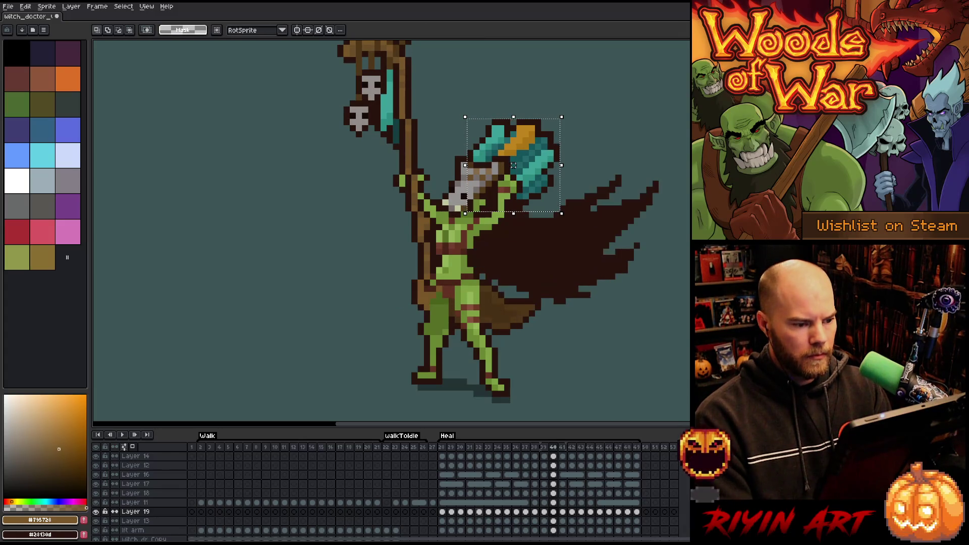
pyautogui.press(',')
pyautogui.press('.')
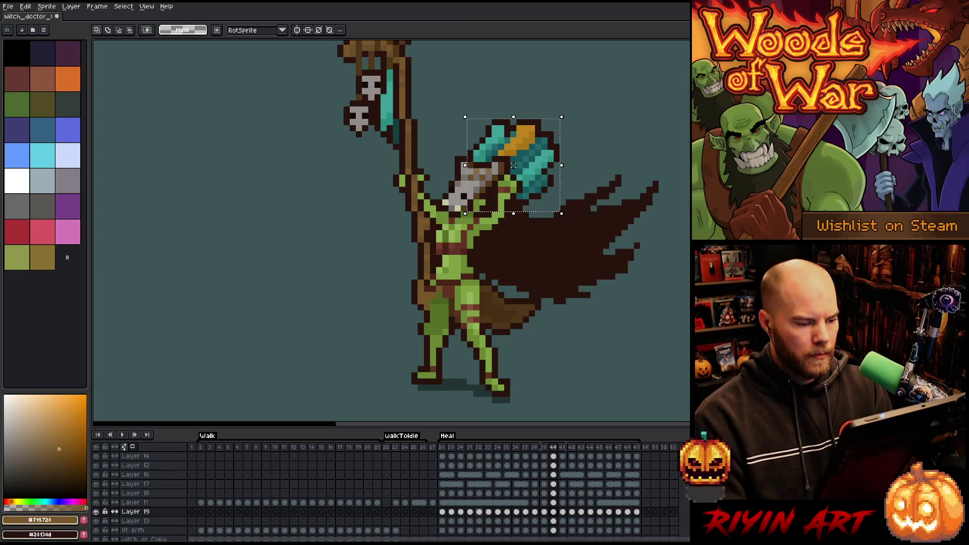
pyautogui.moveTo(513, 166); pyautogui.dragTo(507, 171)
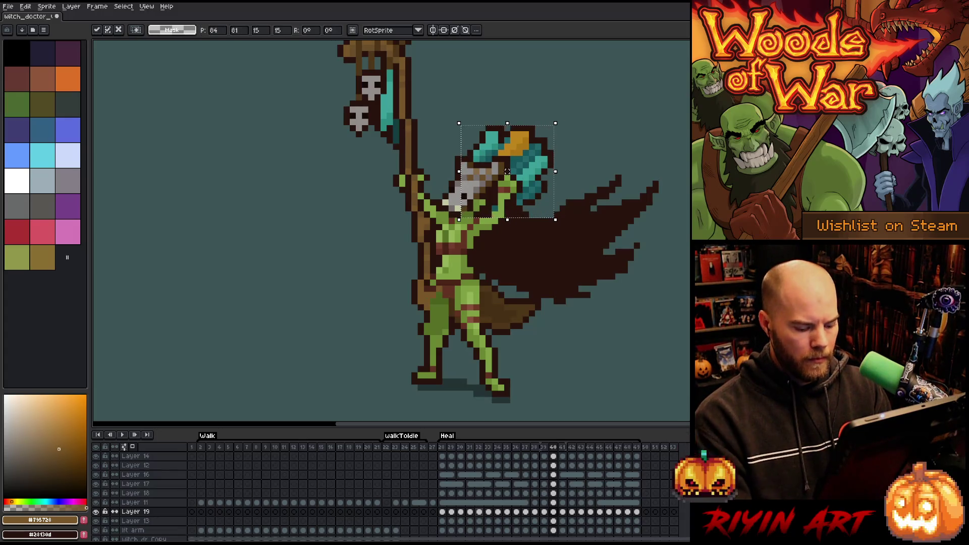
pyautogui.press(',')
pyautogui.press('.')
pyautogui.press('.')
pyautogui.press('.')
pyautogui.press('.')
pyautogui.press('.')
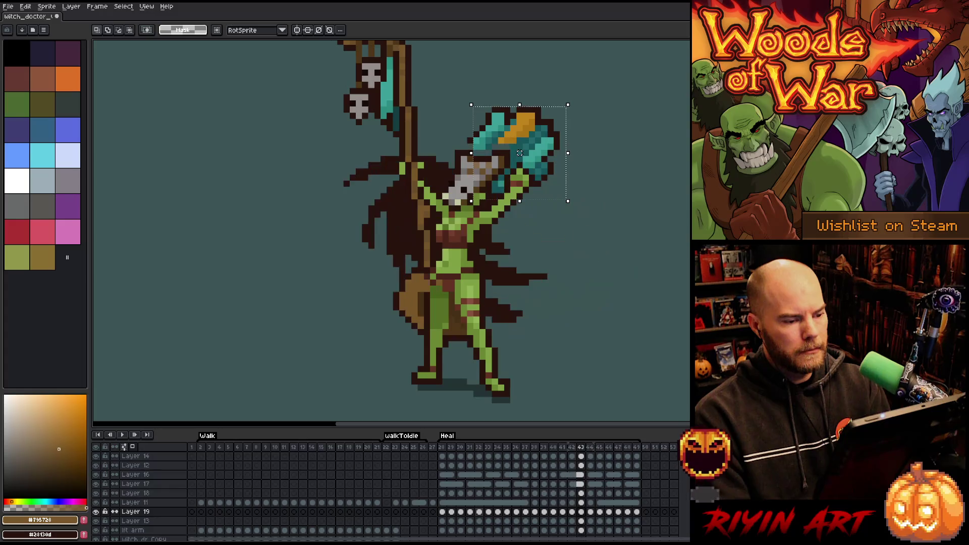
# - Nudge the axe head one pixel left on frames 41 and 44, comparing with frame 45
pyautogui.press('Left')
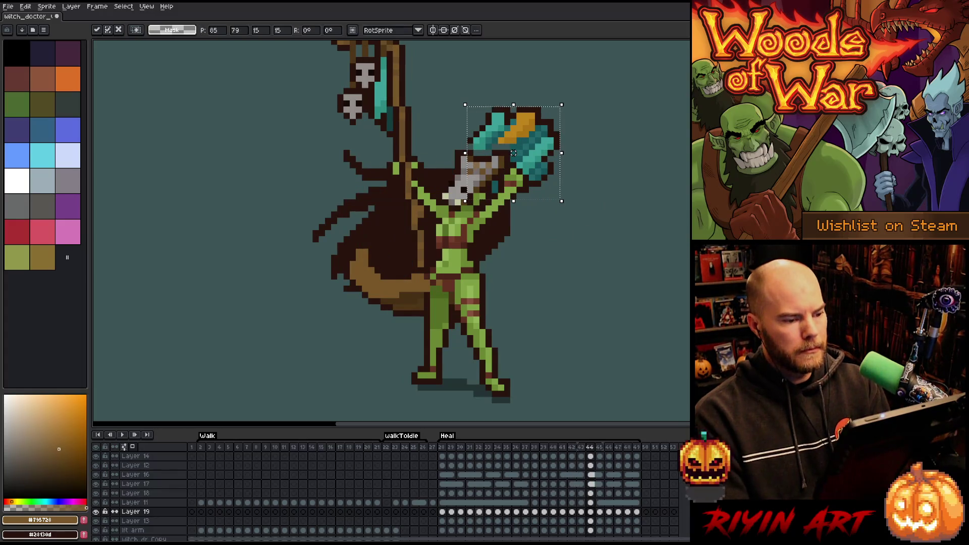
pyautogui.press(',')
pyautogui.press('.')
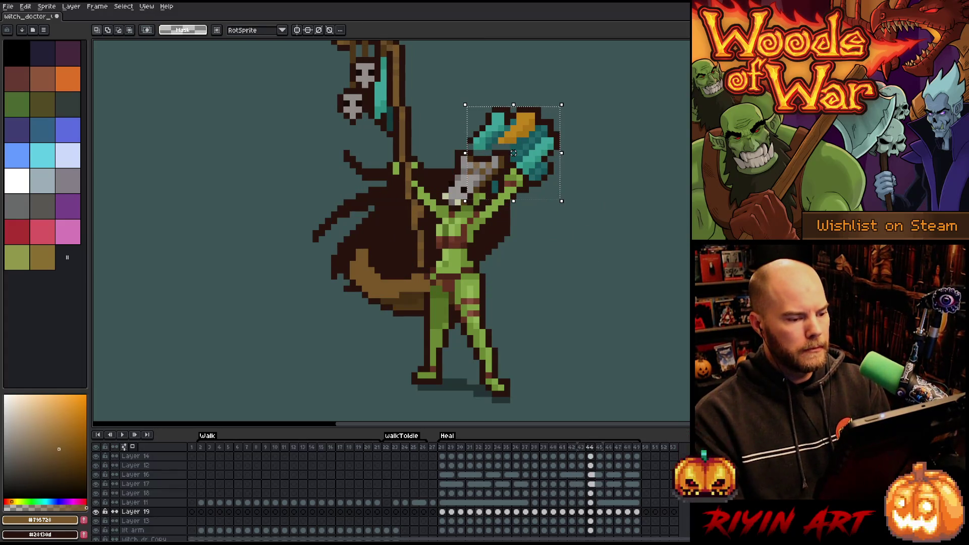
pyautogui.press('Left')
pyautogui.press('.')
pyautogui.press(',')
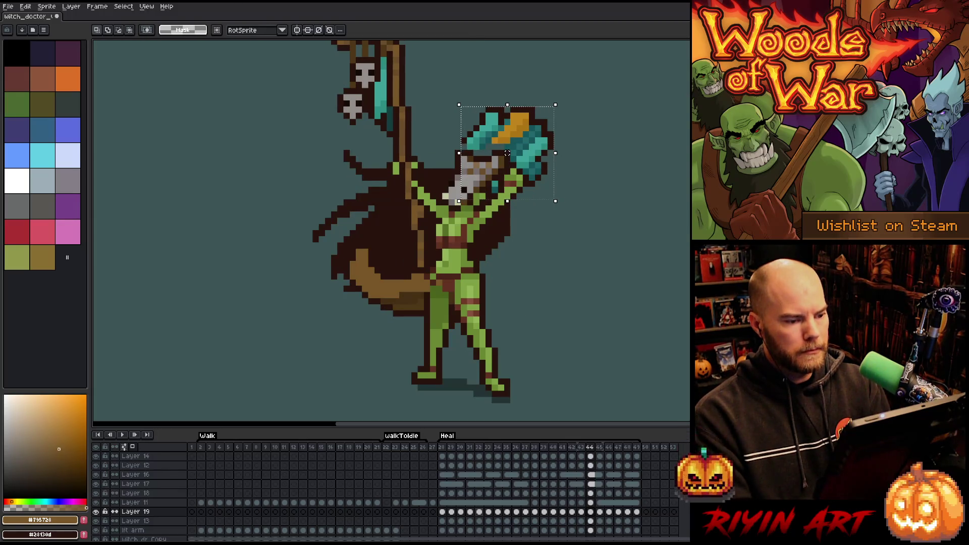
pyautogui.press('.')
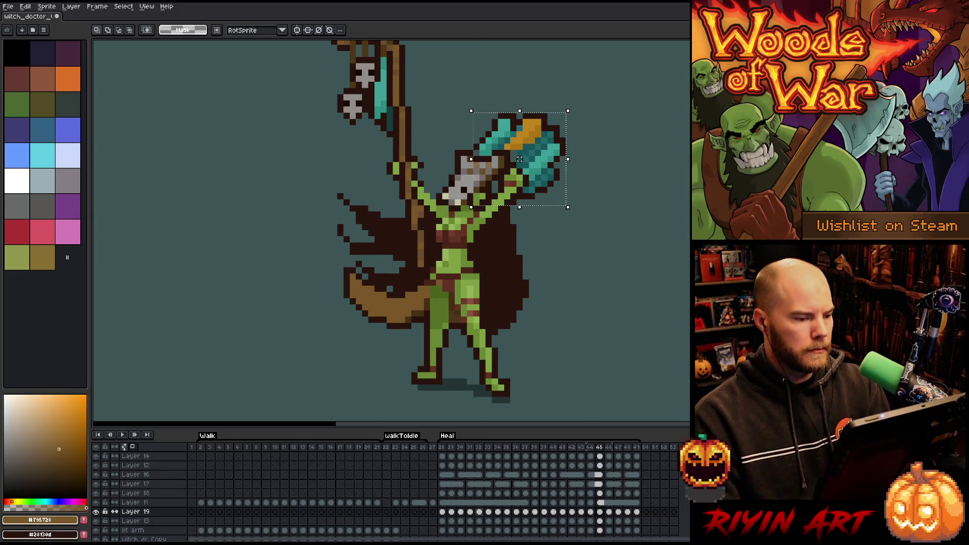
pyautogui.press('Left')
pyautogui.press('Return')
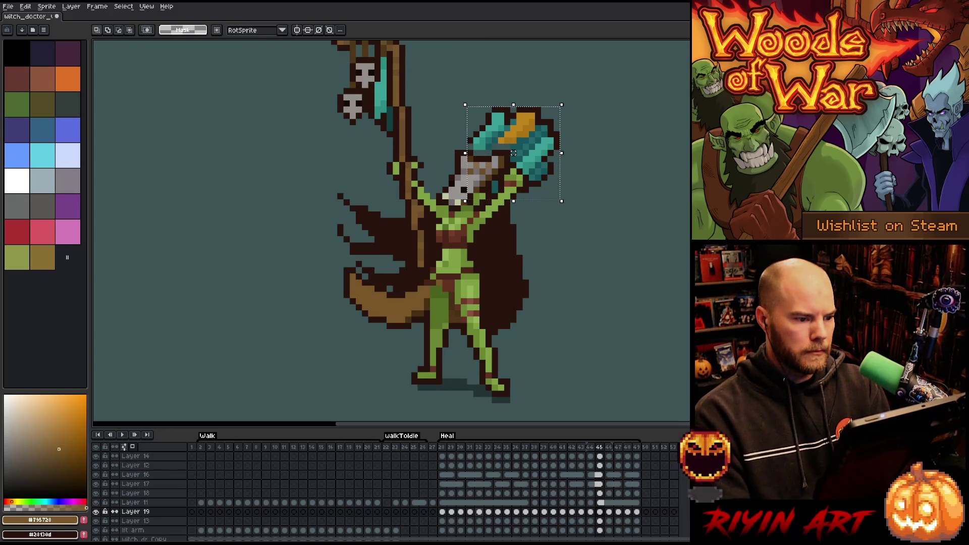
# - Move the axe on frame 45 one pixel left and down
pyautogui.press(',')
pyautogui.press('.')
pyautogui.press('.')
pyautogui.press(',')
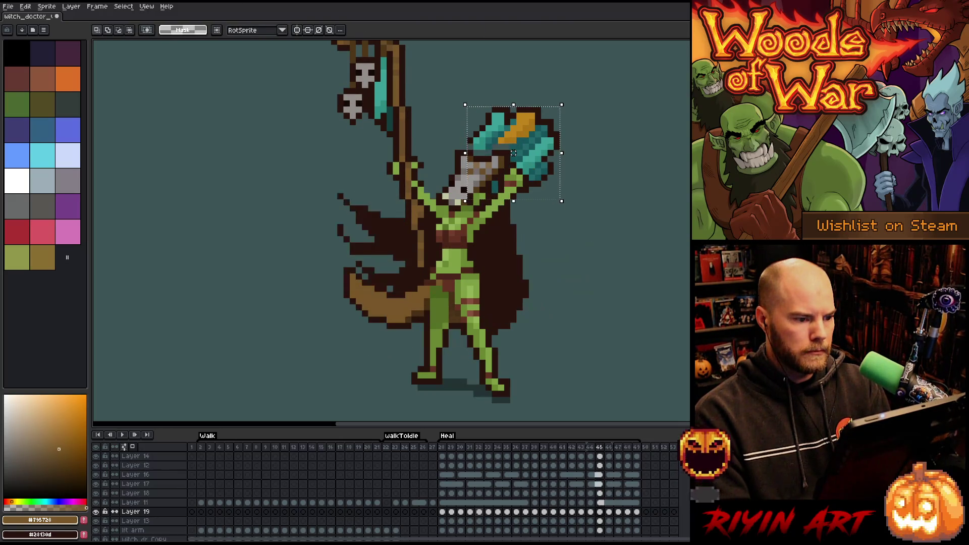
pyautogui.press(',')
pyautogui.press('.')
pyautogui.press('Left')
pyautogui.press('Down')
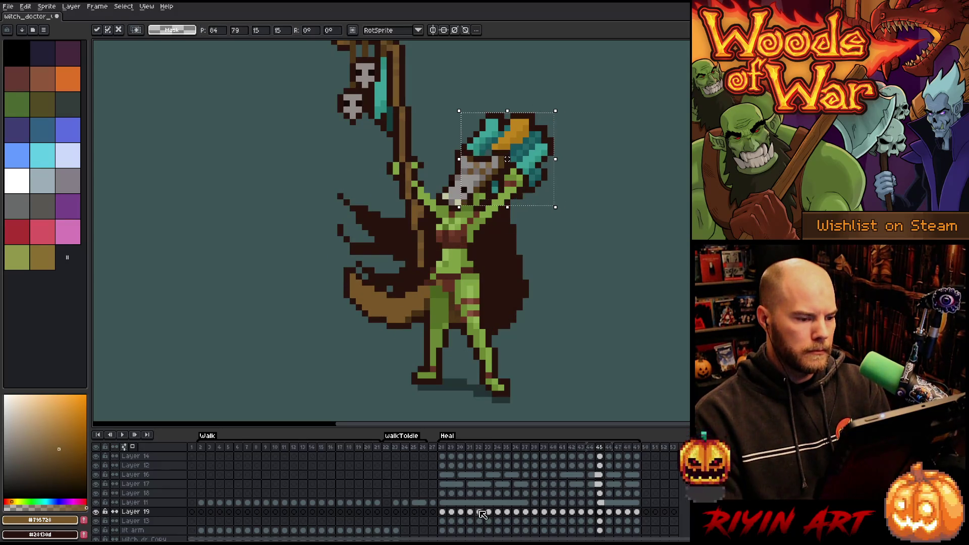
pyautogui.press(',')
pyautogui.press('.')
pyautogui.press('.')
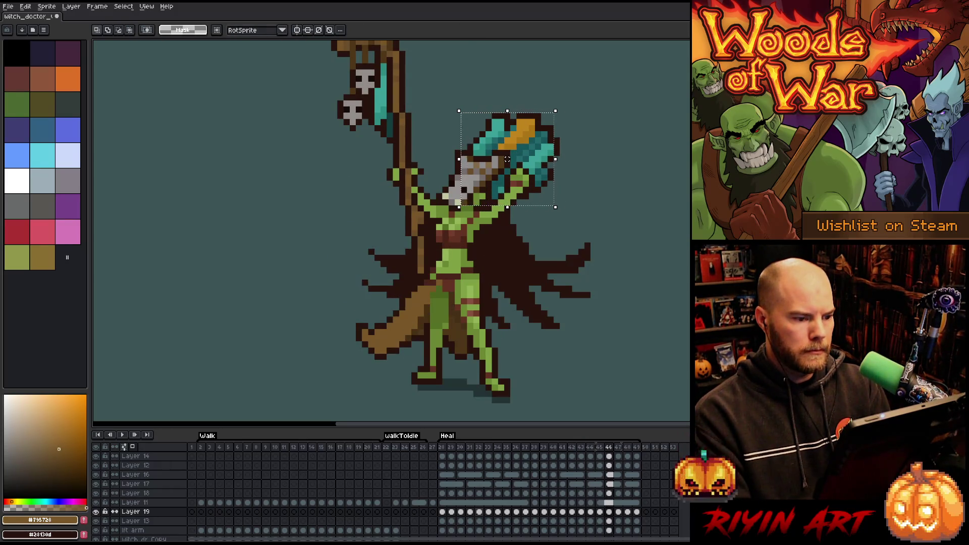
pyautogui.press('.')
pyautogui.press('.')
pyautogui.press('.')
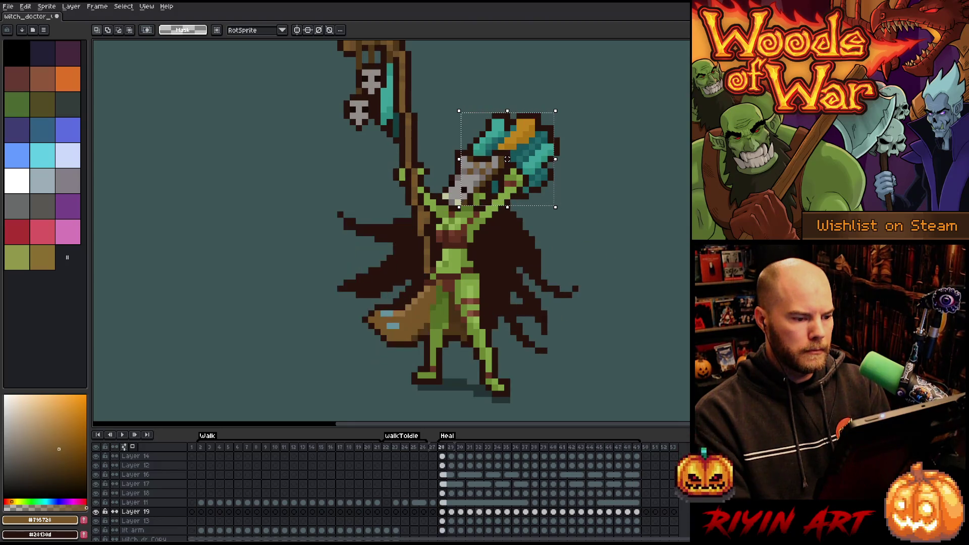
# - Review the remaining Heal frames through frame 49 and loop back to the start
pyautogui.press(',')
pyautogui.press(',')
pyautogui.press(',')
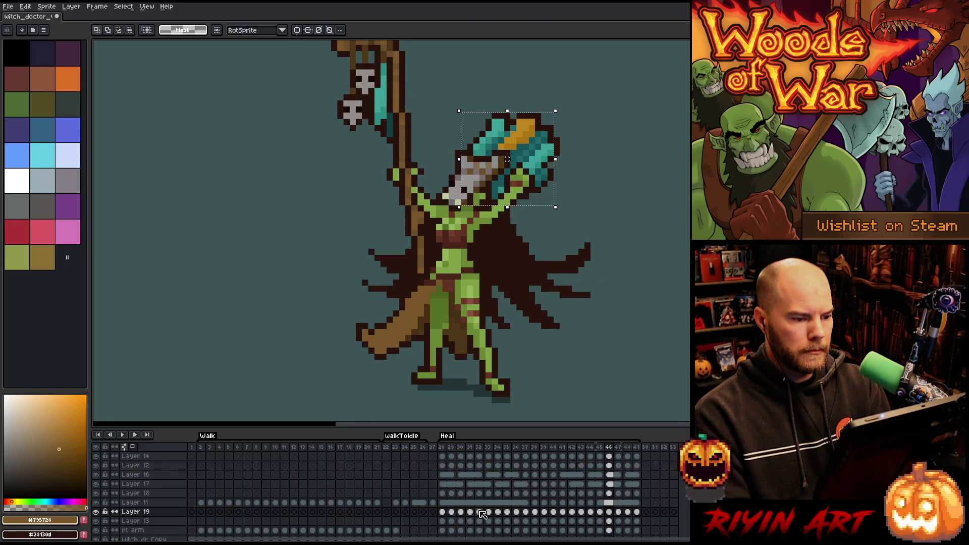
pyautogui.press(',')
pyautogui.press('.')
pyautogui.press('.')
pyautogui.press('.')
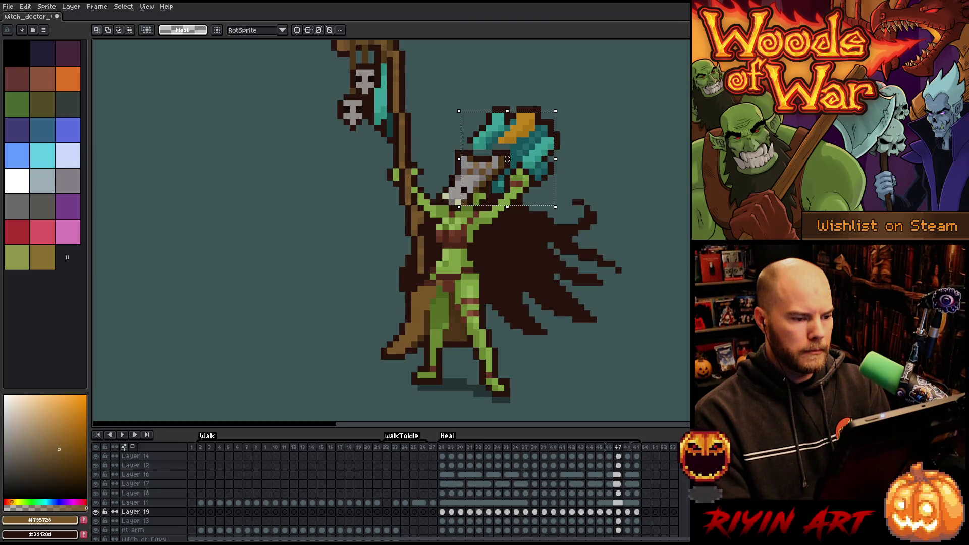
pyautogui.press('.')
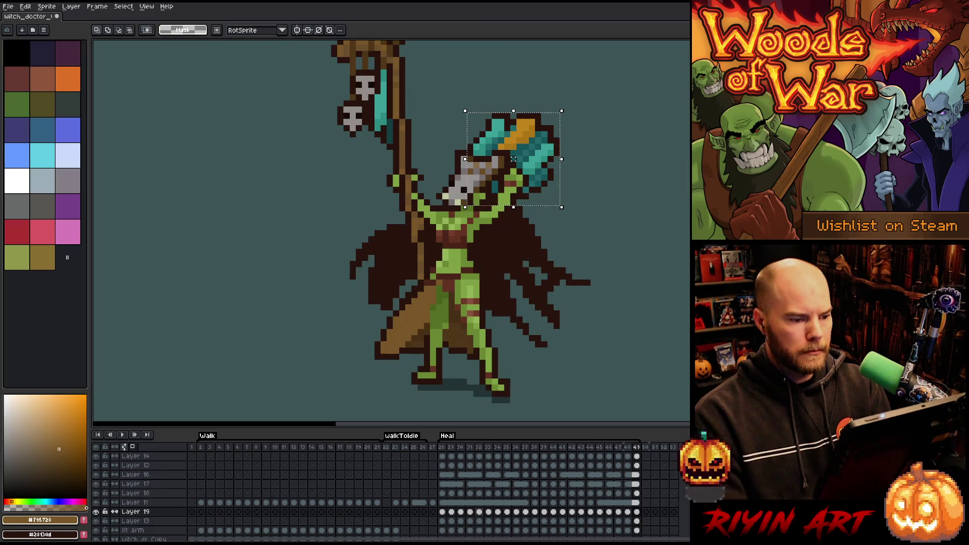
pyautogui.press('.')
pyautogui.press('.')
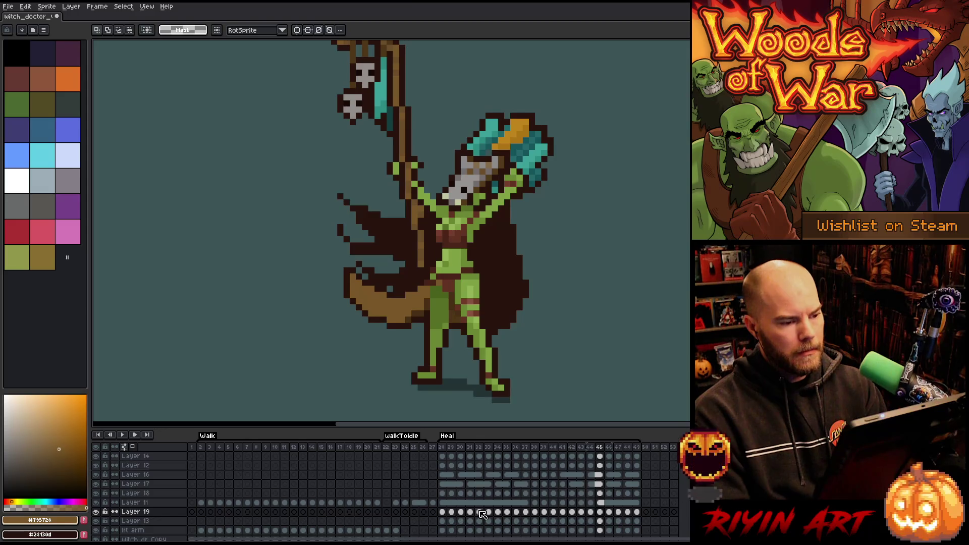
# - Shift the axe one pixel left and down, comparing against neighbouring frames
pyautogui.moveTo(513, 159); pyautogui.dragTo(508, 165)
pyautogui.press('.')
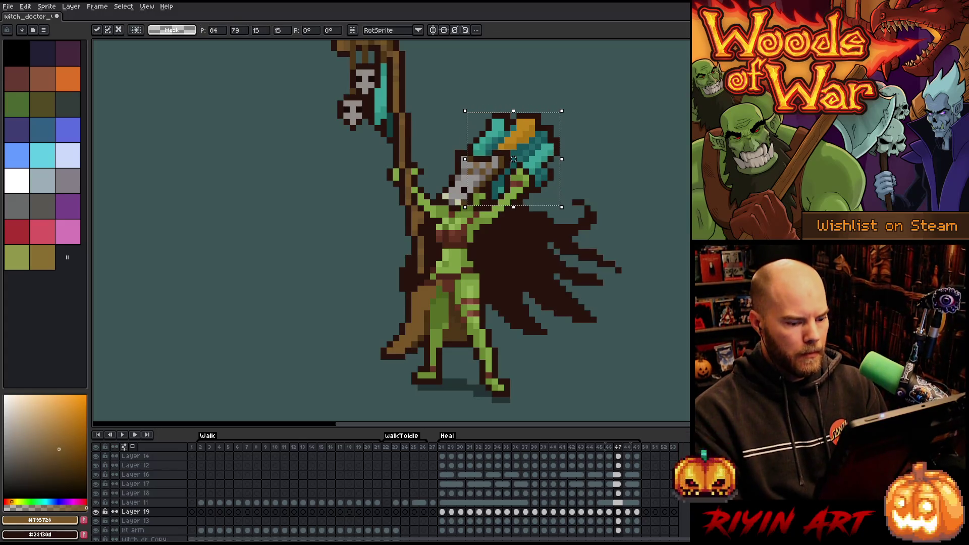
pyautogui.press(',')
pyautogui.press(',')
pyautogui.press('.')
pyautogui.press('.')
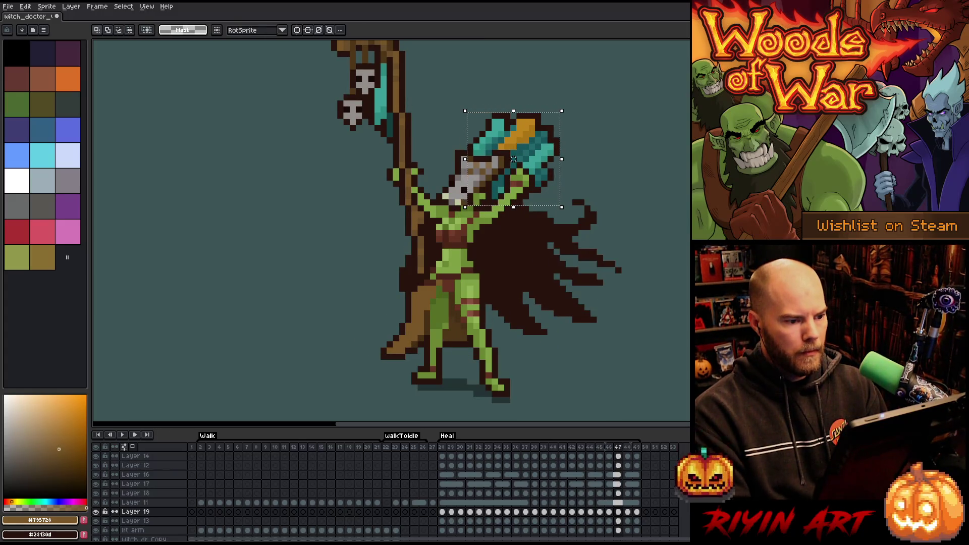
# - Preview the Heal animation, then raise the axe one pixel on frame 44 and deselect
pyautogui.press('Return')
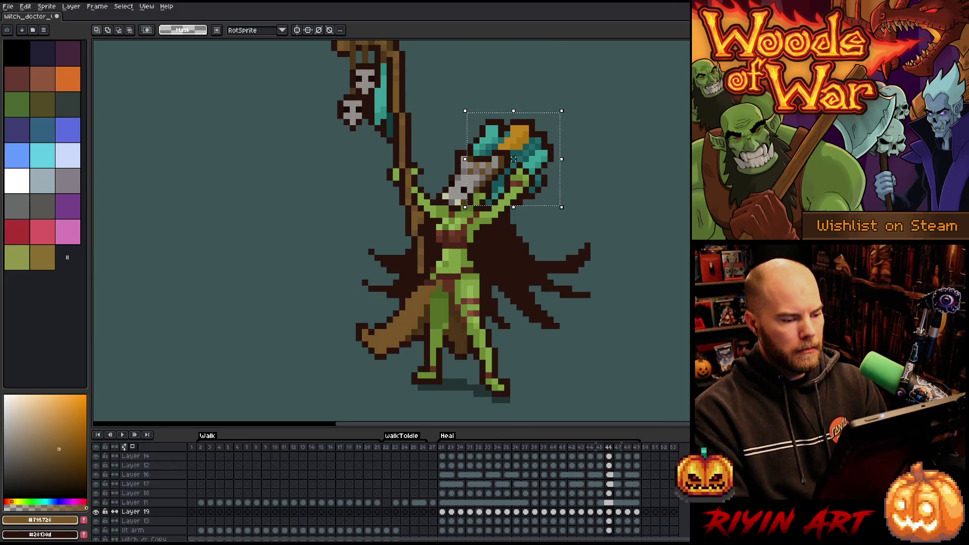
pyautogui.moveTo(513, 159); pyautogui.dragTo(513, 153)
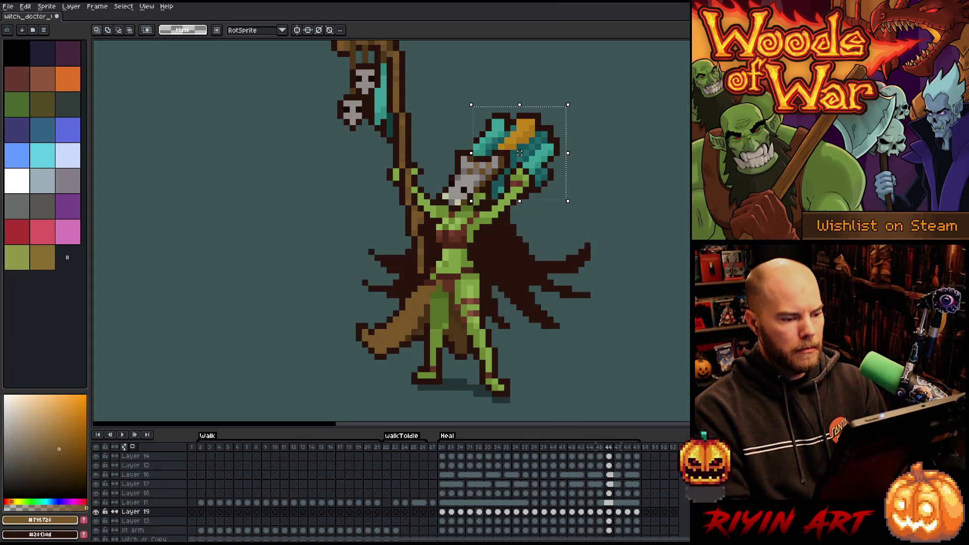
pyautogui.hotkey('ctrl', 'd')
# - Eyedrop the teal and dark outline colours from the sprite, then switch to the eraser
pyautogui.press('i')
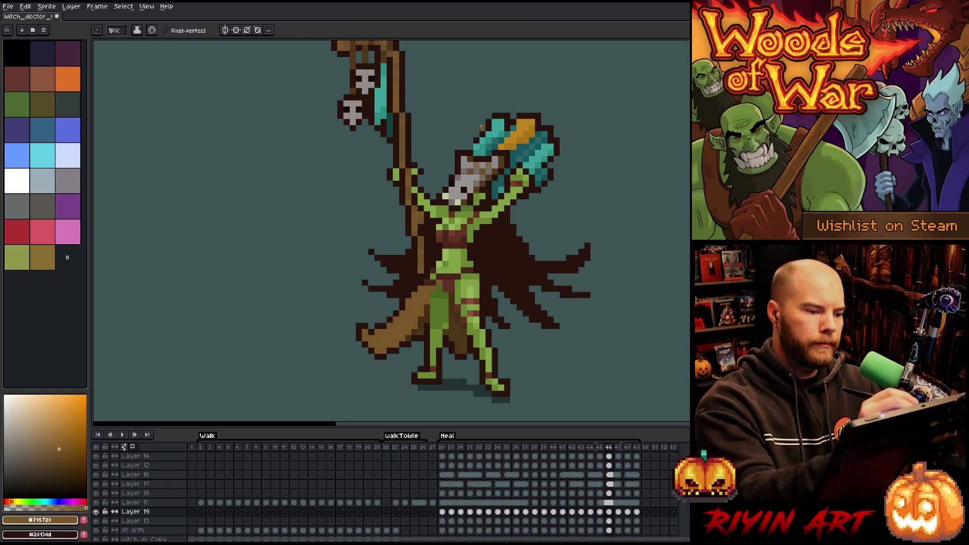
pyautogui.keyDown('alt'); pyautogui.click(470, 146); pyautogui.keyUp('alt')
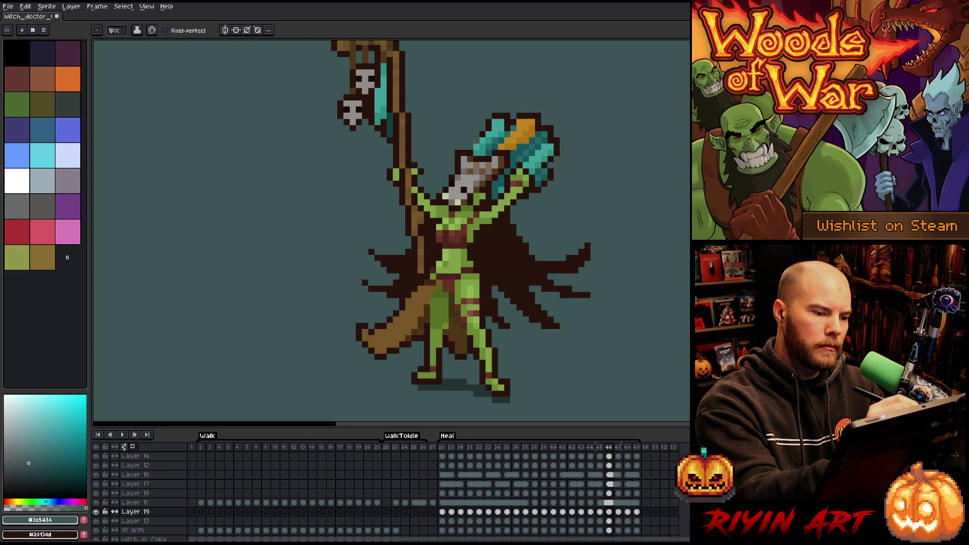
pyautogui.keyDown('alt'); pyautogui.click(475, 141); pyautogui.keyUp('alt')
pyautogui.press('e')
# - Replay the Heal animation, stop on frame 47, and move the axe down one pixel
pyautogui.press('Return')
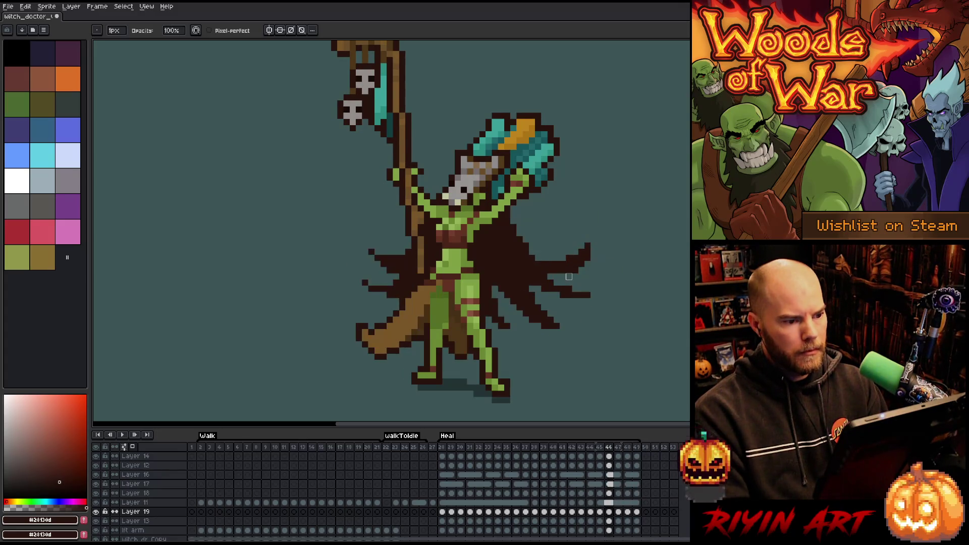
pyautogui.press('Return')
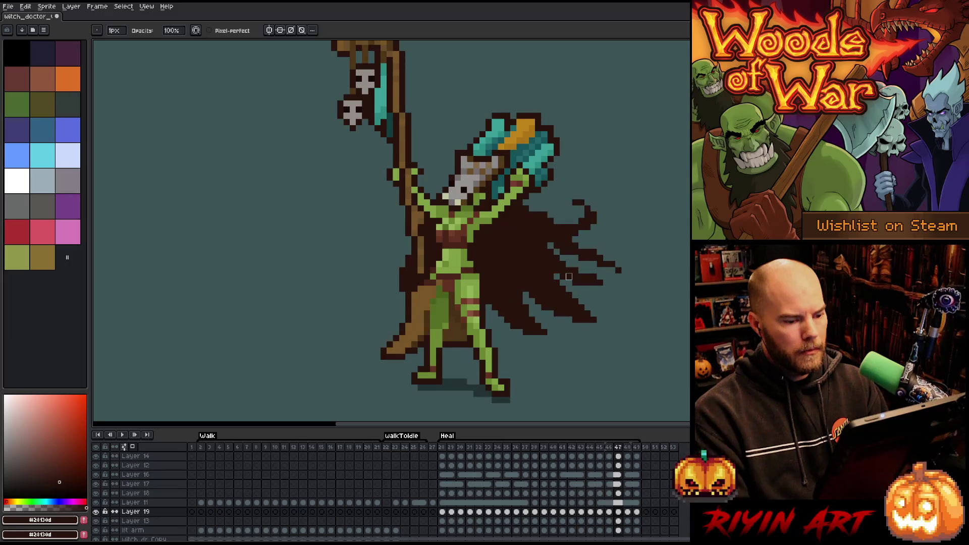
pyautogui.hotkey('ctrl', 'v')
pyautogui.moveTo(513, 159); pyautogui.dragTo(514, 165)
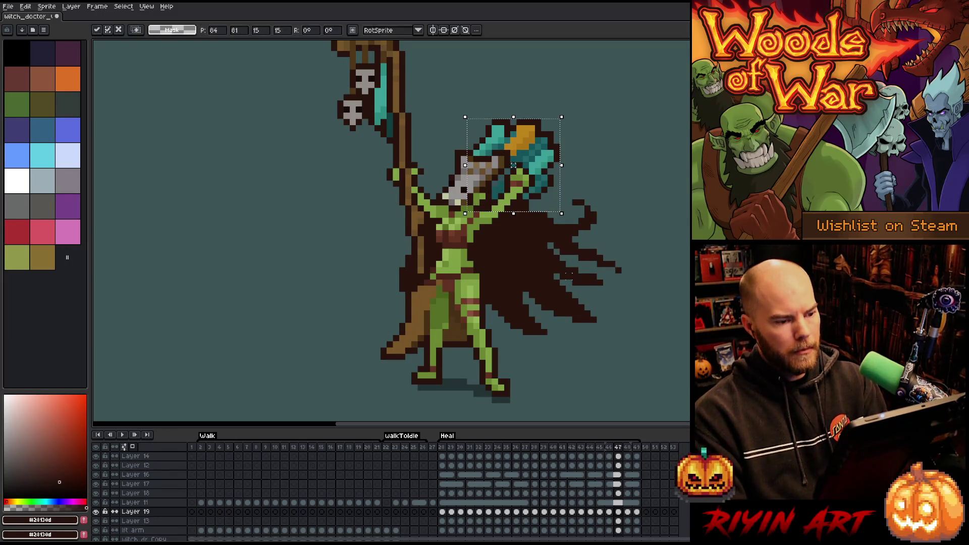
# - Loop to the start of the Heal frames and nudge the axe up one pixel on frame 29
pyautogui.press('.')
pyautogui.press('.')
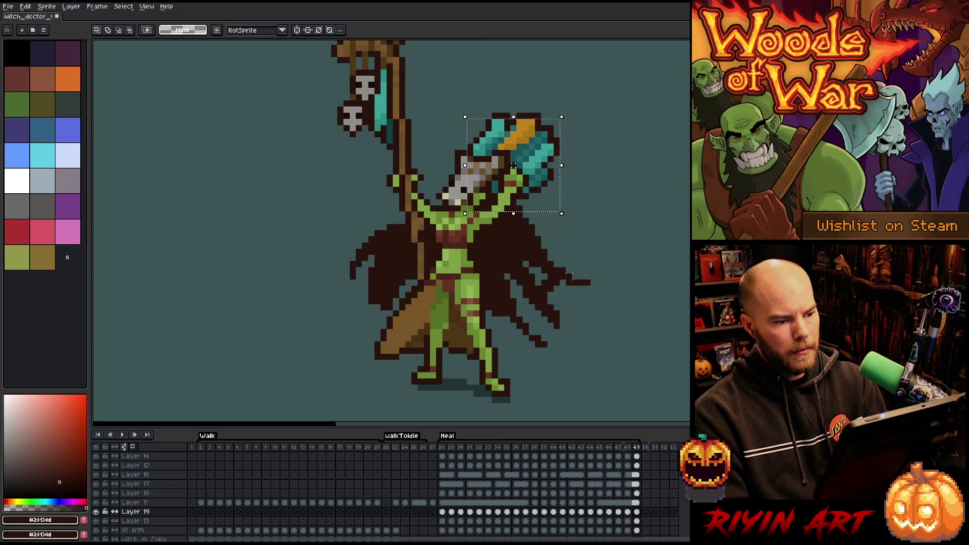
pyautogui.press('.')
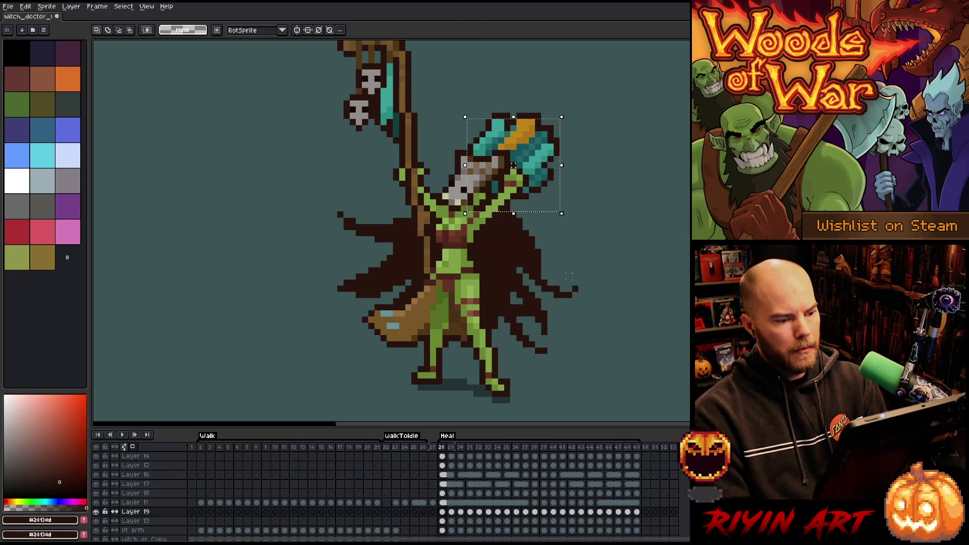
pyautogui.press('.')
pyautogui.press('.')
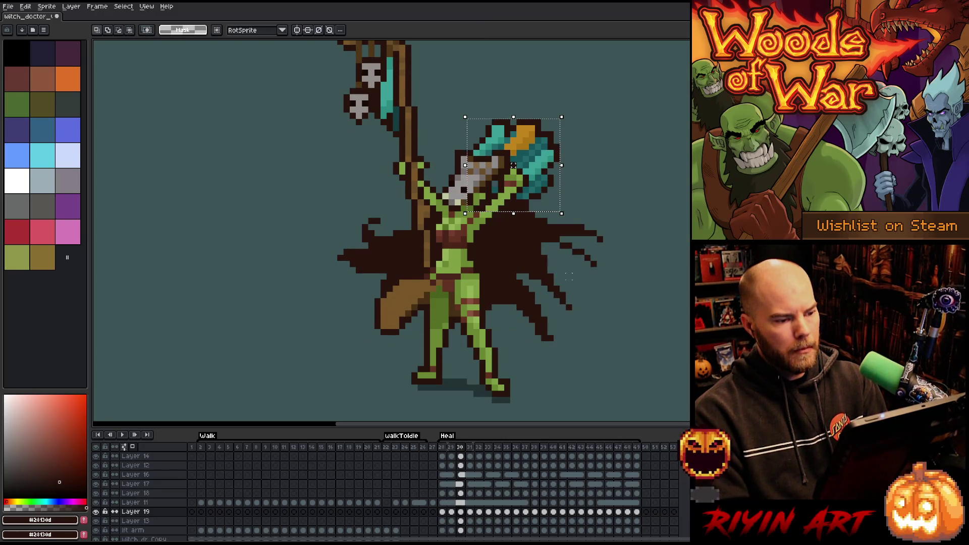
pyautogui.press('Up')
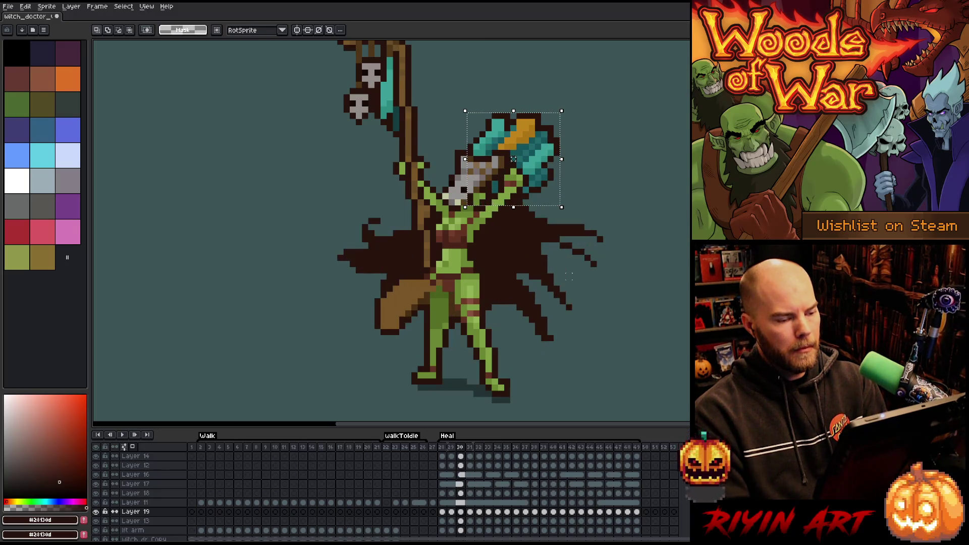
pyautogui.press('.')
pyautogui.press('.')
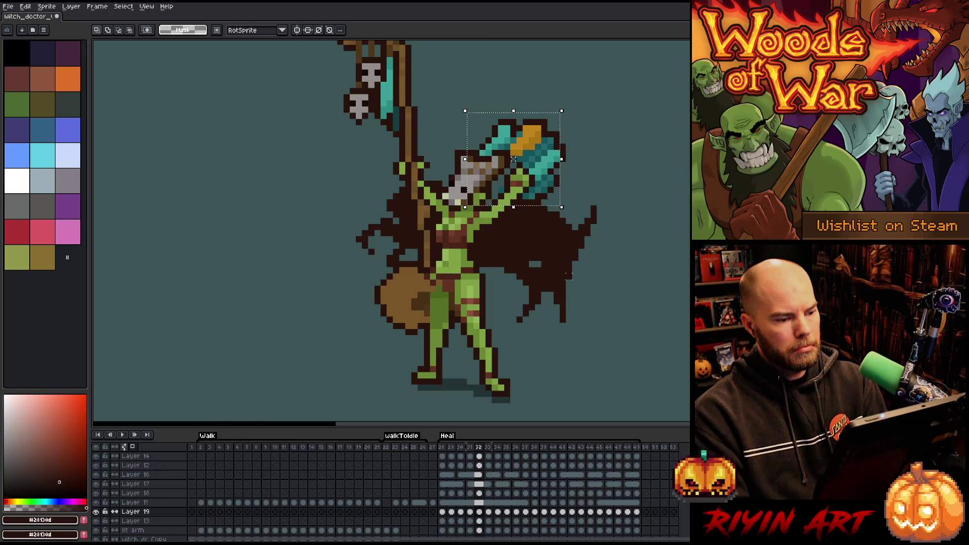
pyautogui.press(',')
pyautogui.press(',')
pyautogui.press(',')
pyautogui.press('.')
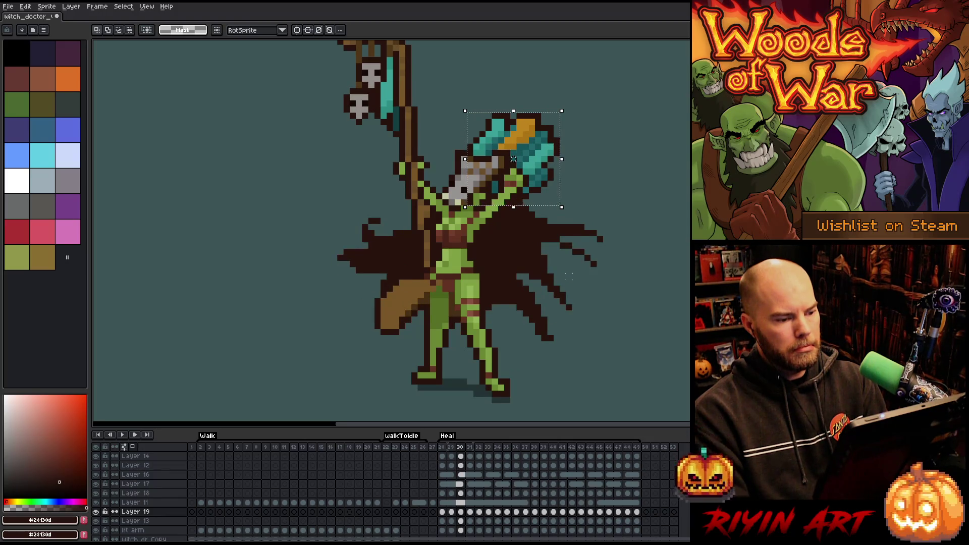
pyautogui.press('.')
# - Nudge the axe down one pixel on frame 31 and compare with earlier frames
pyautogui.press('Down')
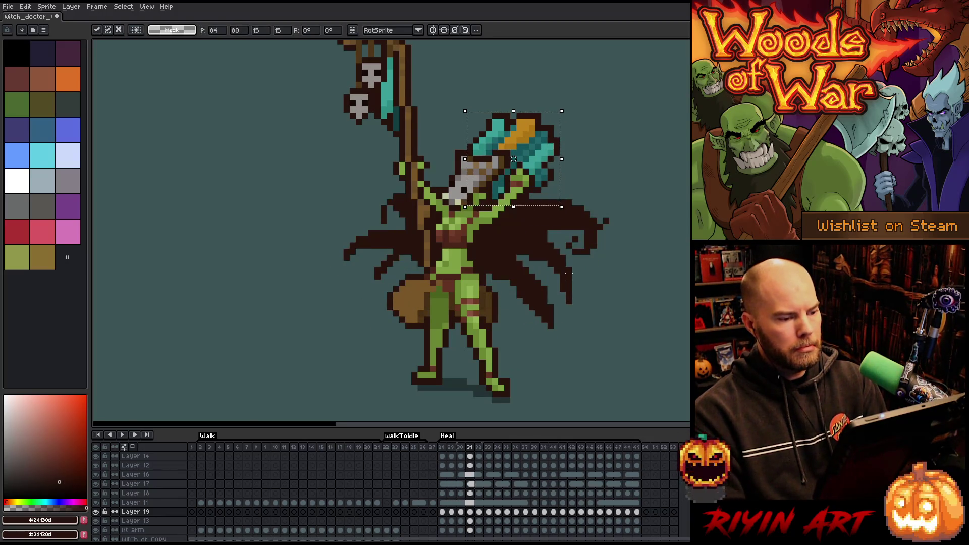
pyautogui.press('Return')
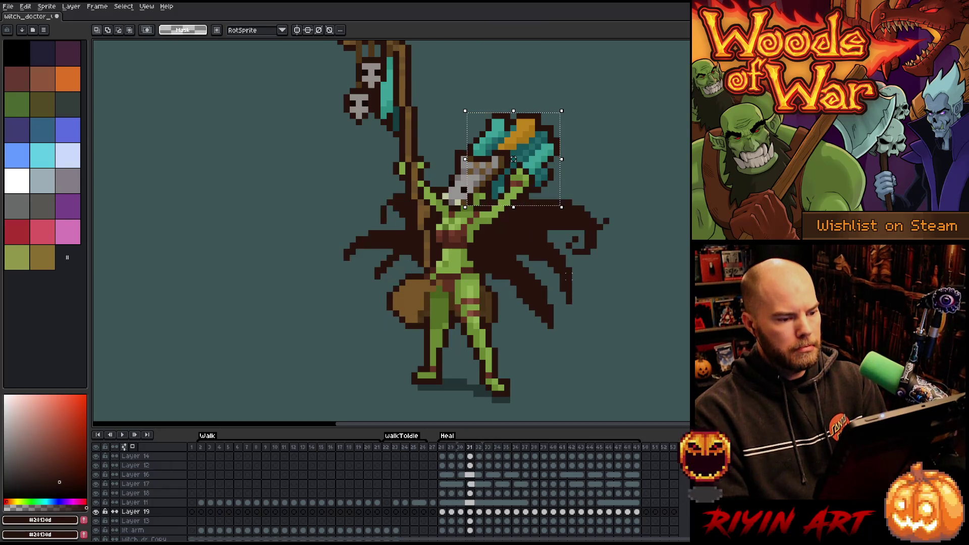
pyautogui.press(',')
pyautogui.press(',')
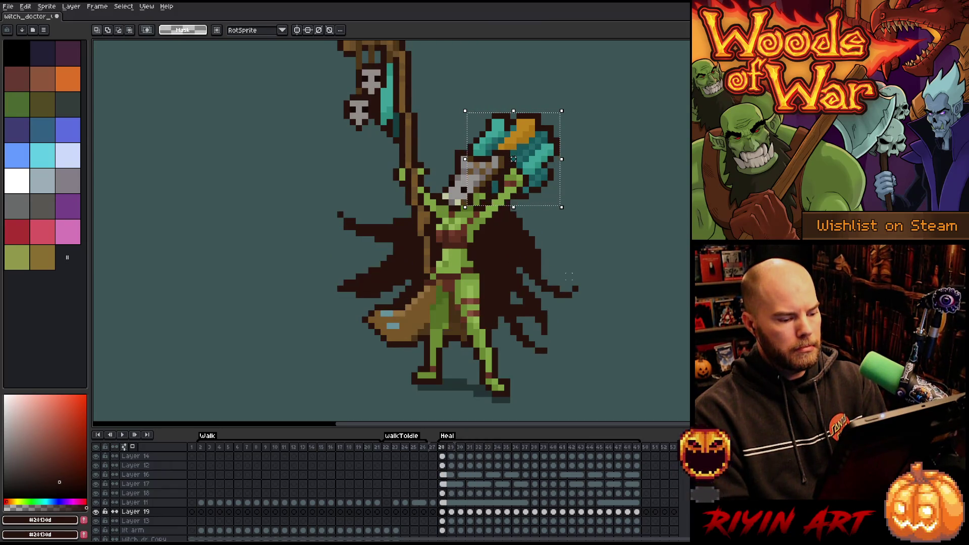
pyautogui.press('.')
pyautogui.press('.')
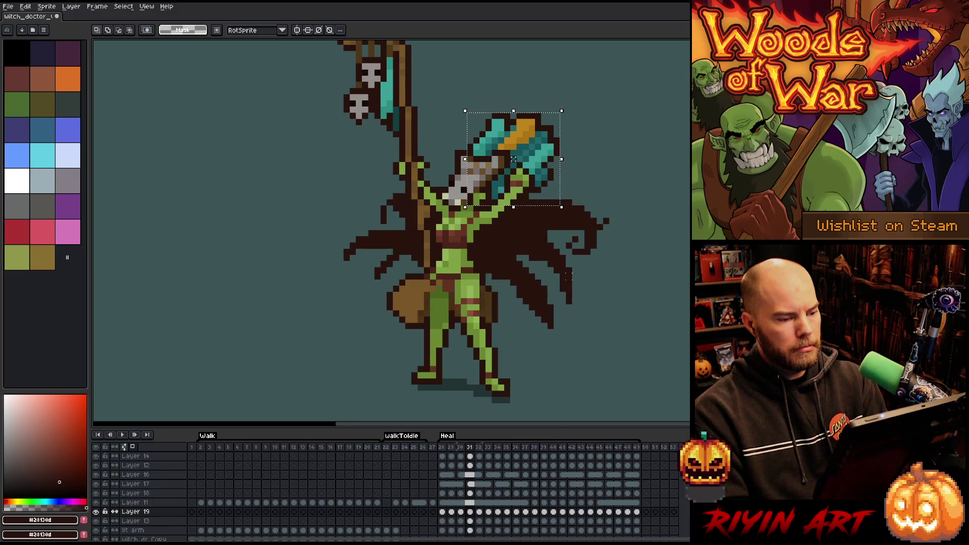
pyautogui.press(',')
pyautogui.press(',')
pyautogui.press('.')
pyautogui.press('.')
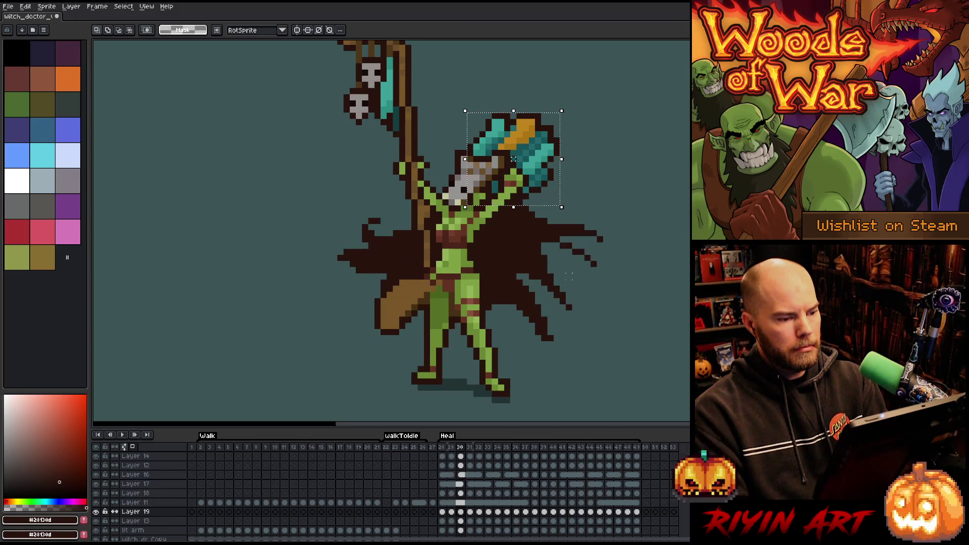
pyautogui.press('.')
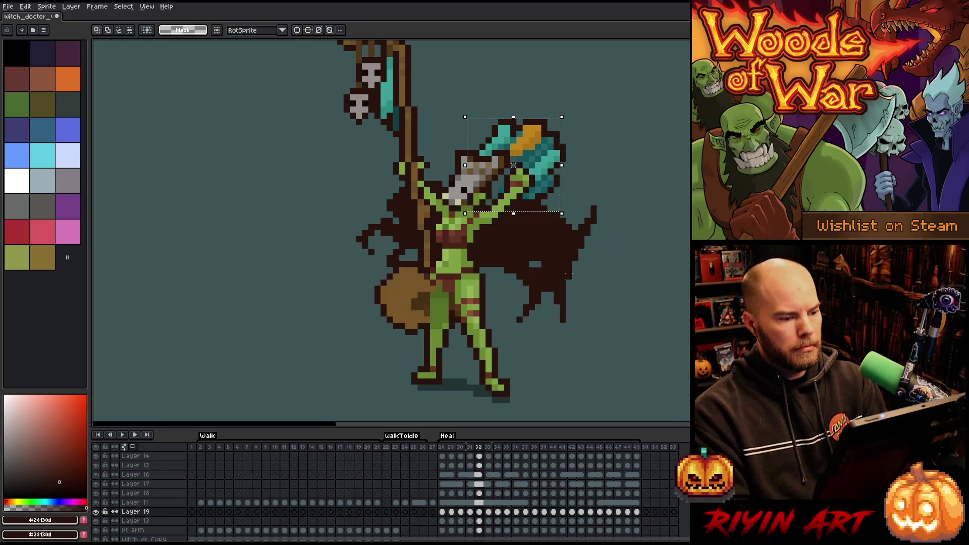
# - Shift the axe one pixel left, then nudge it down a pixel on frame 35 onward
pyautogui.moveTo(519, 166); pyautogui.dragTo(513, 159)
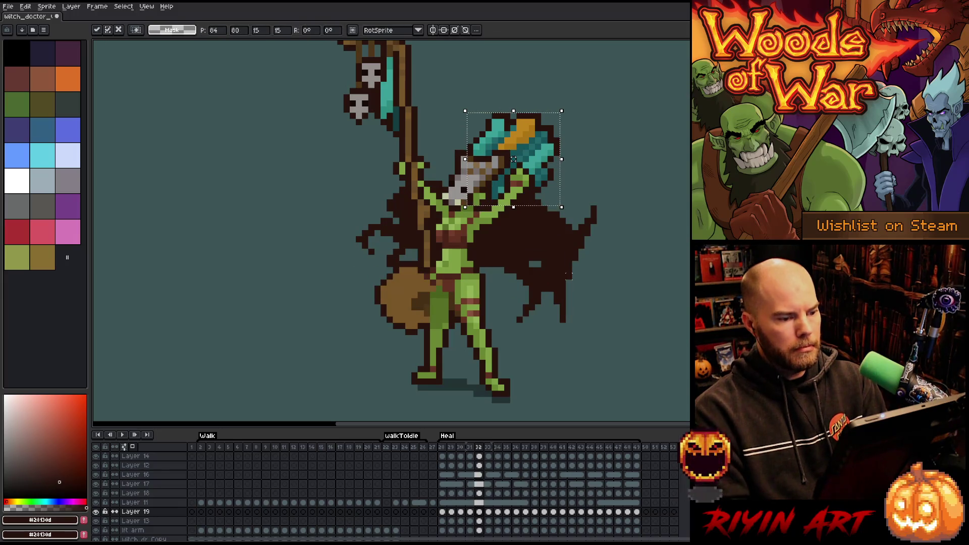
pyautogui.press('.')
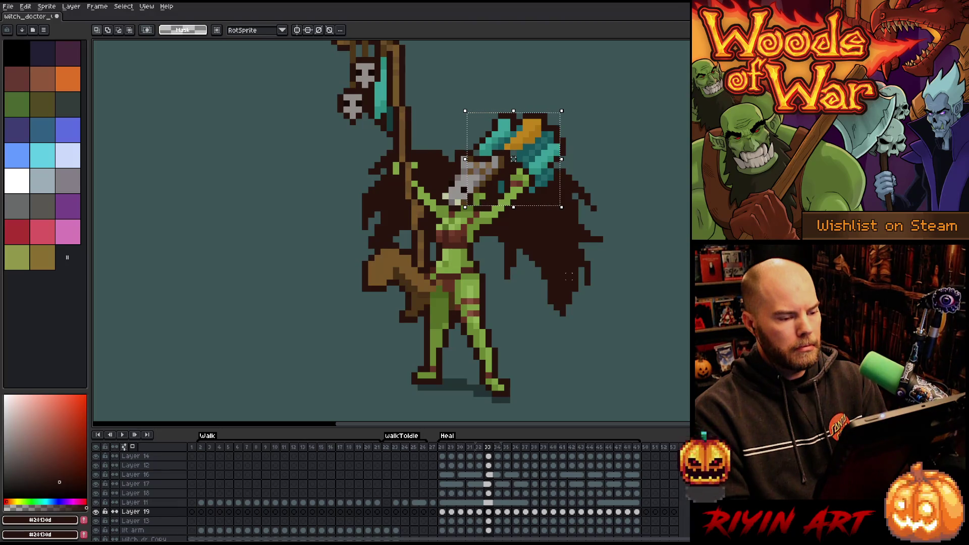
pyautogui.press('.')
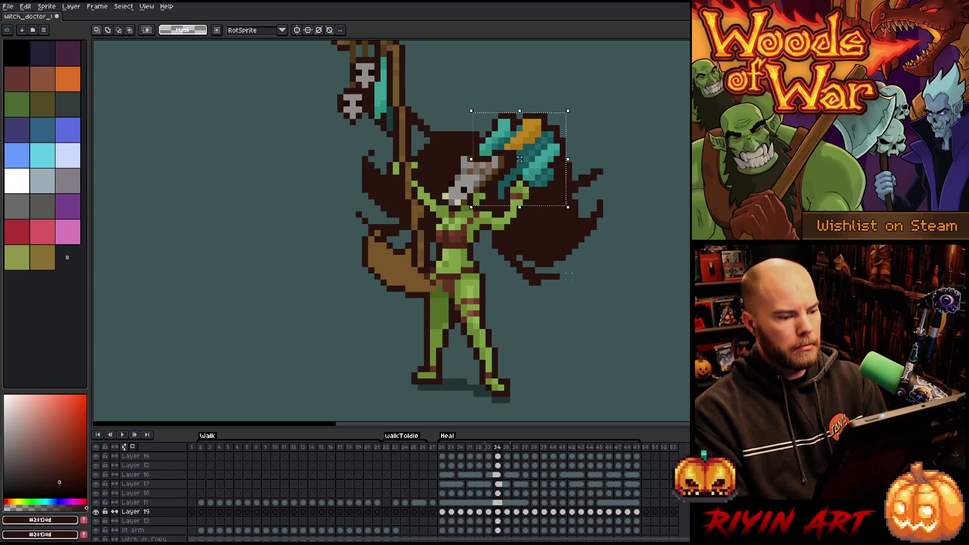
pyautogui.press('.')
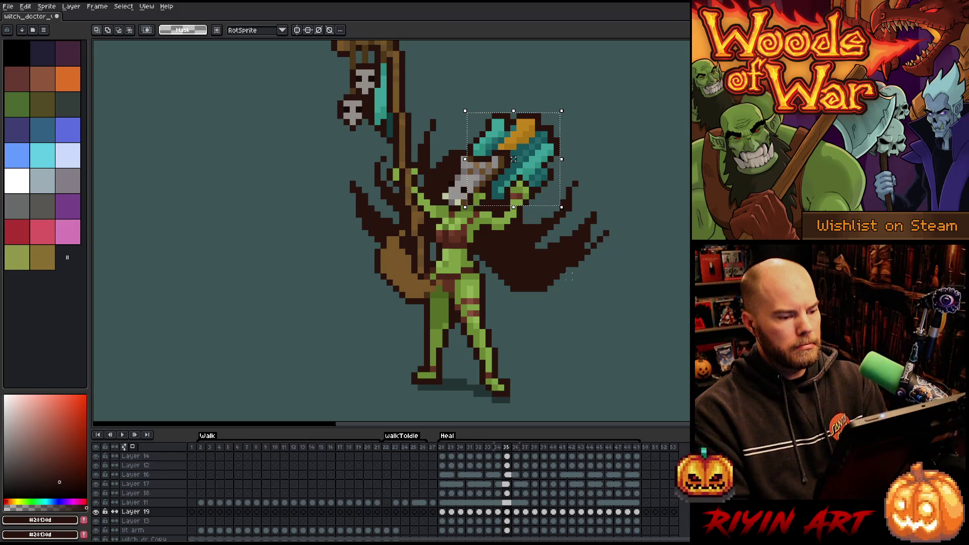
pyautogui.press('Down')
pyautogui.press('.')
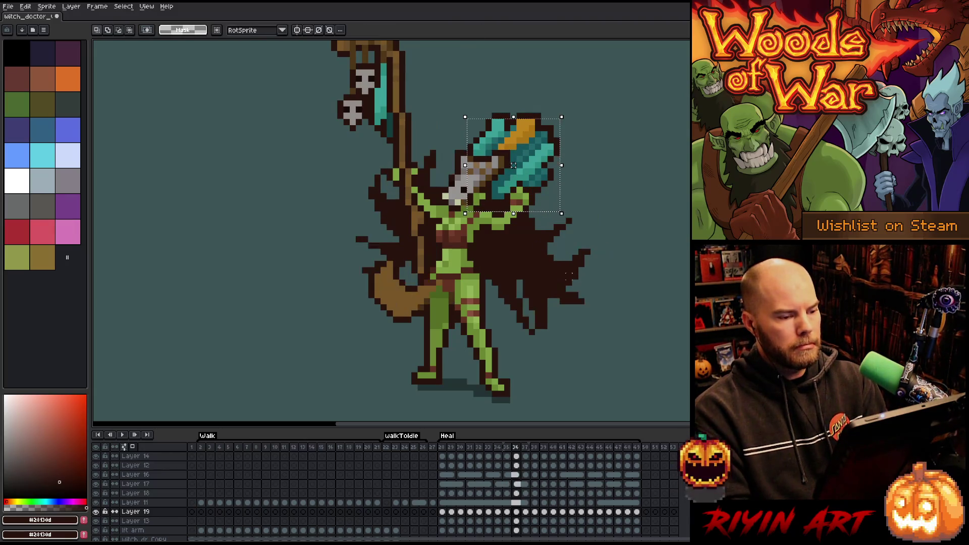
pyautogui.press('.')
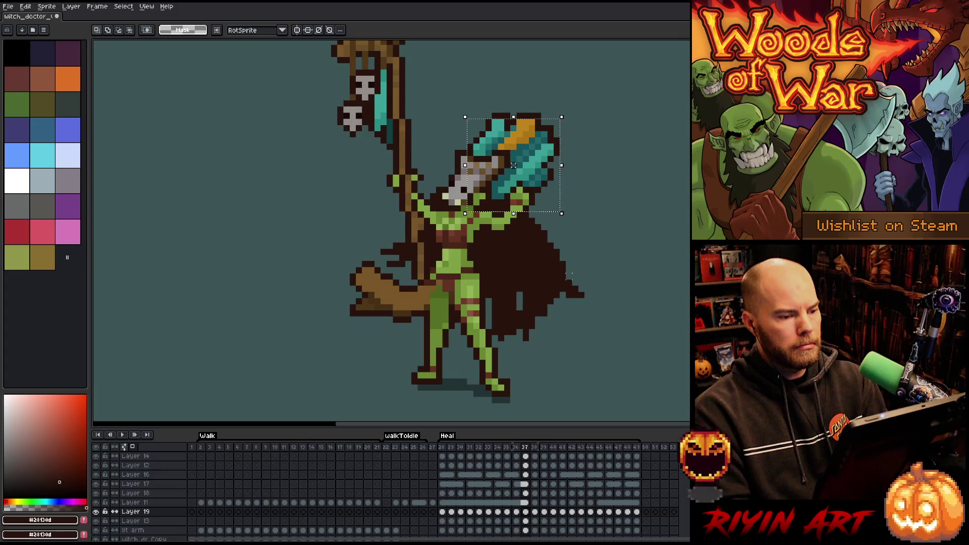
pyautogui.press('Down')
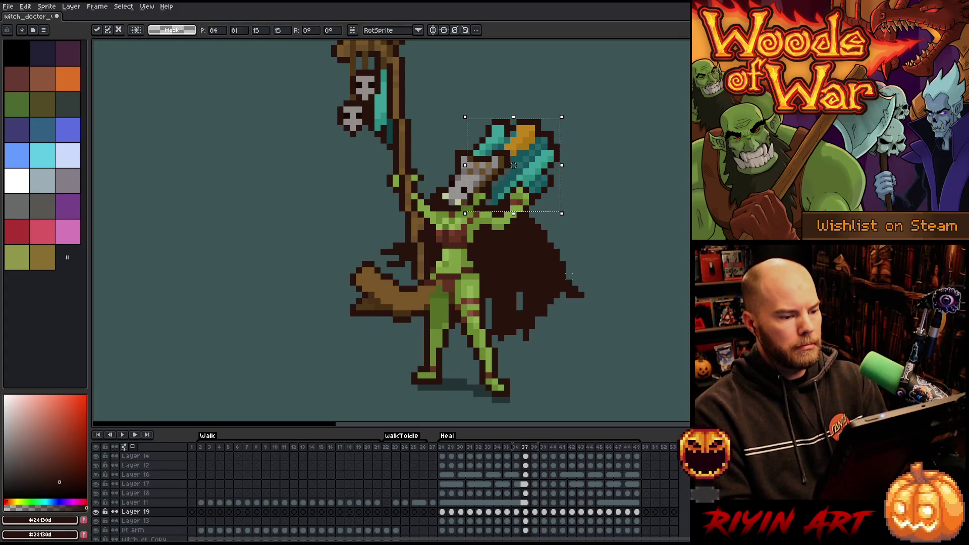
pyautogui.press('.')
pyautogui.press('Return')
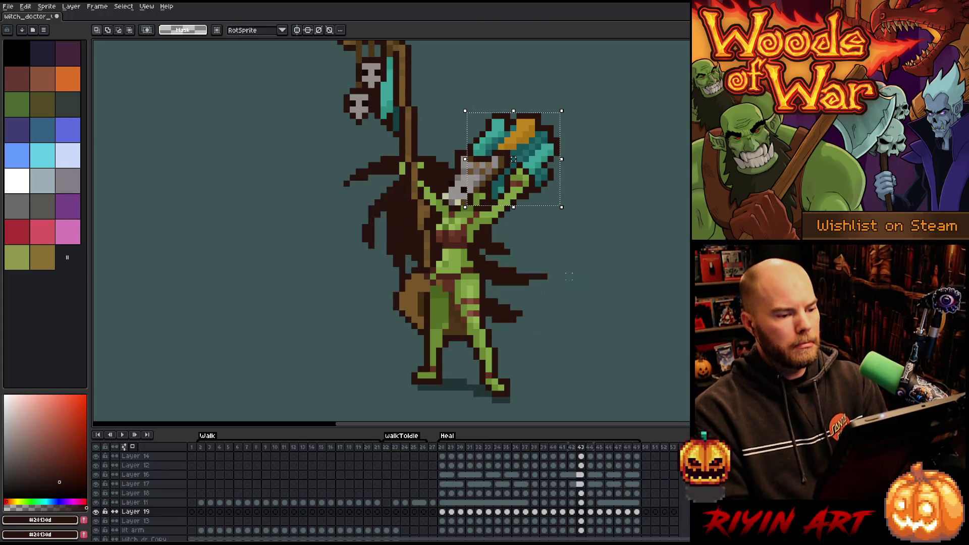
# - Nudge the axe down, then up-left one pixel on the next frame, and play the animation
pyautogui.press('Down')
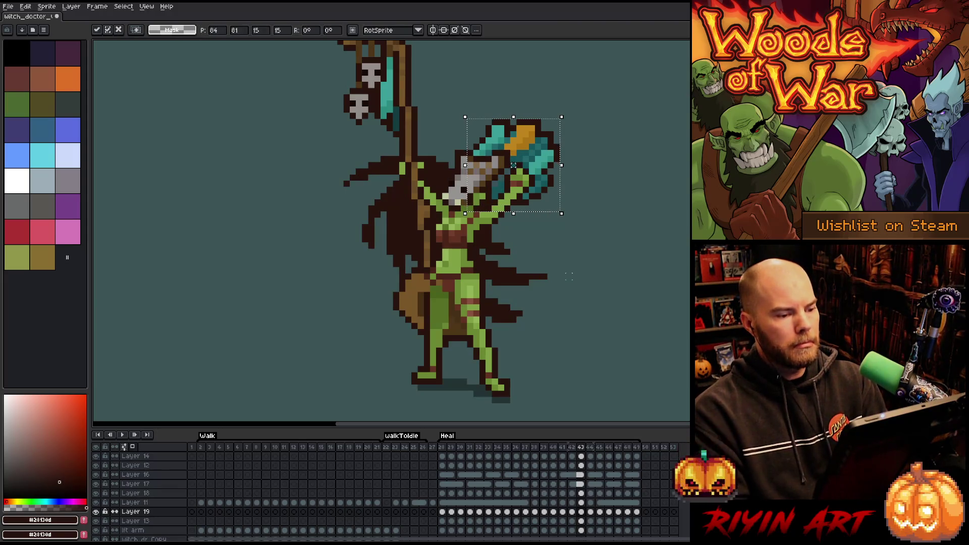
pyautogui.press('Return')
pyautogui.press('.')
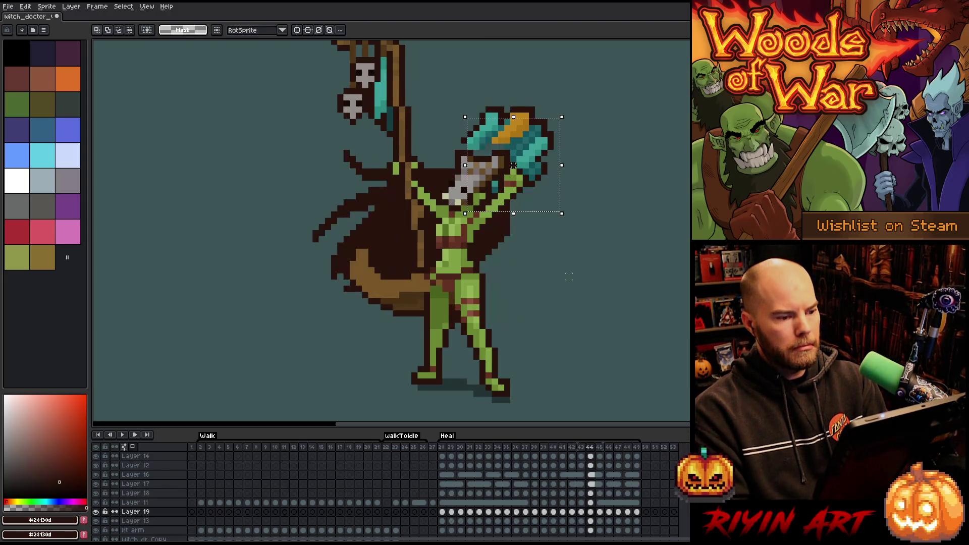
pyautogui.press('Up')
pyautogui.press('Left')
pyautogui.press('Return')
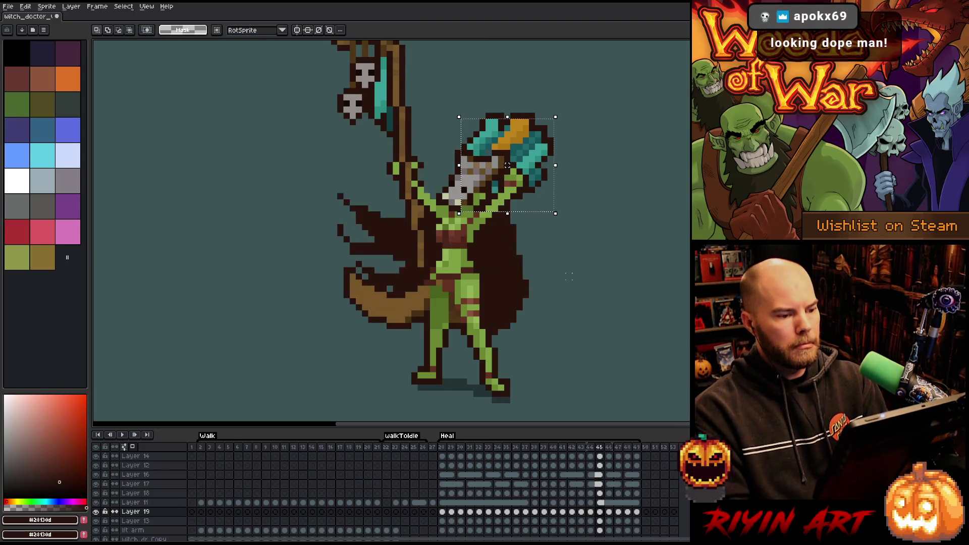
pyautogui.press('.')
pyautogui.press('.')
pyautogui.press('Return')
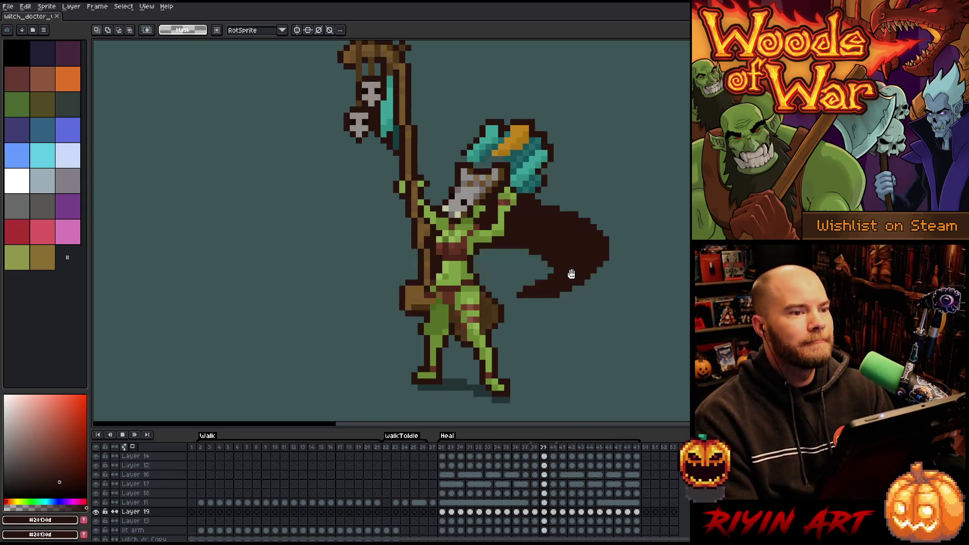
pyautogui.scroll(-2, 389, 86)
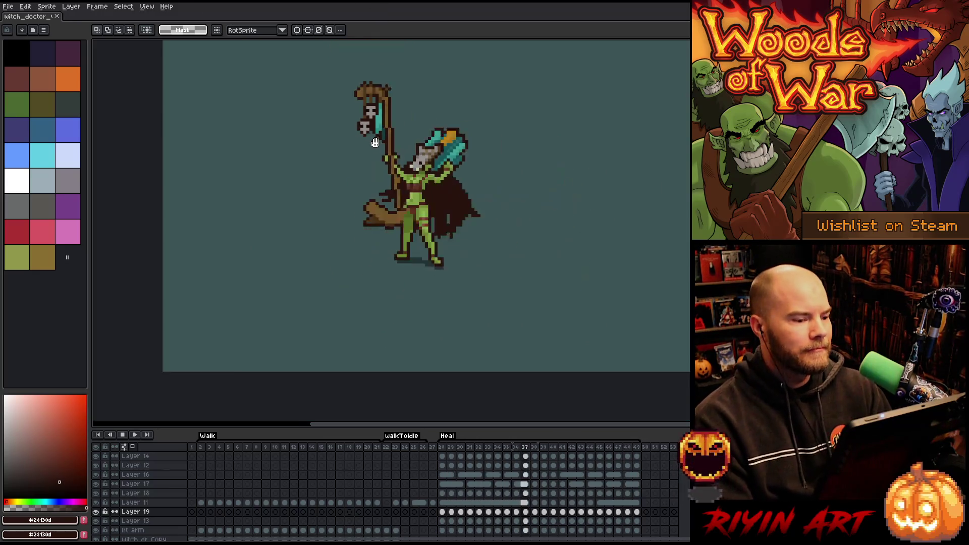
pyautogui.moveTo(385, 201); pyautogui.dragTo(439, 245)
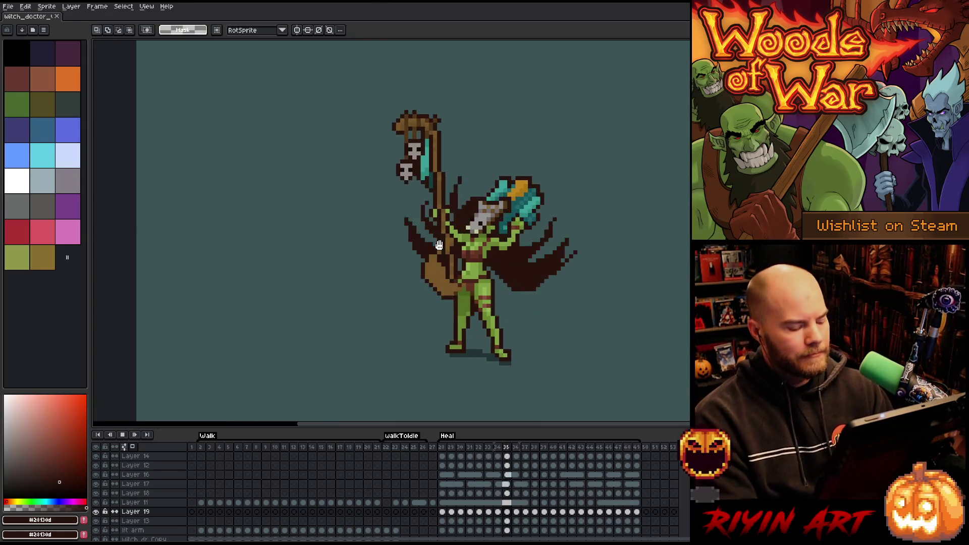
pyautogui.press('Return')
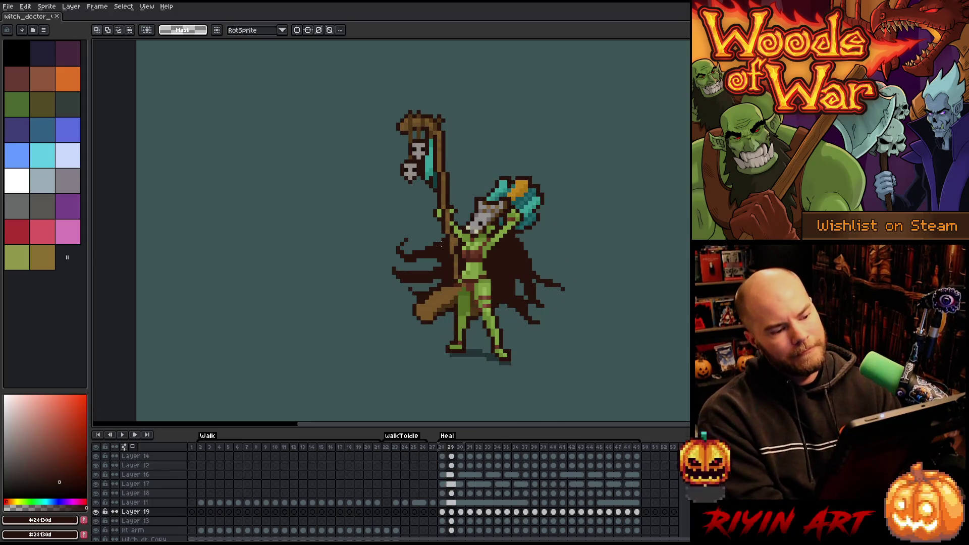
pyautogui.press('Right')
pyautogui.press('Right')
pyautogui.press('Right')
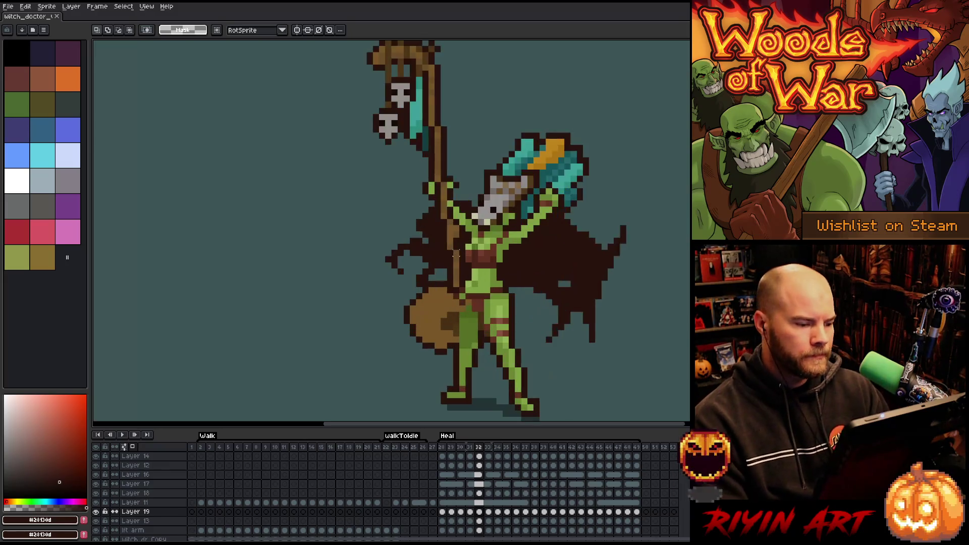
pyautogui.press('Right')
pyautogui.press('Right')
pyautogui.press('Right')
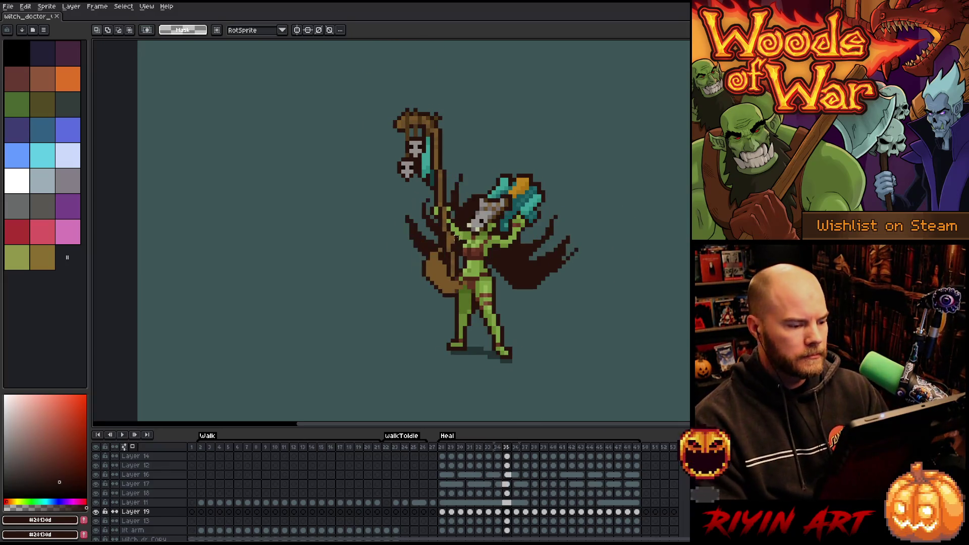
pyautogui.press('Right')
pyautogui.press('Left')
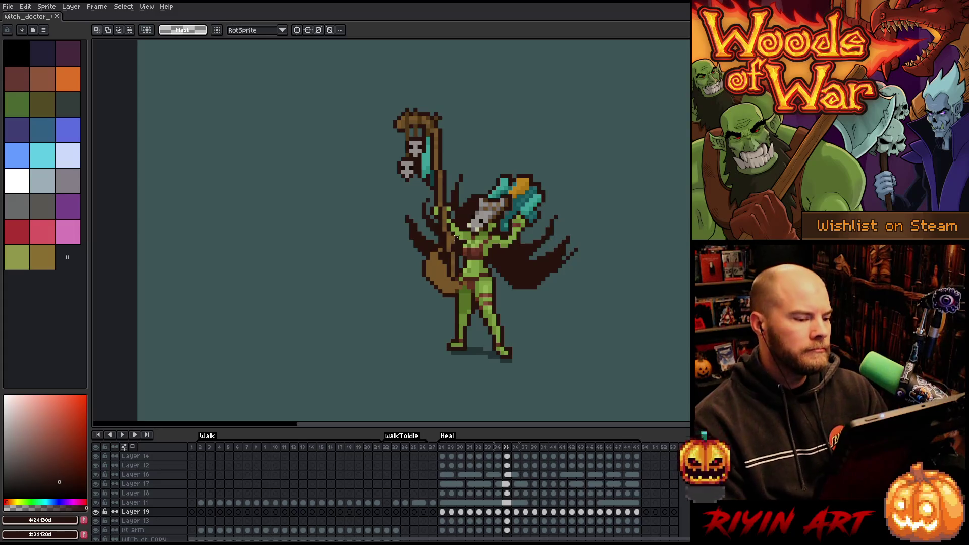
pyautogui.press('Right')
pyautogui.press('Right')
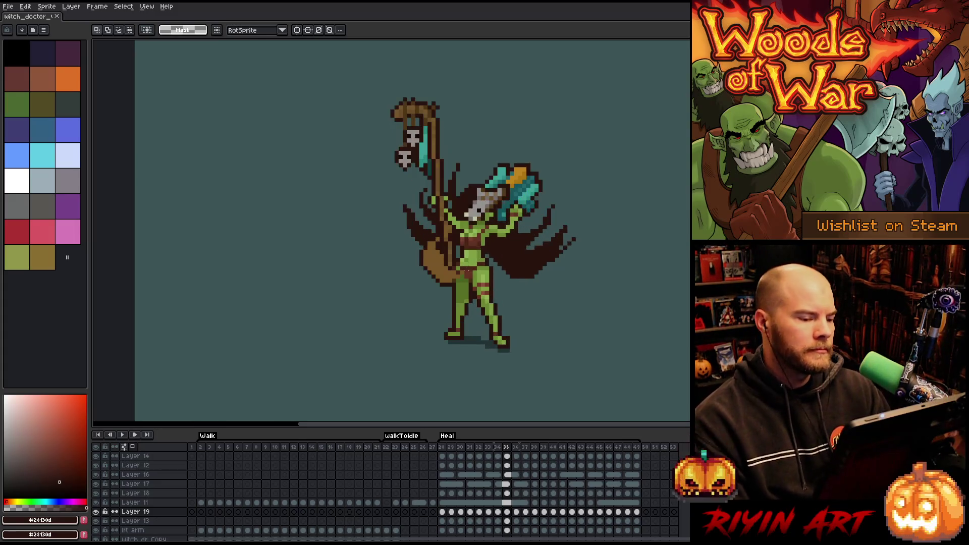
pyautogui.press('Return')
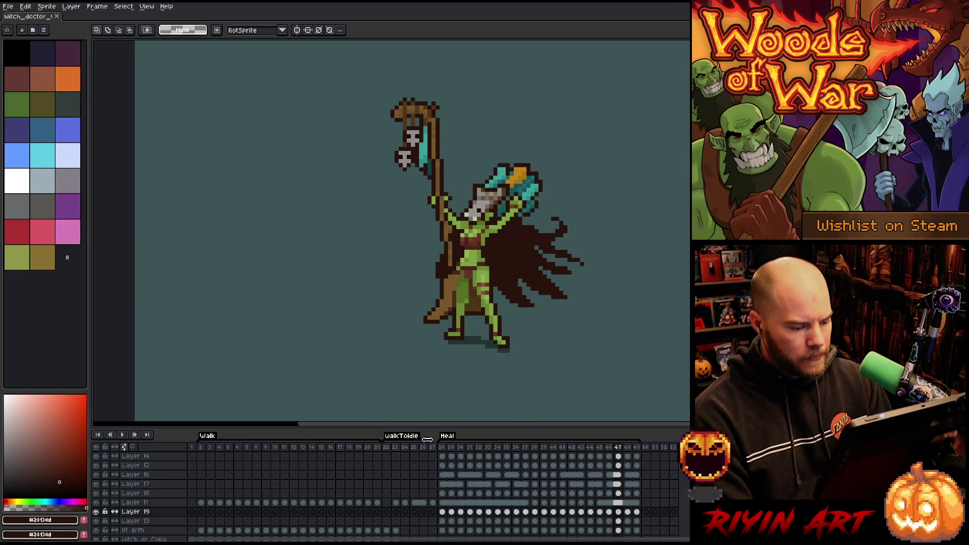
pyautogui.click(442, 447)
# - With the pencil and light brown #94703f, add highlight pixels to the tan piece on frames 28–29
pyautogui.scroll(5, 442, 288)
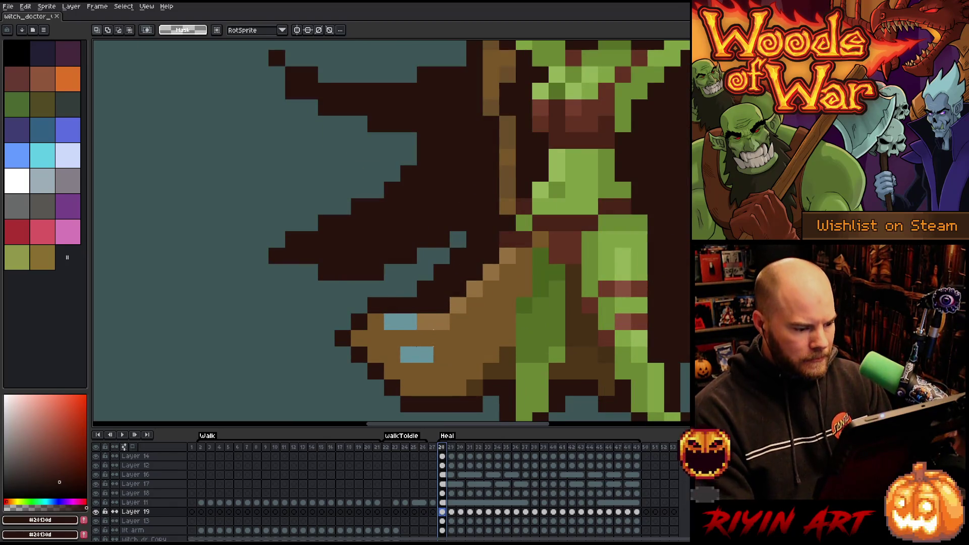
pyautogui.scroll(-2, 433, 330)
pyautogui.press('b')
pyautogui.keyDown('alt'); pyautogui.click(433, 263); pyautogui.keyUp('alt')
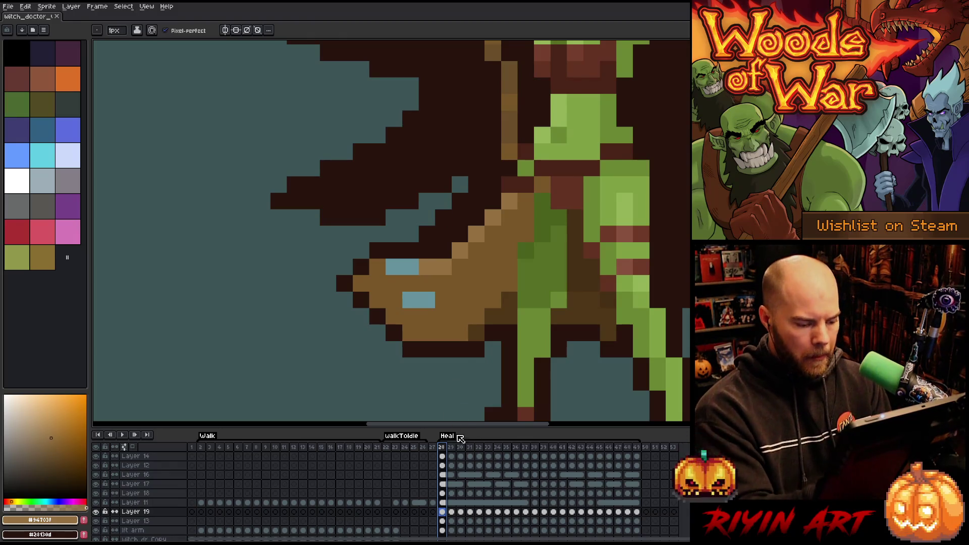
pyautogui.keyDown('ctrl'); pyautogui.click(472, 308); pyautogui.keyUp('ctrl')
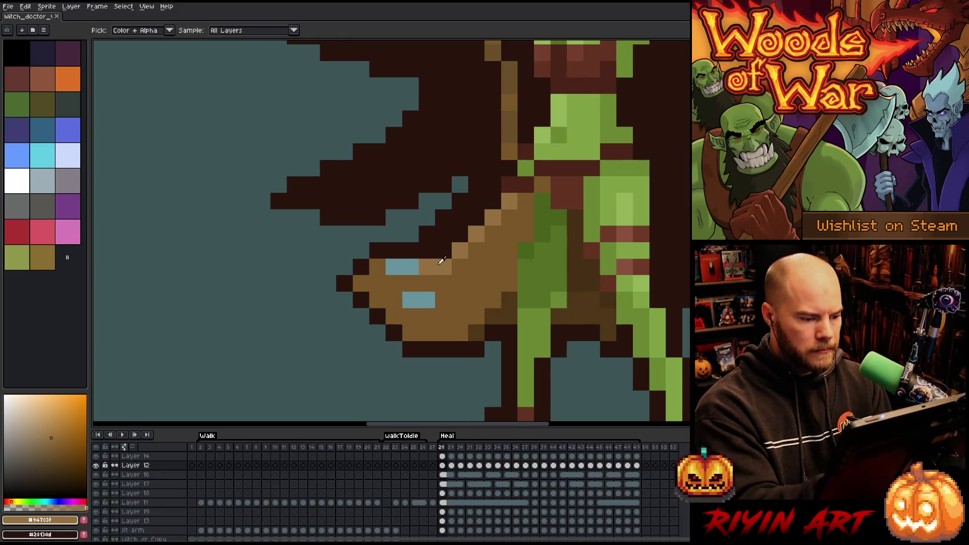
pyautogui.click(477, 201)
pyautogui.press('Right')
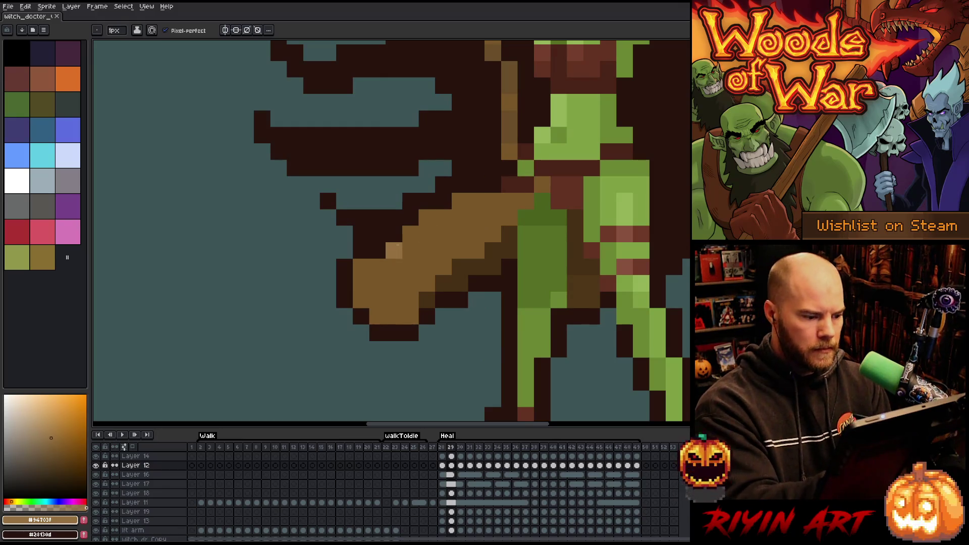
pyautogui.click(427, 218)
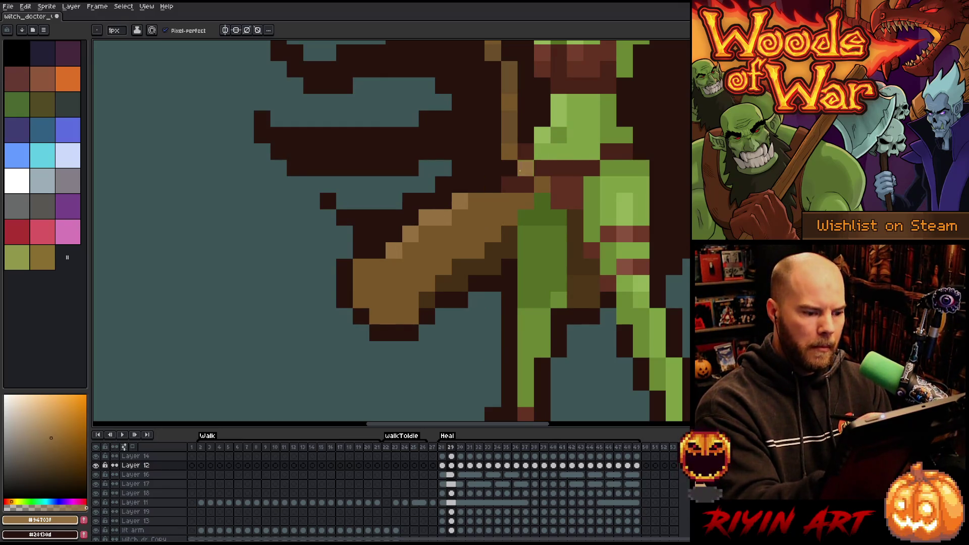
# - Paint light-brown highlights along the tan piece's top and left edges on frames 30–32
pyautogui.press('Right')
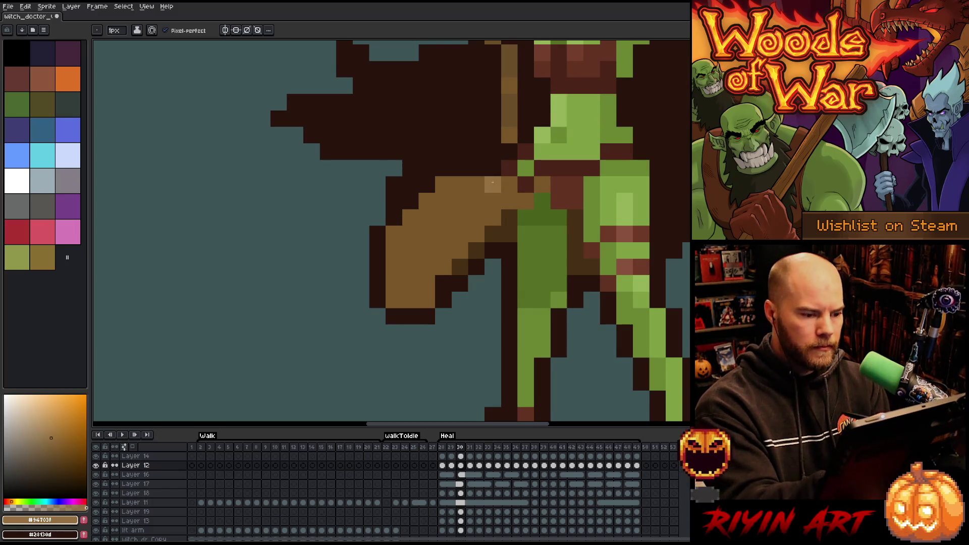
pyautogui.moveTo(493, 183); pyautogui.dragTo(445, 185)
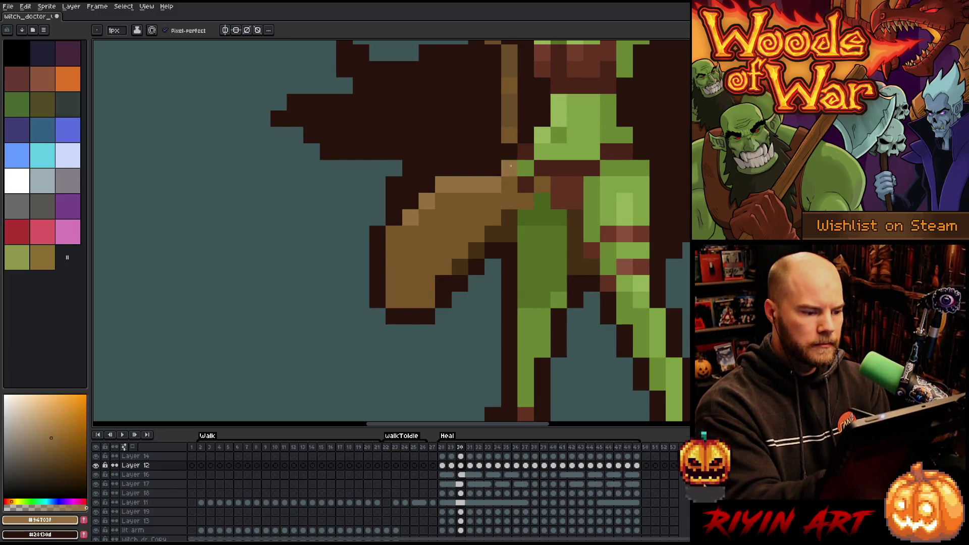
pyautogui.press('Right')
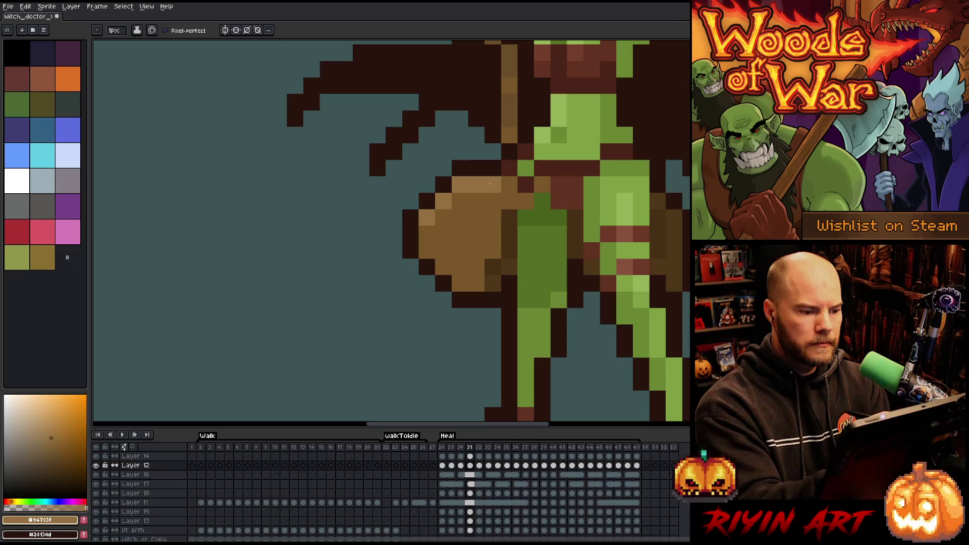
pyautogui.press('Right')
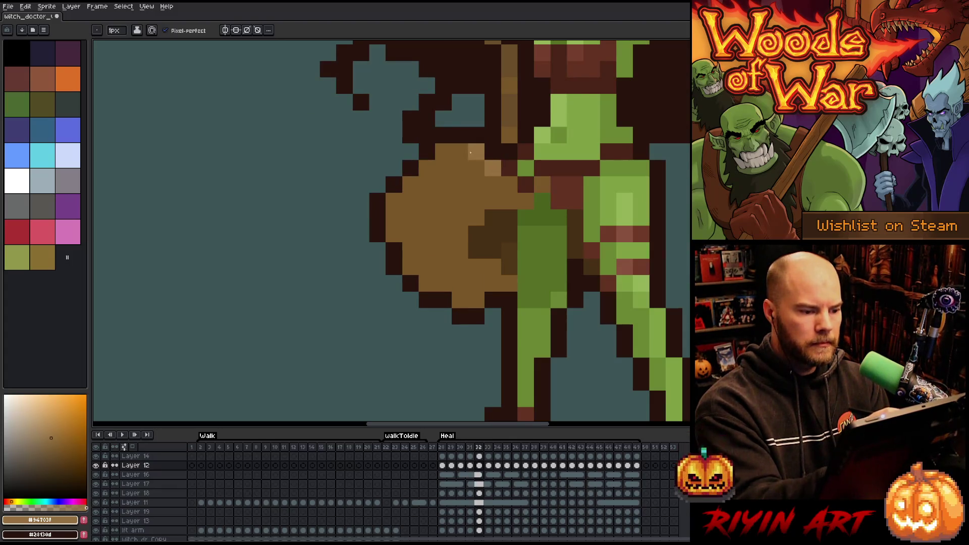
pyautogui.moveTo(470, 152); pyautogui.dragTo(448, 149)
pyautogui.click(411, 184)
pyautogui.click(394, 201)
pyautogui.click(394, 217)
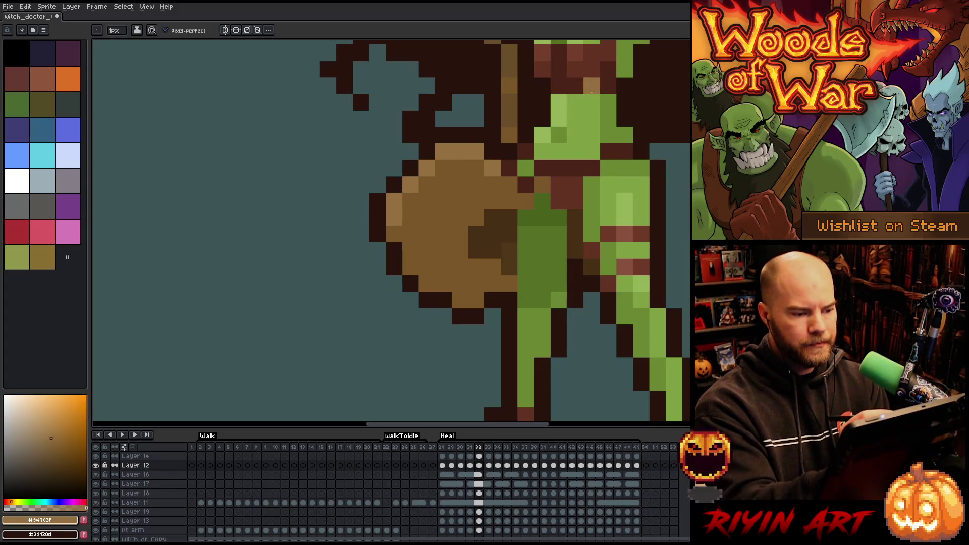
pyautogui.click(394, 233)
# - Highlight the tan piece's top edge on frame 33, then add a new empty layer
pyautogui.press('Right')
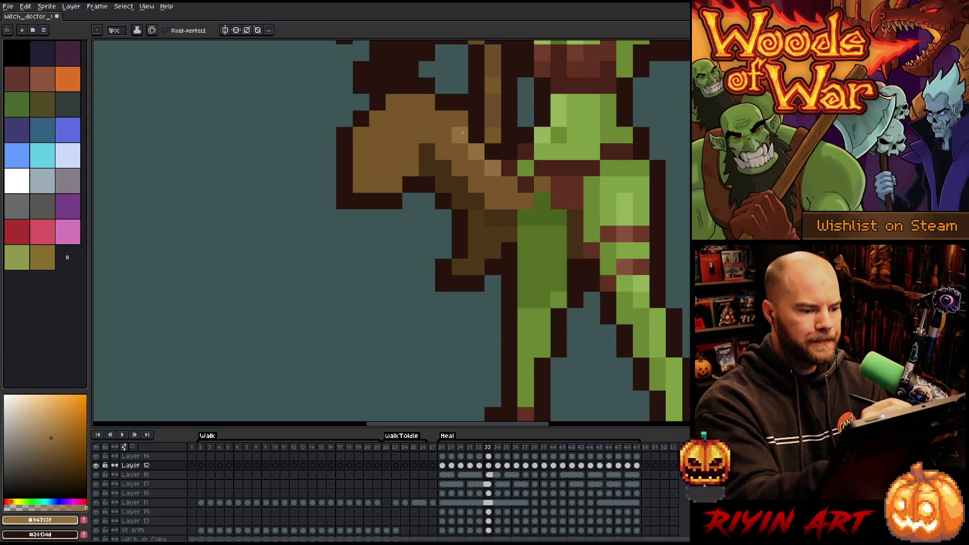
pyautogui.moveTo(444, 101)
pyautogui.mouseDown()
pyautogui.moveTo(387, 104)
pyautogui.moveTo(378, 119)
pyautogui.mouseUp()
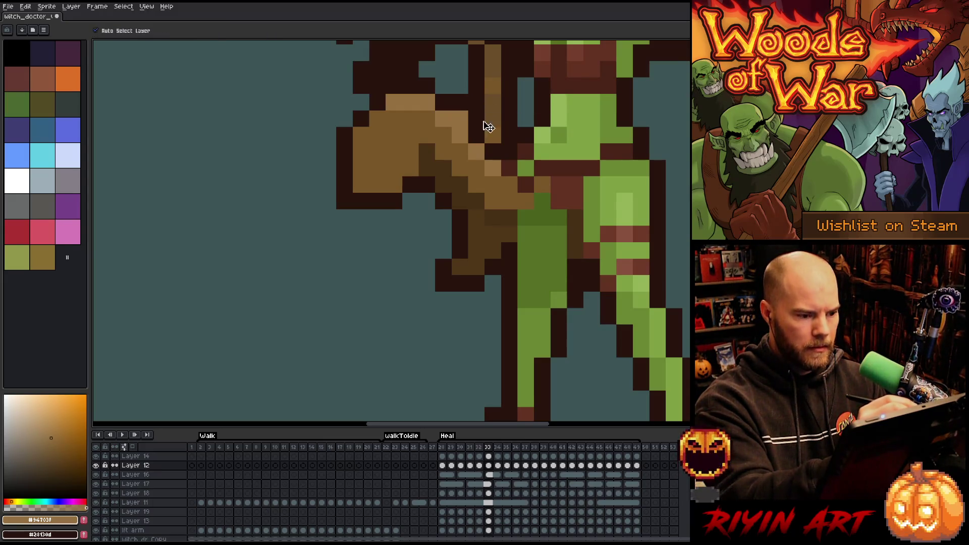
pyautogui.hotkey('shift', 'n')
pyautogui.press('b')
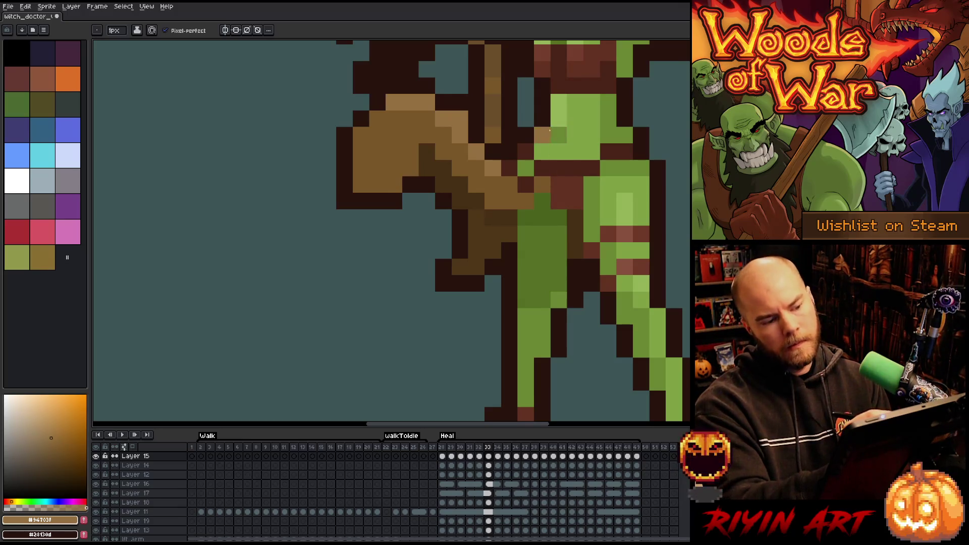
pyautogui.press('Right')
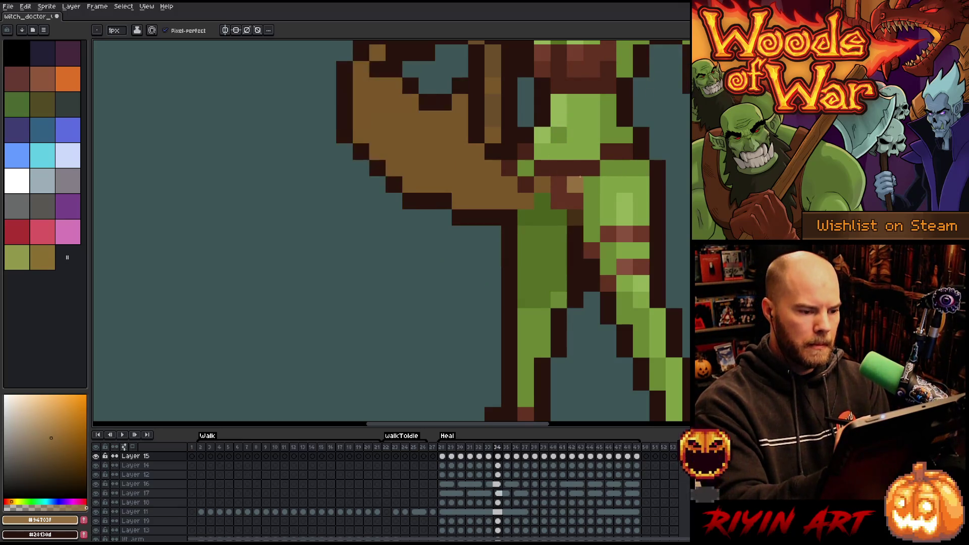